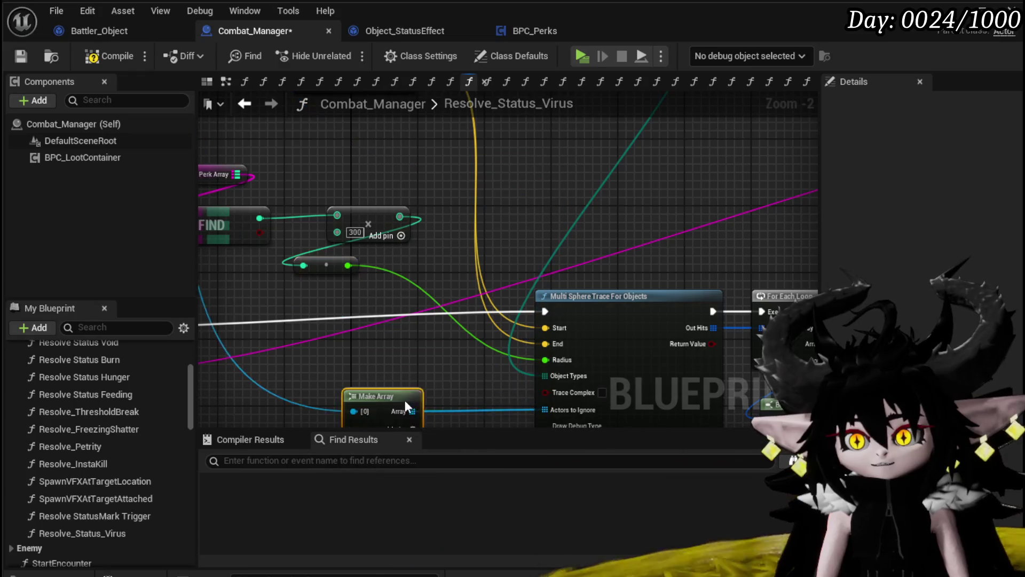
Survey the Resolve_Status_Virus graph and select the Add Status node.
mouse_move(455, 400)
mouse_down()
mouse_move(444, 276)
mouse_move(348, 335)
mouse_up()
scroll(348, 239, down, 2)
drag(435, 258, 544, 278)
scroll(454, 315, up, 2)
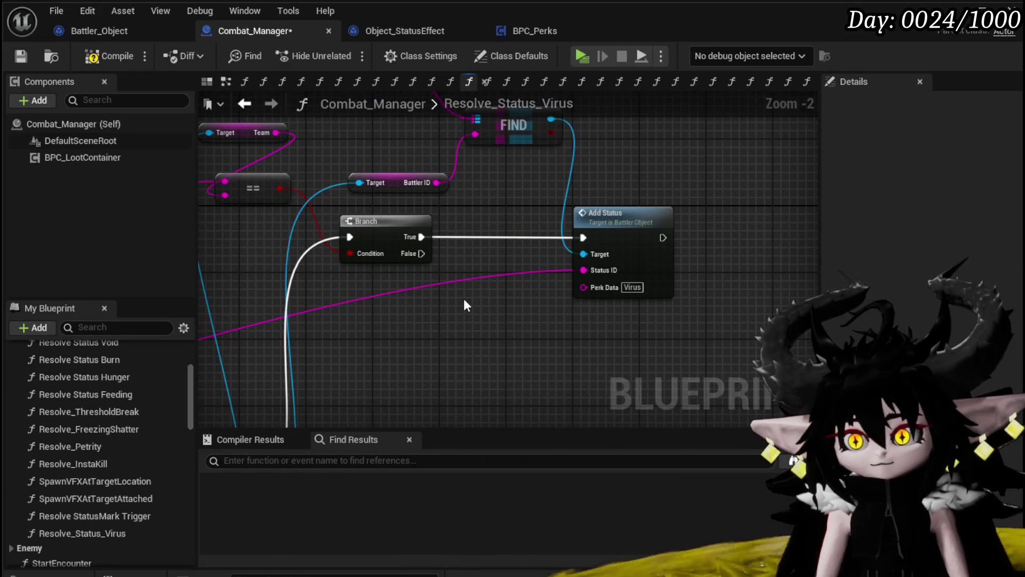
scroll(464, 293, down, 1)
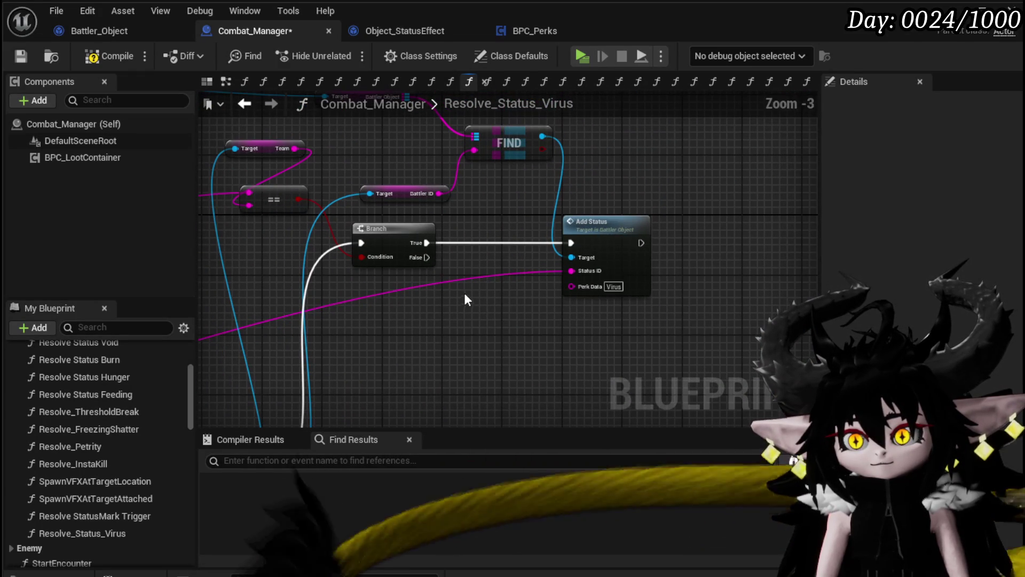
click(627, 225)
mouse_move(434, 252)
mouse_down()
mouse_move(474, 316)
mouse_move(320, 317)
mouse_move(634, 286)
mouse_up()
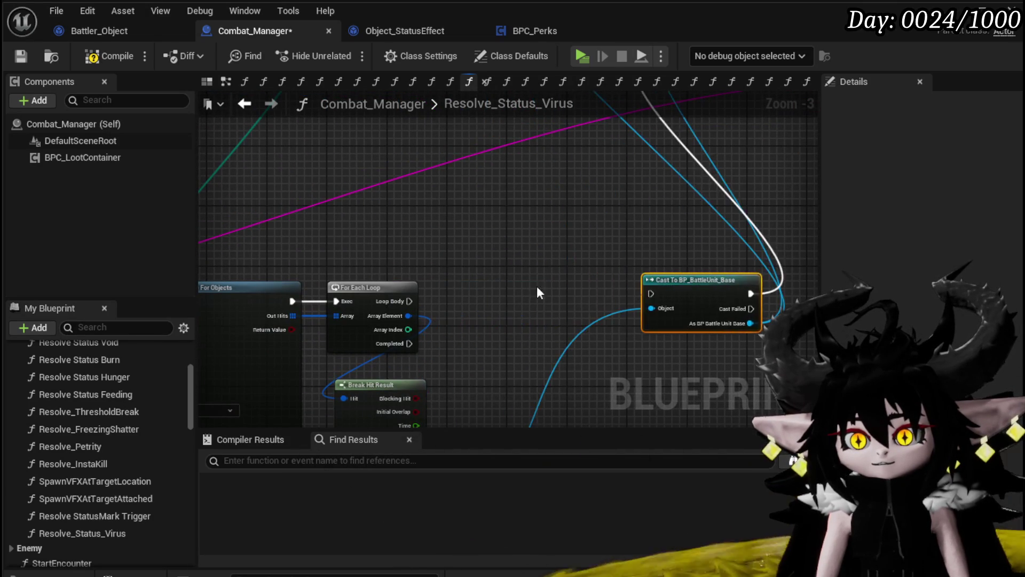
scroll(633, 287, down, 2)
Move Cast To BP_BattleUnit_Base right, Get Actor Location lower, and Get Ground down-right.
mouse_move(396, 241)
mouse_down()
mouse_move(507, 267)
mouse_move(614, 275)
mouse_move(583, 256)
mouse_move(616, 402)
mouse_up()
scroll(615, 402, up, 3)
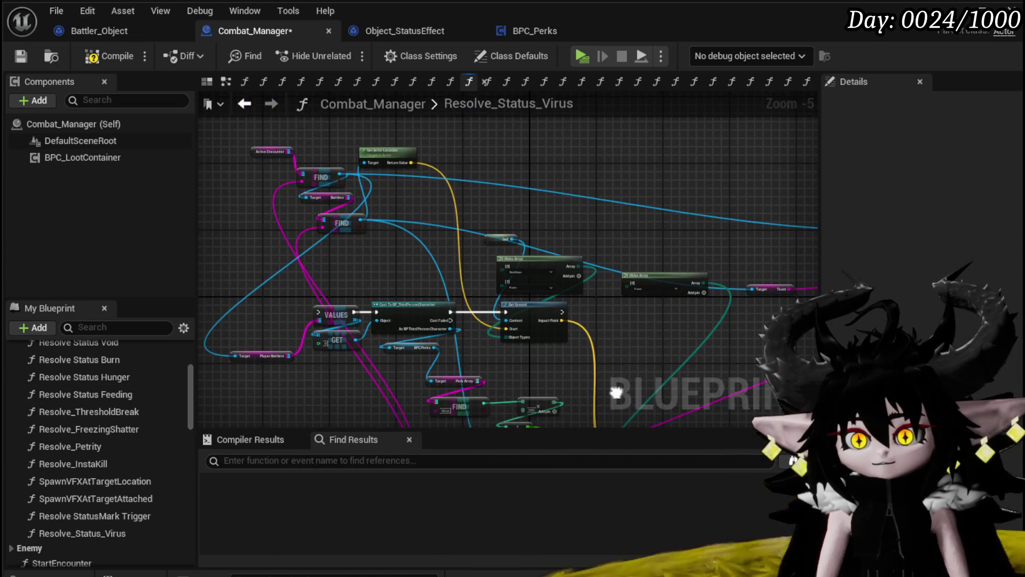
scroll(422, 341, down, 2)
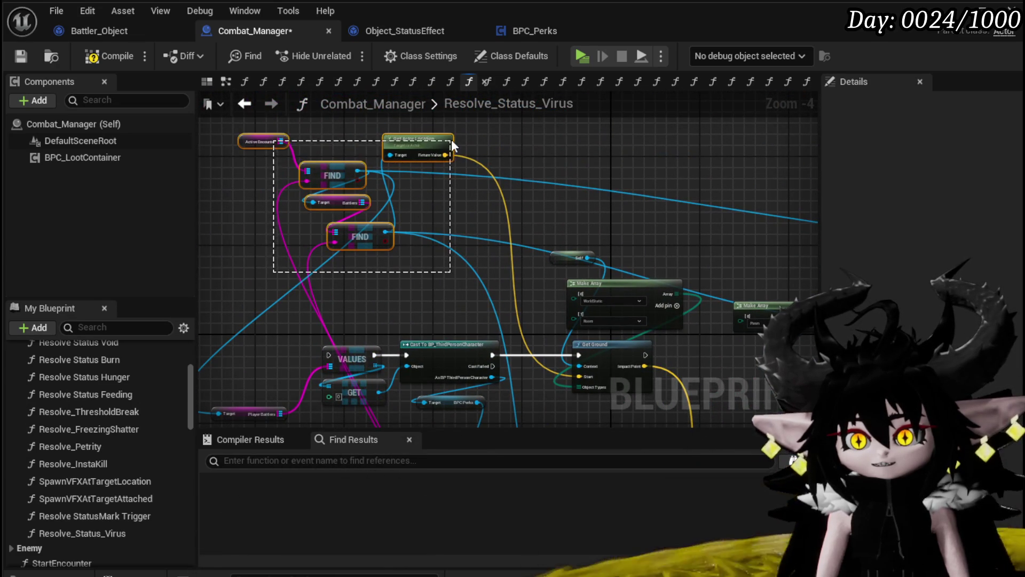
mouse_move(425, 144)
mouse_down()
mouse_move(479, 416)
mouse_move(461, 341)
mouse_move(470, 334)
mouse_move(347, 335)
mouse_up()
drag(368, 178, 432, 244)
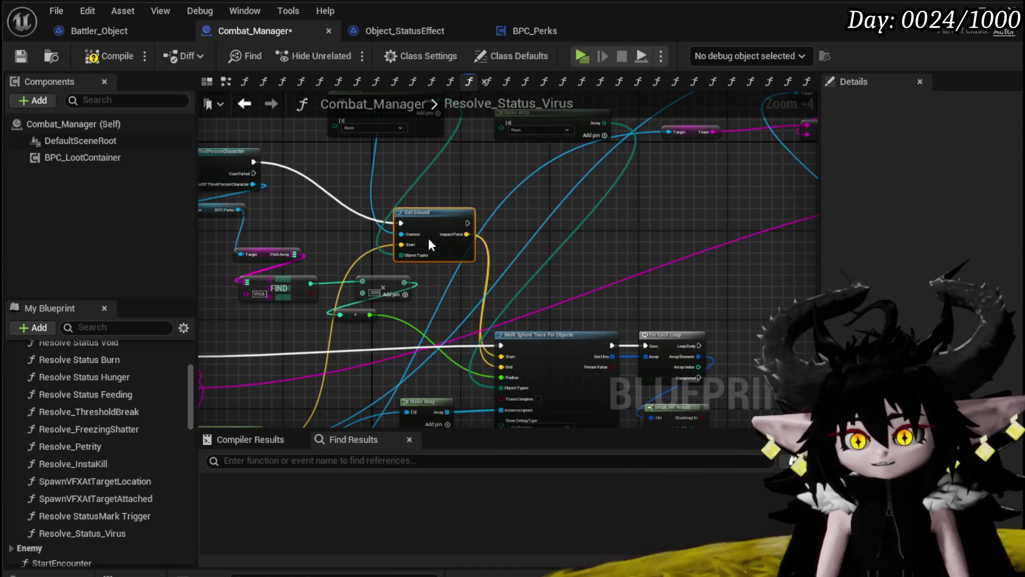
Shift the Make Array node right, review the new layout, and compile Combat_Manager.
mouse_move(271, 348)
mouse_down()
mouse_move(264, 282)
mouse_move(460, 312)
mouse_move(378, 247)
mouse_move(400, 229)
mouse_up()
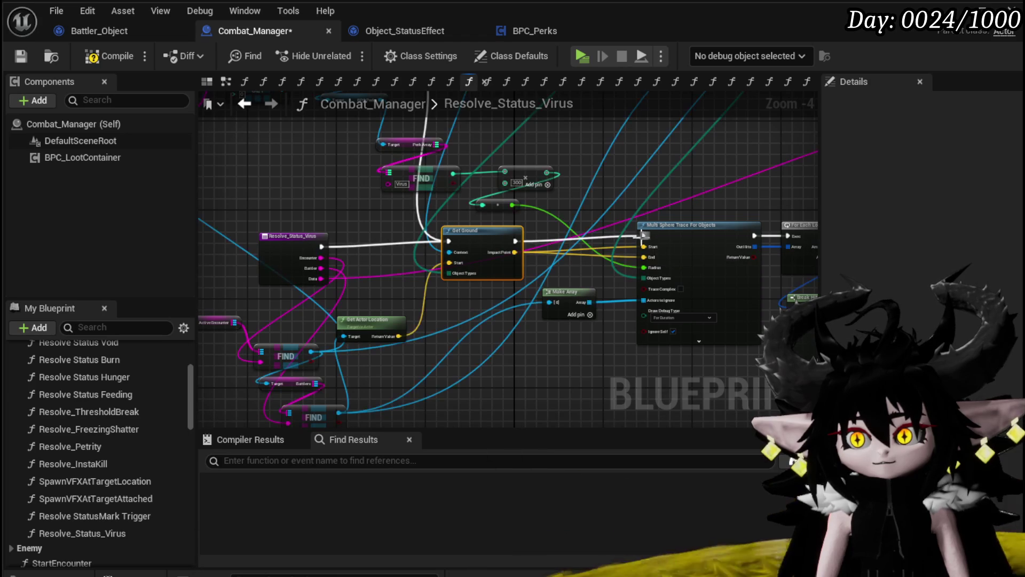
drag(555, 288, 492, 261)
mouse_move(524, 380)
mouse_down()
mouse_move(579, 354)
mouse_move(574, 371)
mouse_up()
mouse_move(239, 209)
mouse_down()
mouse_move(346, 235)
mouse_move(327, 240)
mouse_move(252, 193)
mouse_up()
mouse_move(382, 315)
mouse_down()
mouse_move(387, 329)
mouse_move(409, 300)
mouse_move(396, 292)
mouse_move(602, 251)
mouse_move(394, 188)
mouse_move(416, 228)
mouse_move(366, 205)
mouse_move(382, 267)
mouse_up()
click(17, 60)
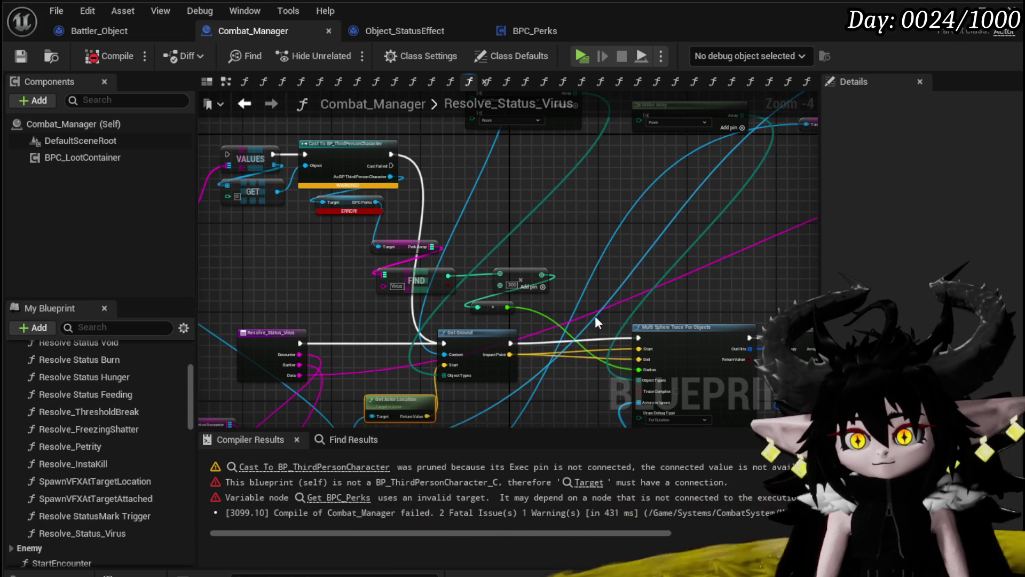
Disconnect the Radius pin, set the sphere trace Radius to 300, and recompile Combat_Manager.
scroll(509, 311, up, 2)
drag(727, 412, 543, 262)
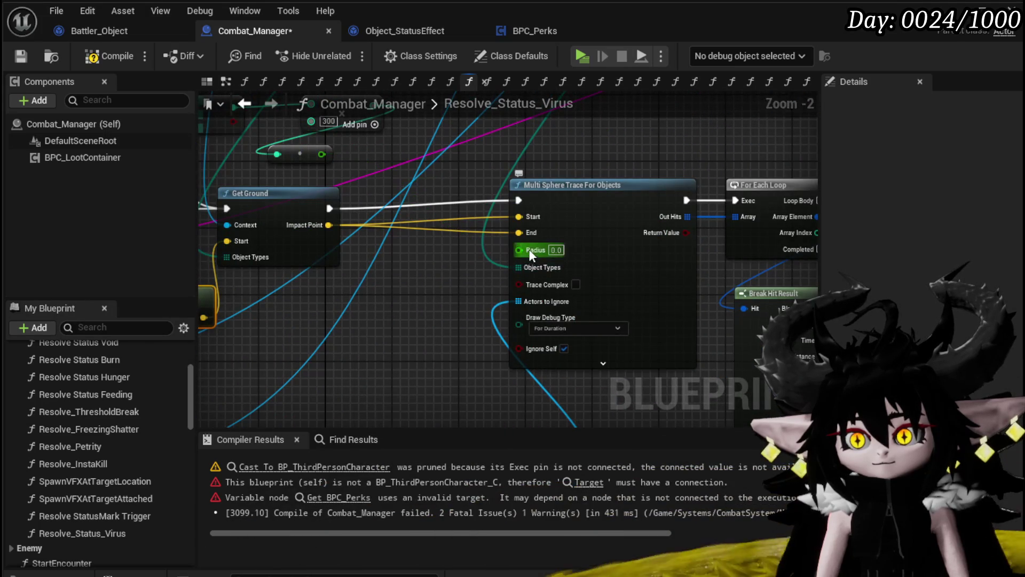
alt+click(521, 249)
text(300)
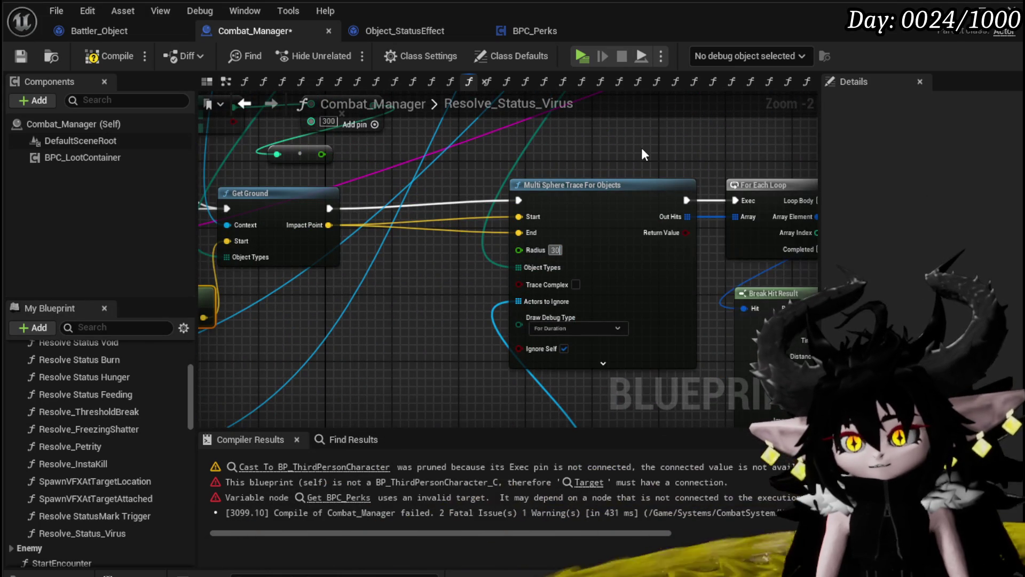
key(Return)
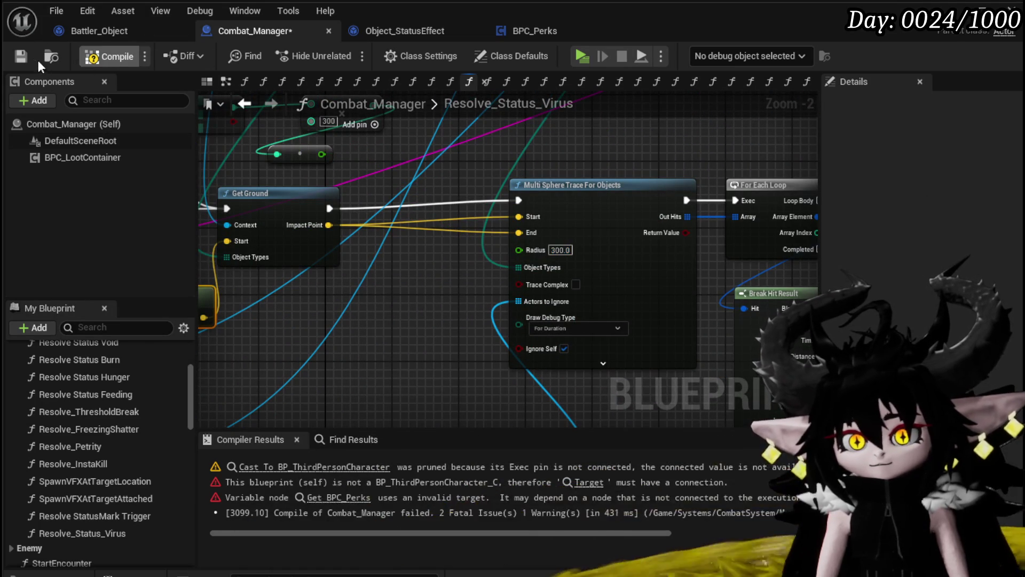
click(21, 56)
scroll(433, 235, down, 3)
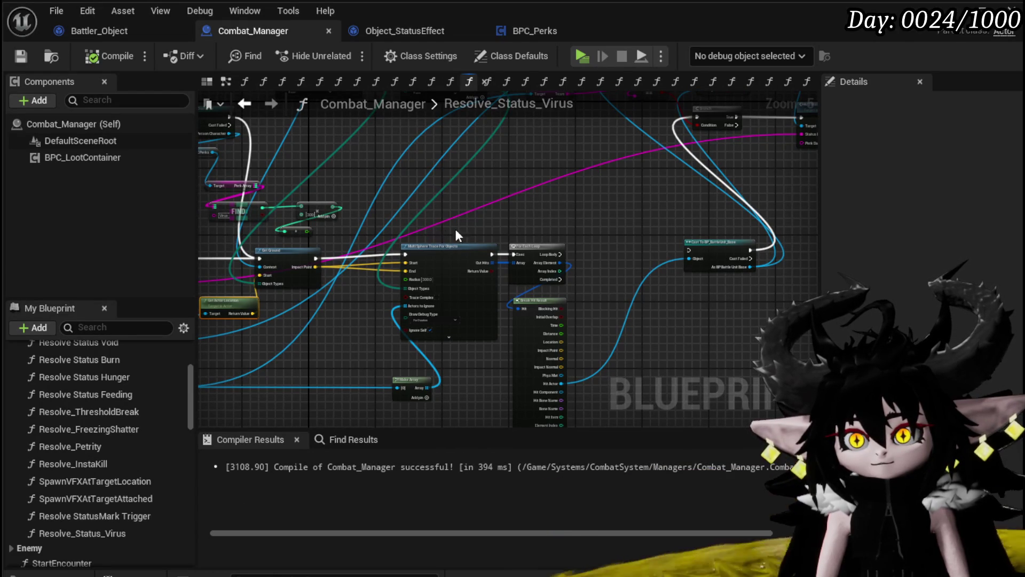
click(123, 37)
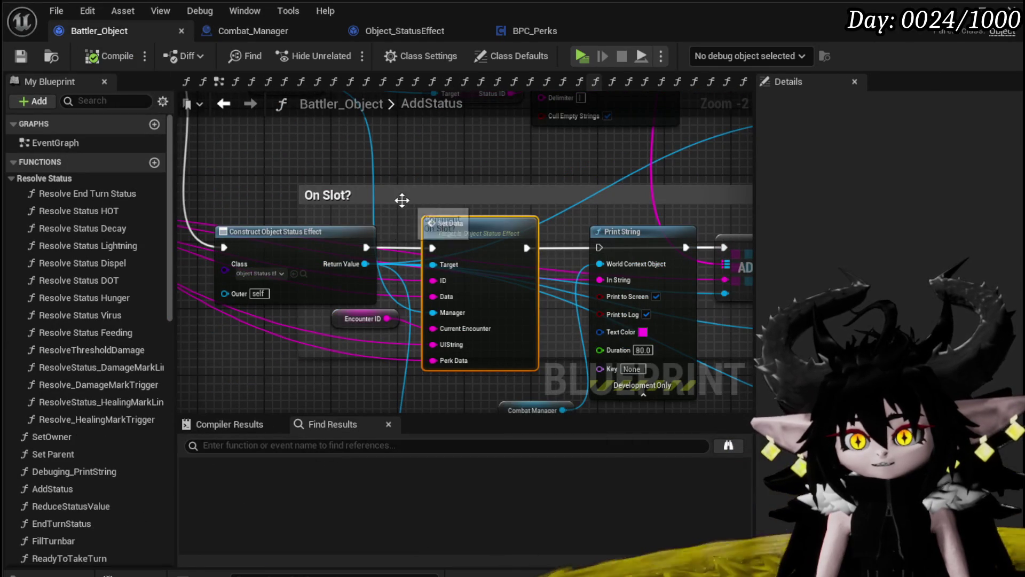
Open the SpawnVFX function graph from AddStatus and scan its Switch outputs.
scroll(403, 200, down, 1)
mouse_move(414, 184)
mouse_down()
mouse_move(143, 177)
mouse_move(503, 185)
mouse_up()
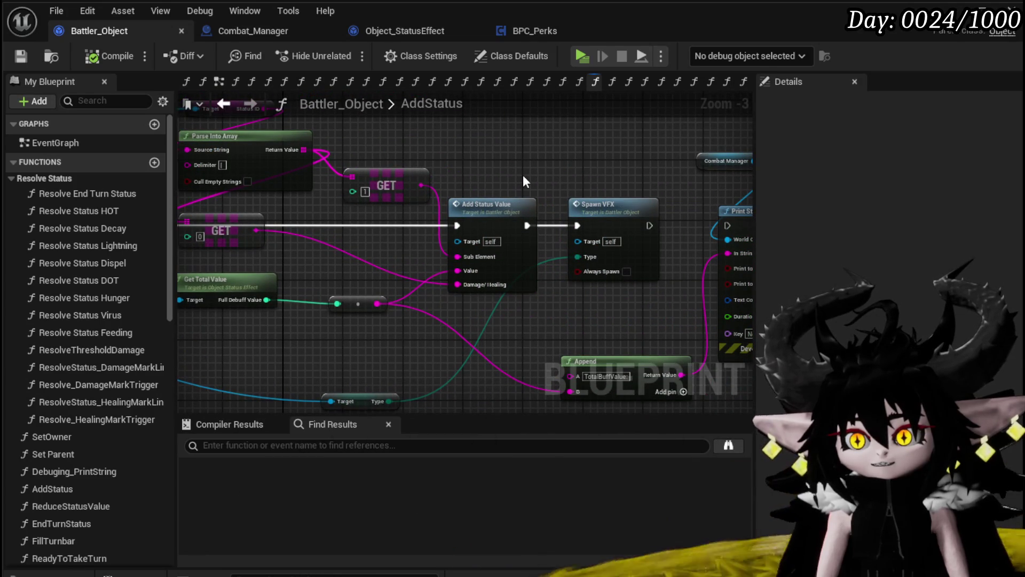
double_click(591, 214)
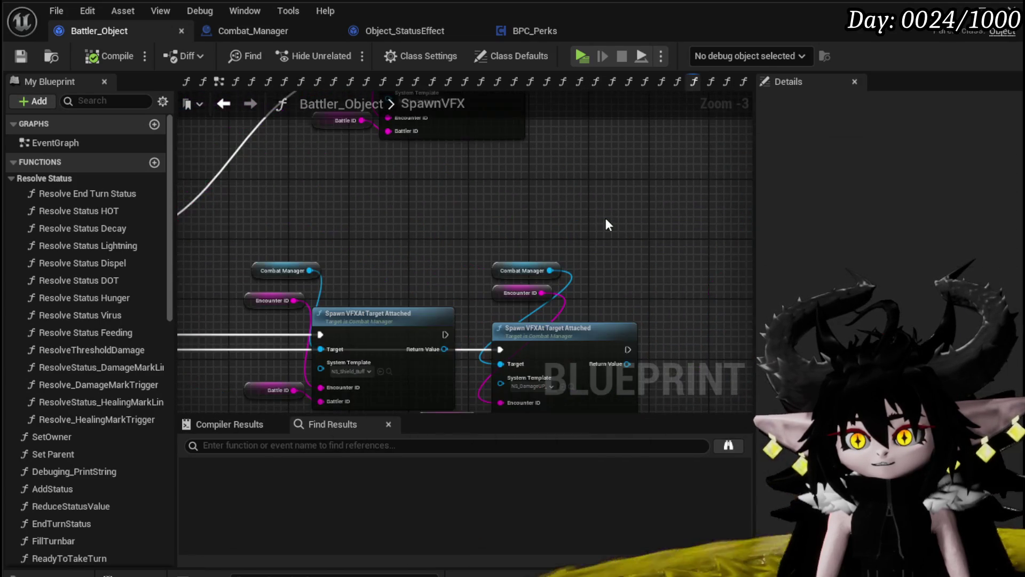
scroll(555, 224, down, 3)
scroll(517, 291, up, 3)
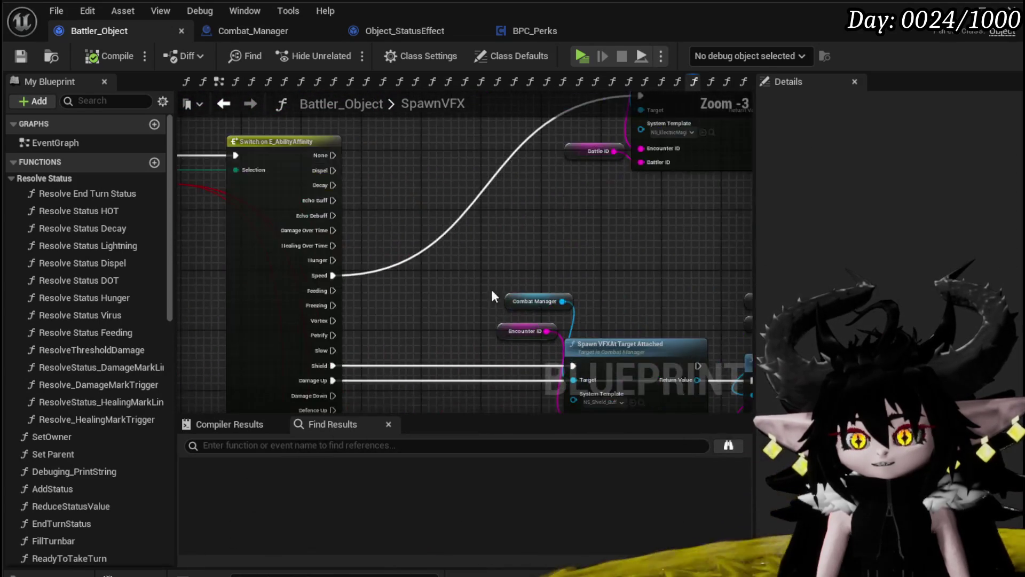
mouse_move(473, 251)
mouse_down()
mouse_move(472, 174)
mouse_move(431, 228)
mouse_move(411, 293)
mouse_move(406, 107)
mouse_up()
Centre the virus Spawn VFX branch, then go back and open AddStatusValue.
scroll(470, 187, down, 3)
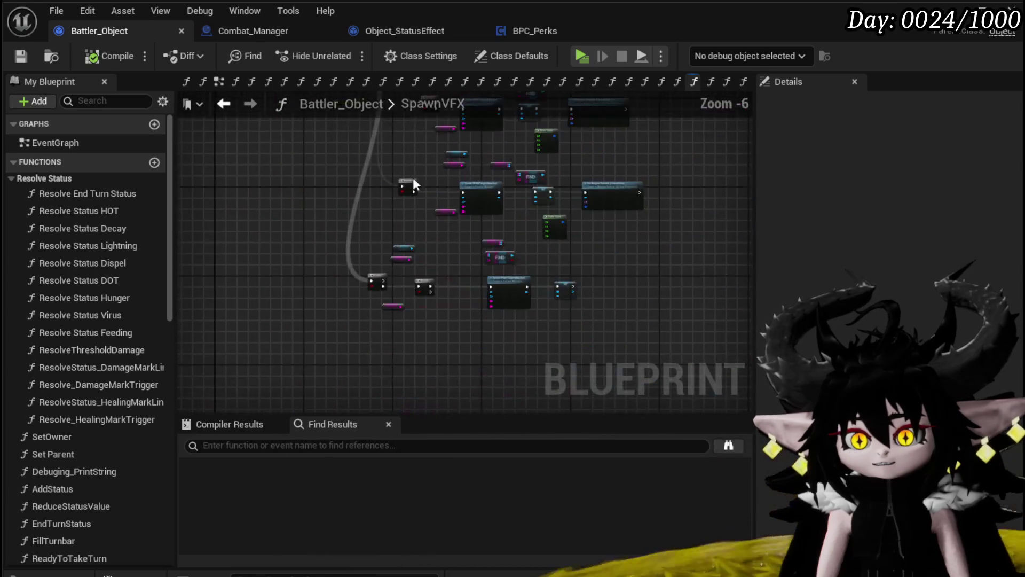
scroll(540, 270, up, 4)
mouse_move(540, 269)
mouse_down()
mouse_move(292, 309)
mouse_move(321, 319)
mouse_up()
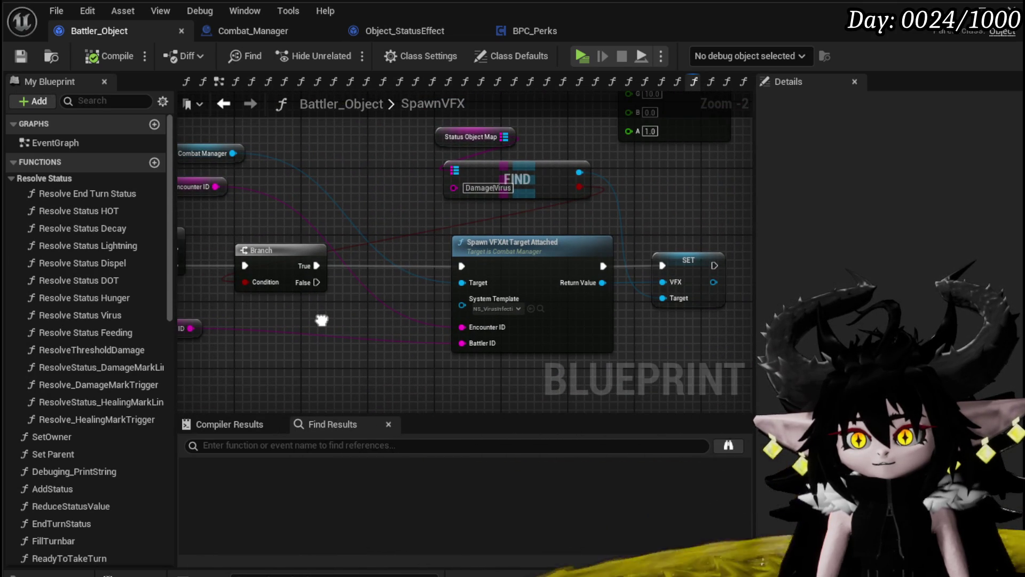
drag(322, 320, 393, 347)
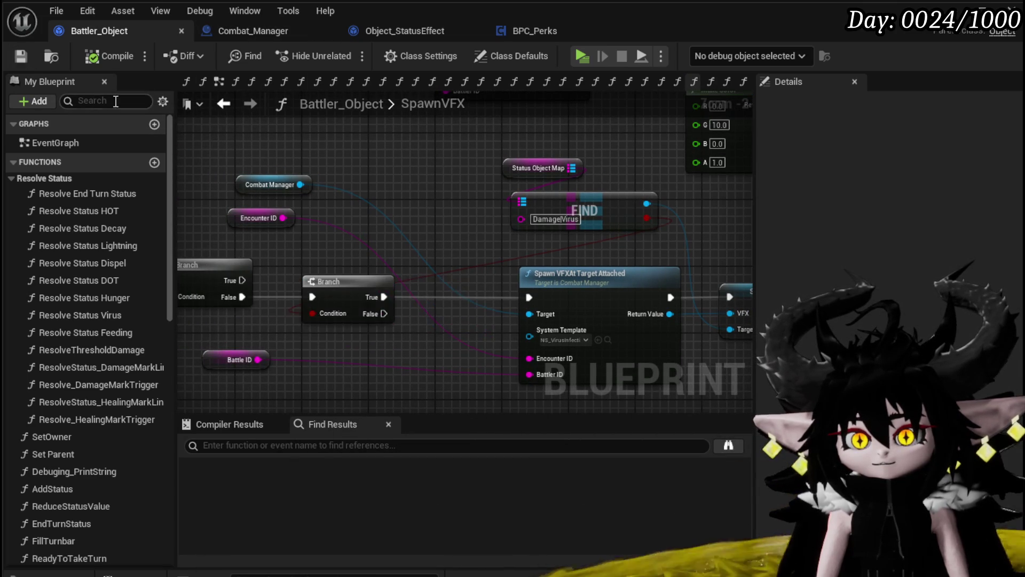
click(224, 105)
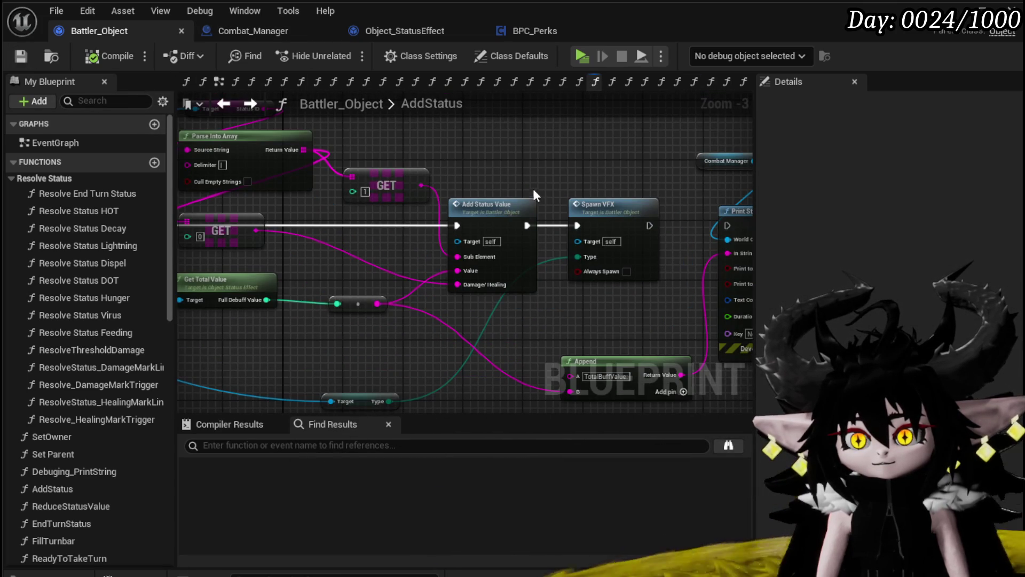
double_click(481, 202)
Look over AddStatusValue's entry, Switch on String, ADD, Branch and Update Shield Bar nodes.
drag(427, 214, 566, 129)
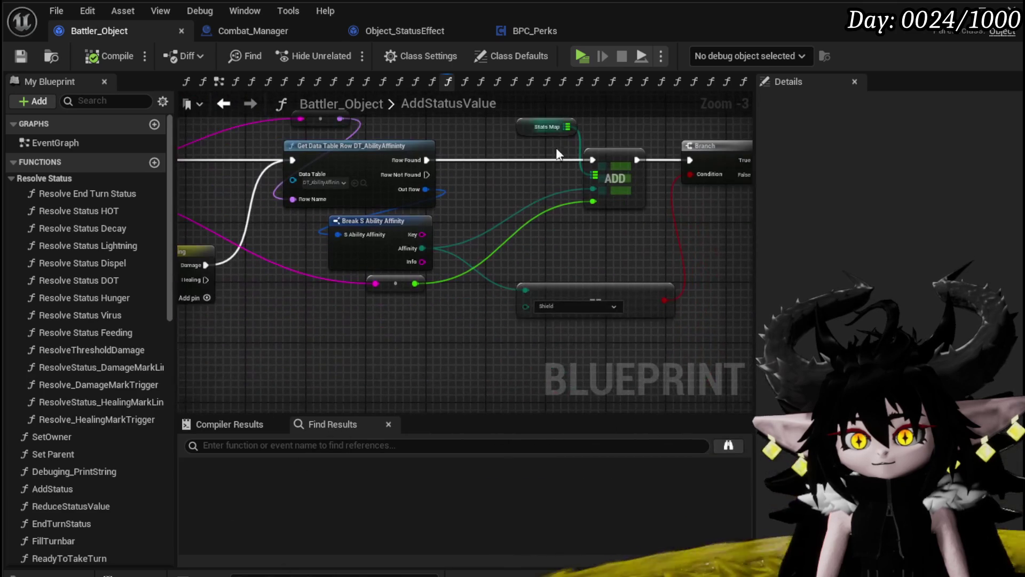
mouse_move(298, 306)
mouse_down()
mouse_move(520, 341)
mouse_move(222, 320)
mouse_up()
mouse_move(579, 290)
mouse_down()
mouse_move(313, 300)
mouse_move(550, 282)
mouse_up()
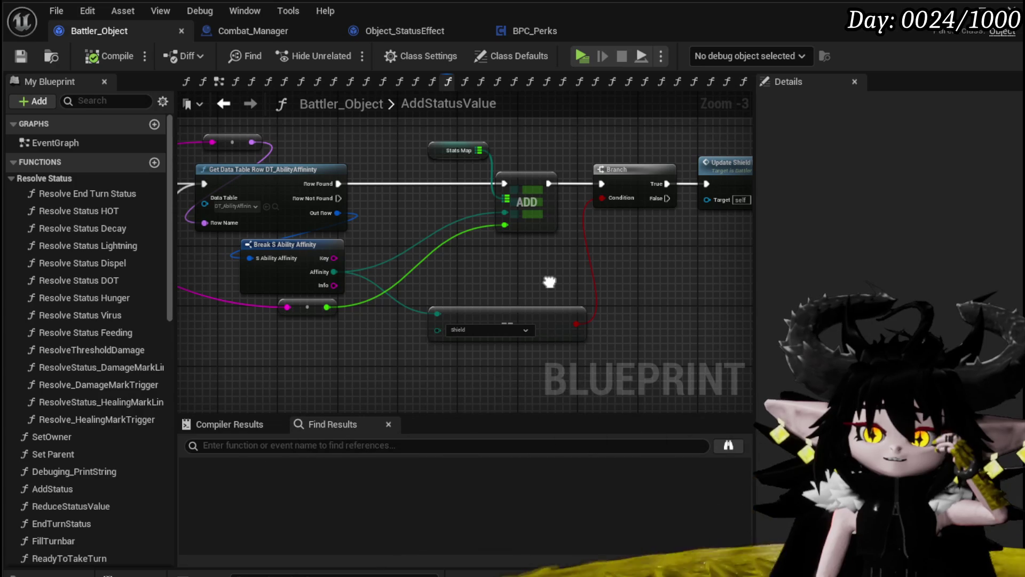
Create a Switch on E_AbilityAffinity from the Affinity pin and expand all its outputs.
mouse_move(333, 272)
mouse_down()
mouse_move(229, 347)
mouse_move(406, 292)
mouse_up()
text(Swit)
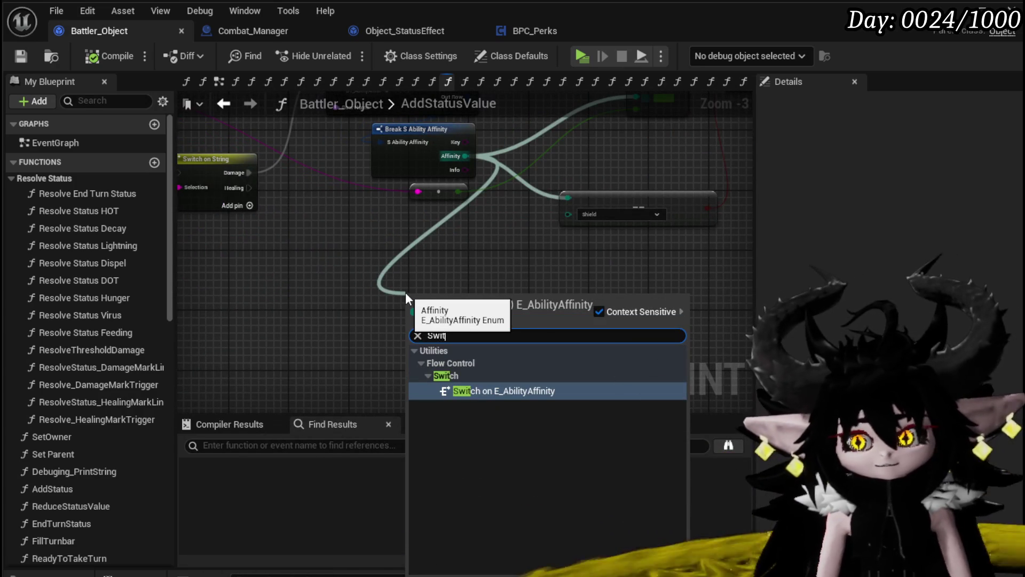
key(Return)
click(454, 351)
scroll(501, 298, up, 2)
mouse_move(501, 297)
mouse_down()
mouse_move(499, 360)
mouse_move(499, 168)
mouse_move(506, 223)
mouse_up()
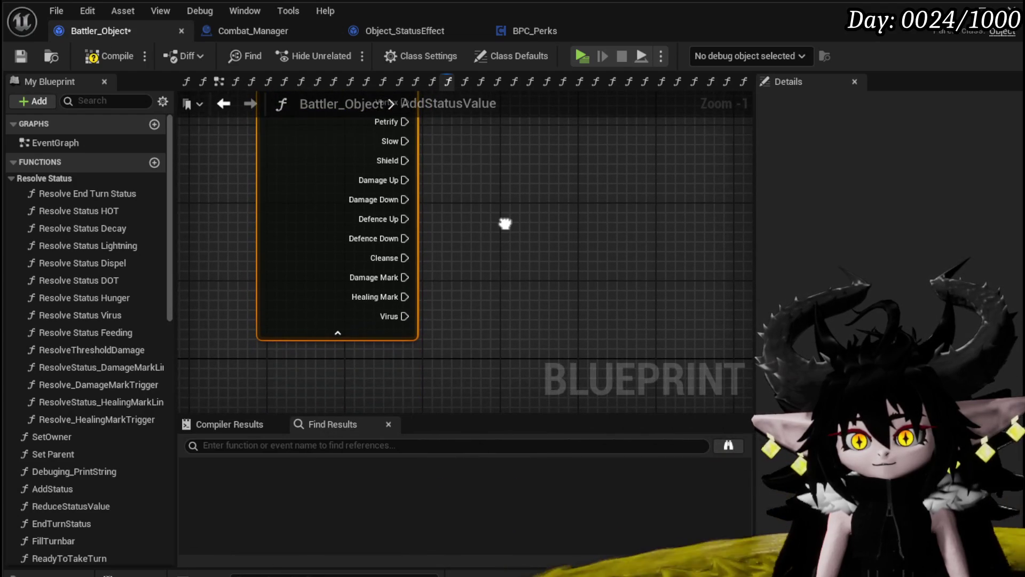
scroll(448, 285, down, 3)
drag(447, 284, 455, 333)
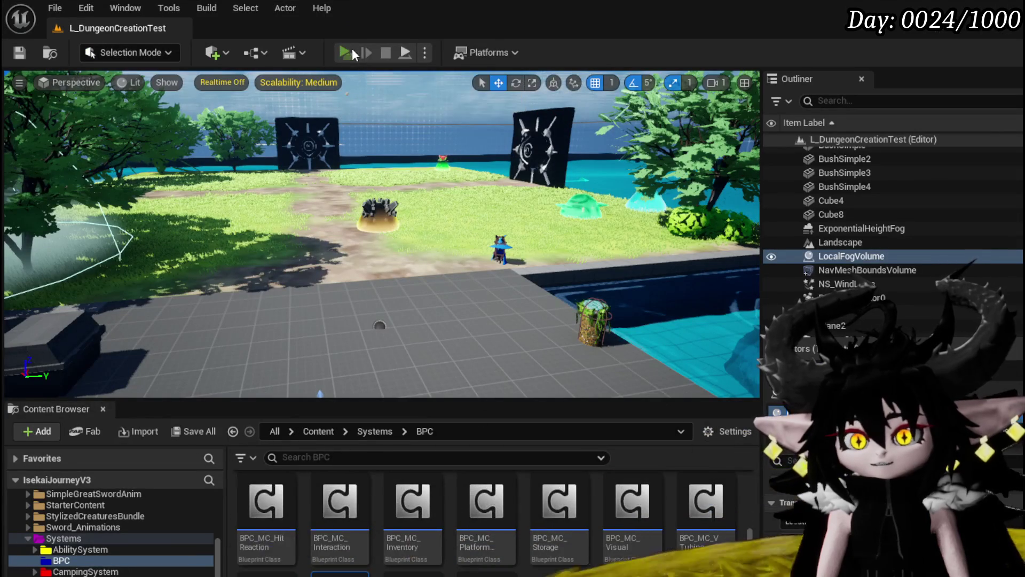
Start a Play-In-Editor session and open the game's Equipment panel.
click(352, 54)
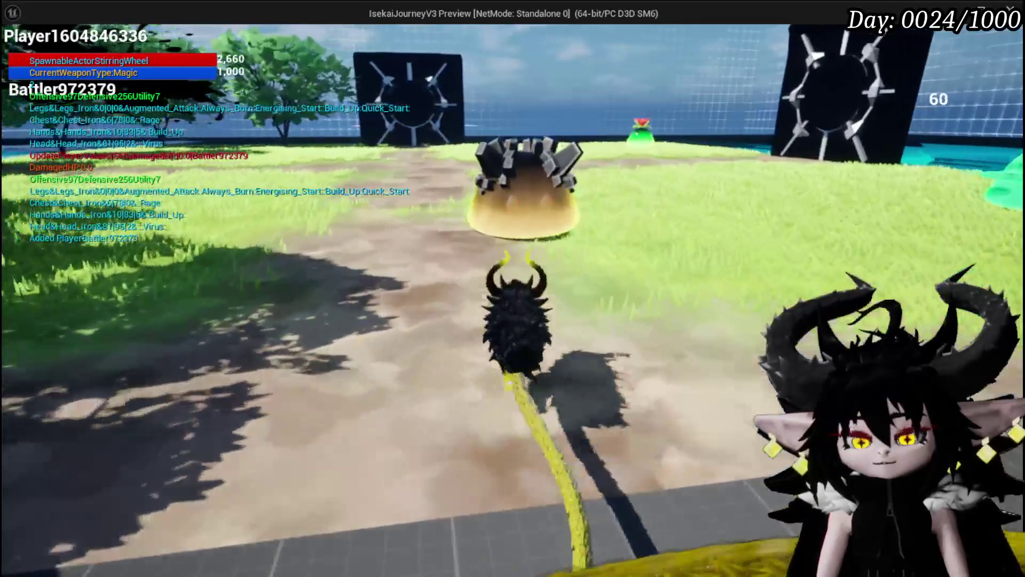
key(Tab)
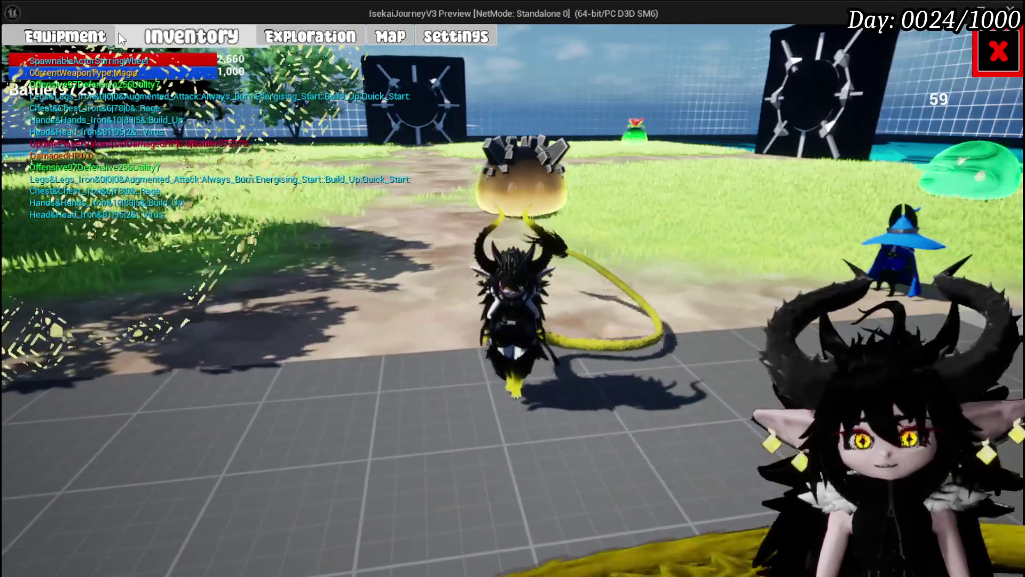
click(107, 35)
Sort the glove list by Utility and equip Iron_Hands.
mouse_move(667, 193)
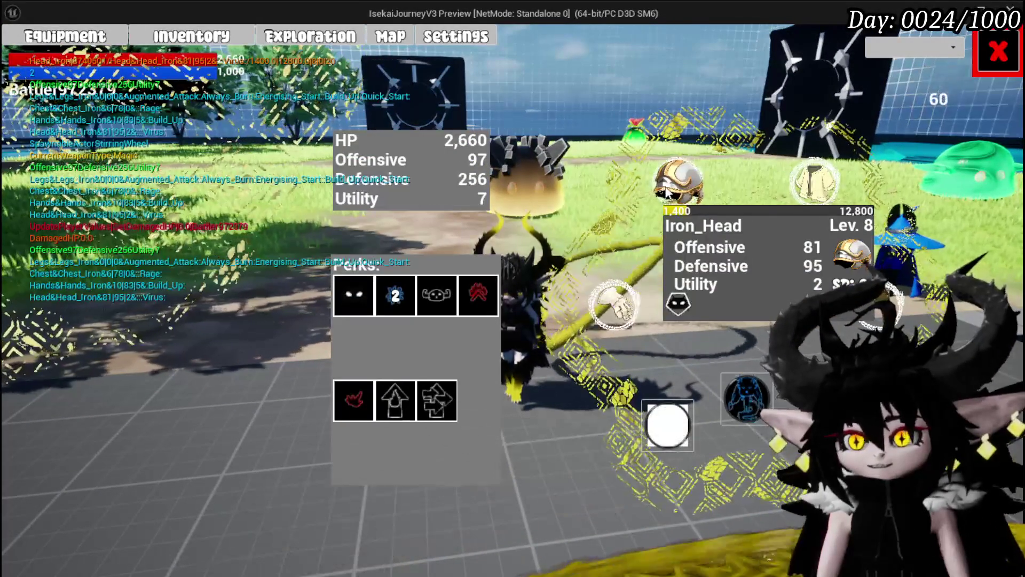
click(614, 305)
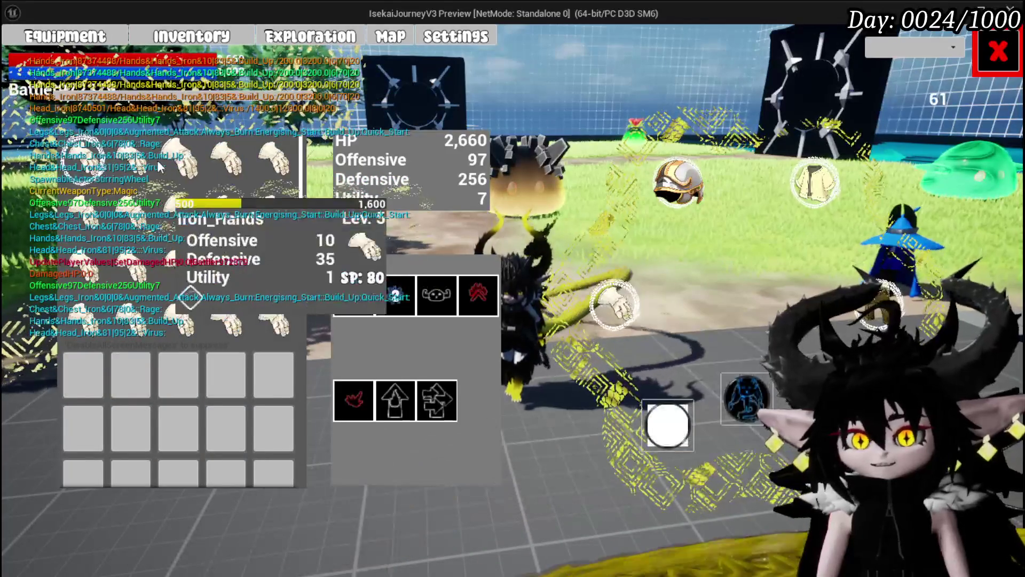
mouse_move(210, 162)
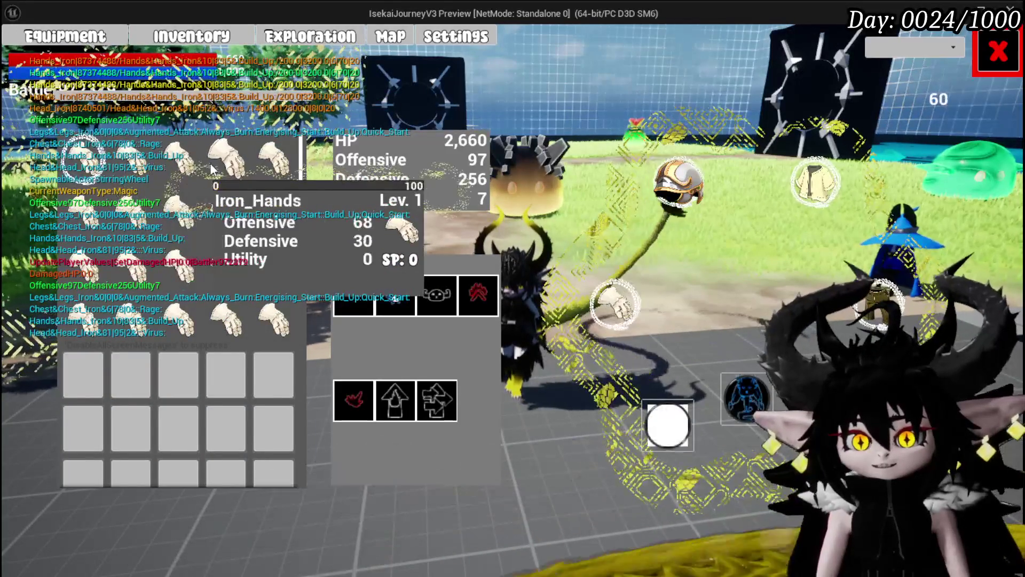
click(96, 96)
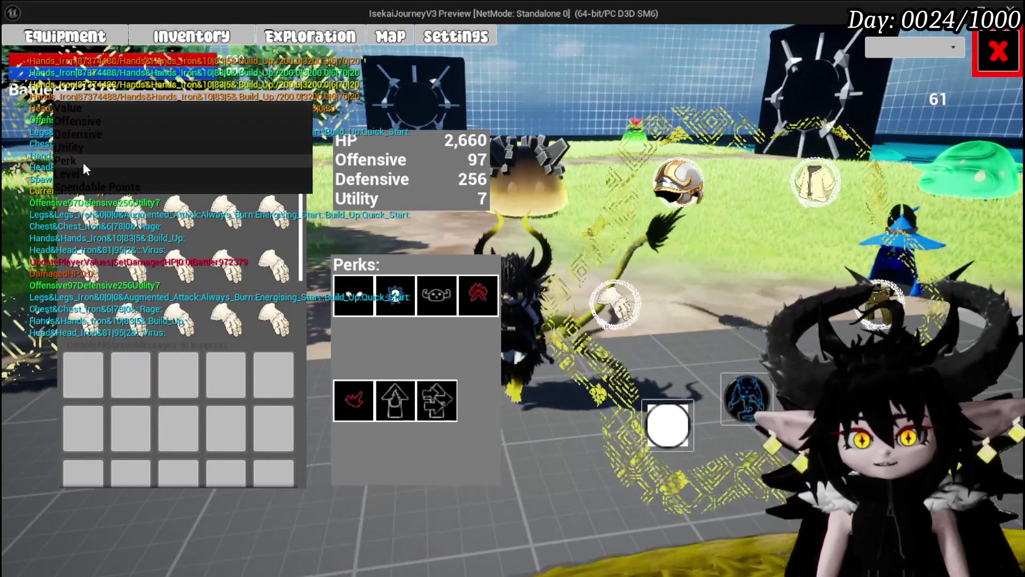
click(83, 148)
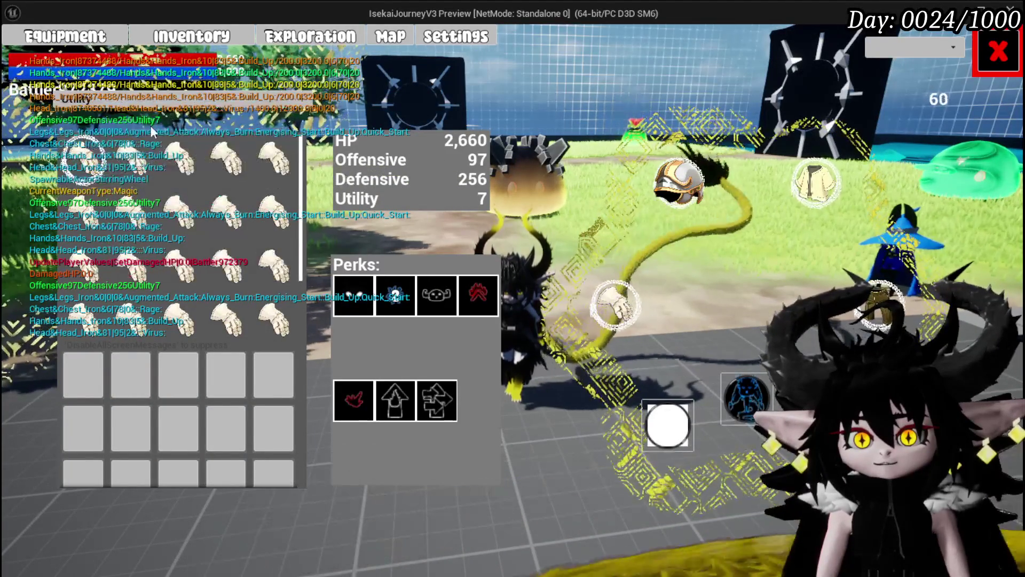
mouse_move(156, 250)
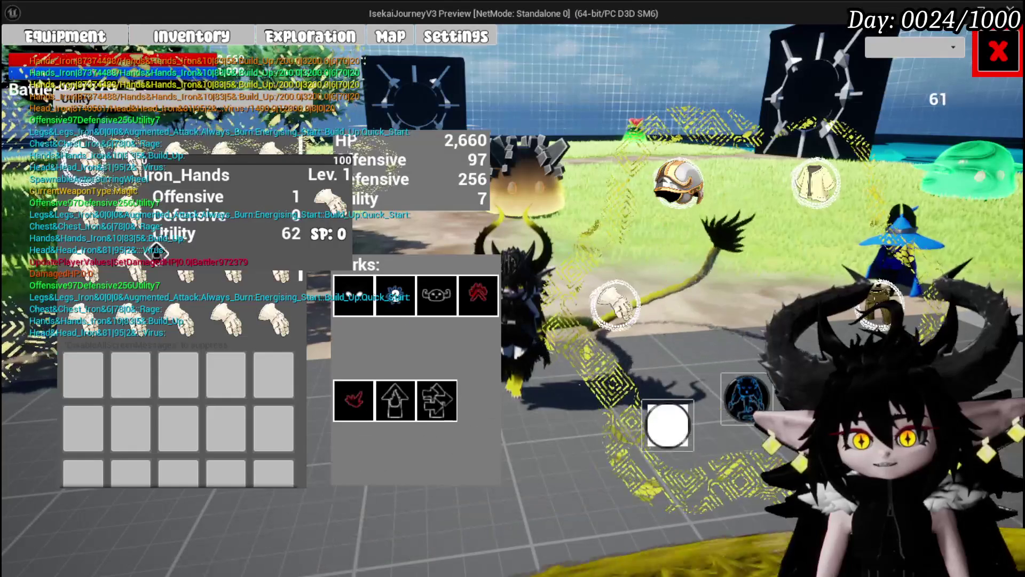
click(315, 152)
click(425, 143)
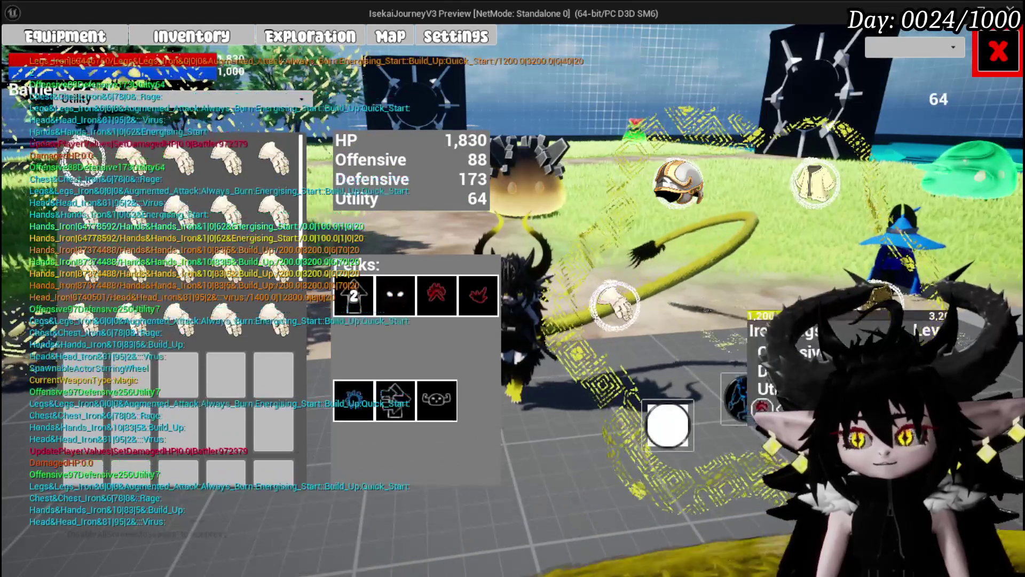
Equip Iron_Legs, raising Utility to 161, and close the equipment screen.
click(873, 293)
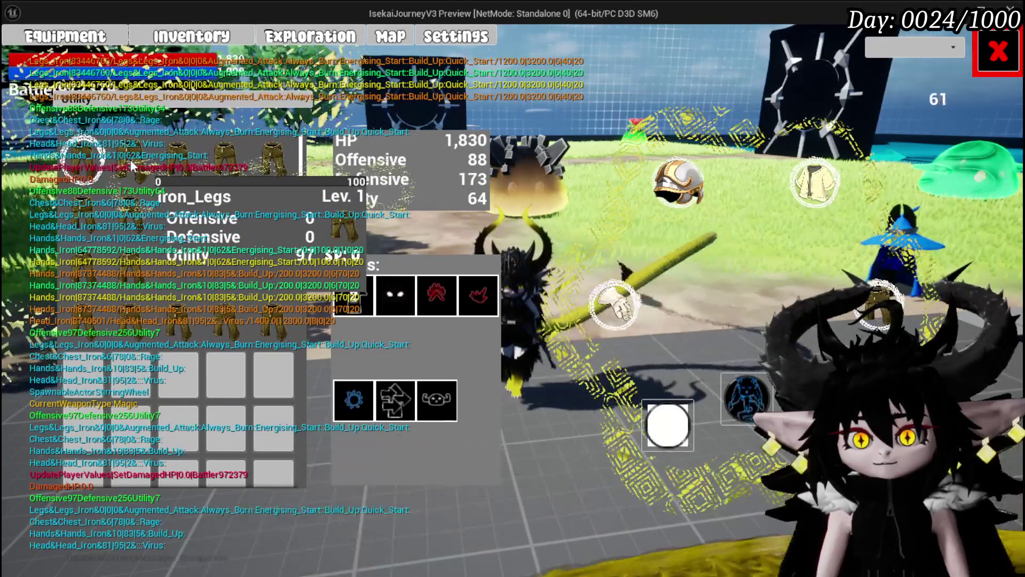
click(272, 155)
click(468, 166)
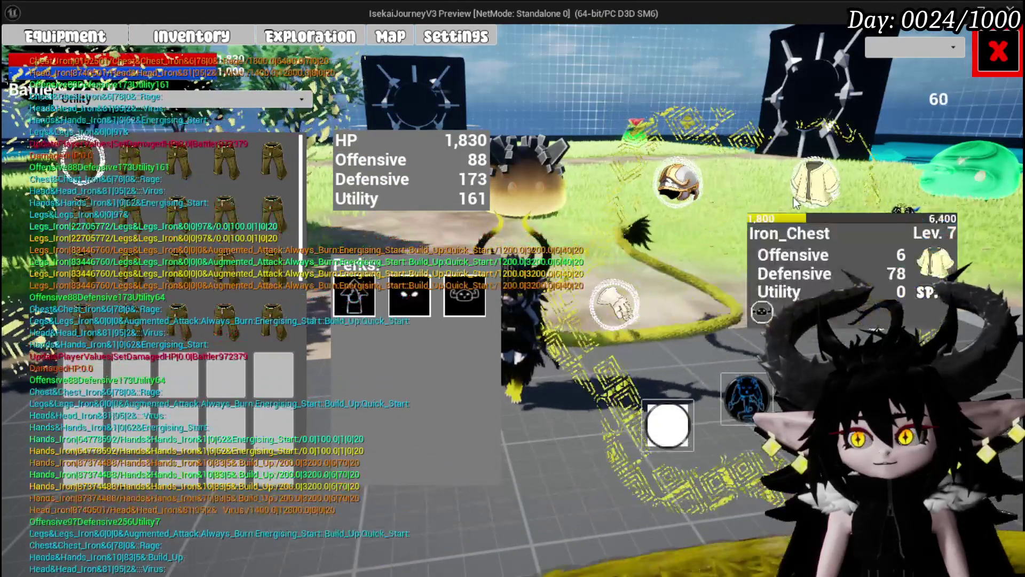
mouse_move(661, 190)
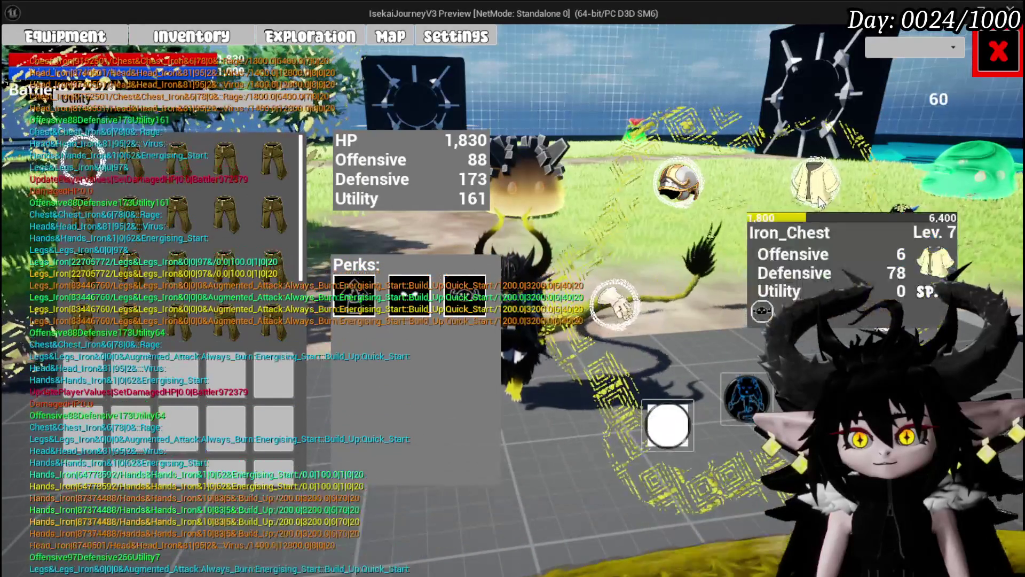
click(997, 50)
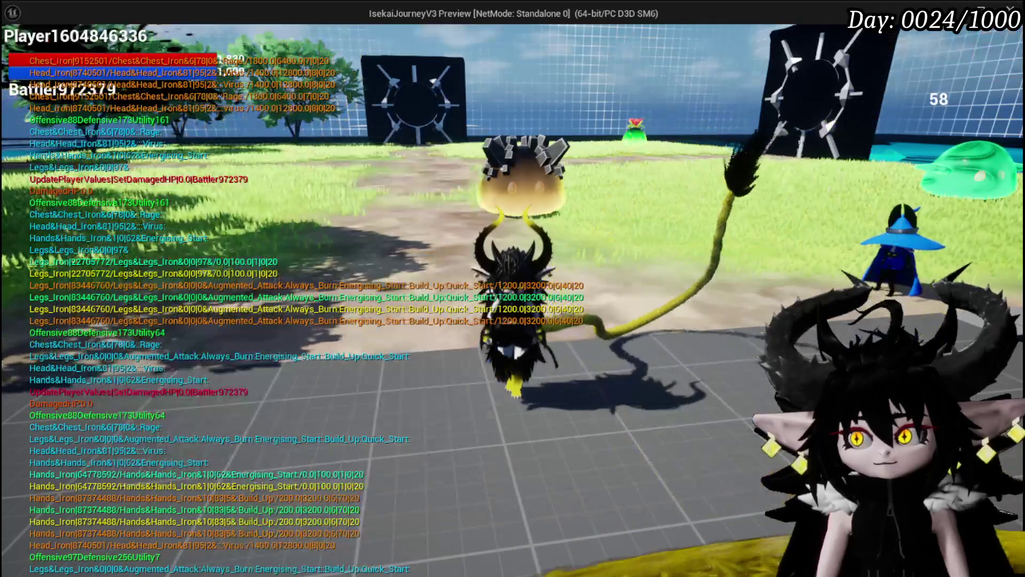
key(Escape)
Save the game, close settings, and cast Defence Down on Slime_Wind.
click(607, 287)
click(513, 496)
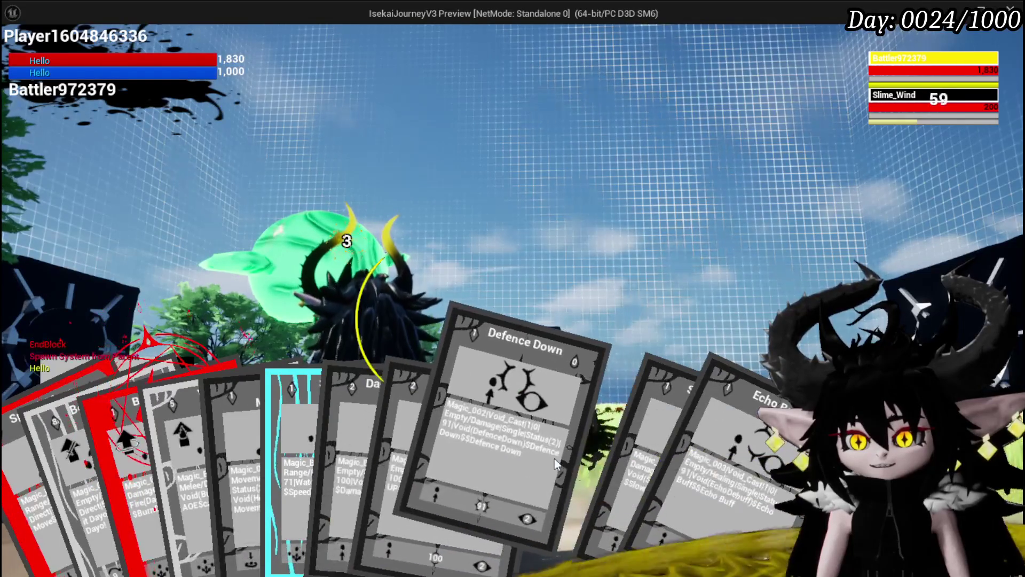
click(553, 457)
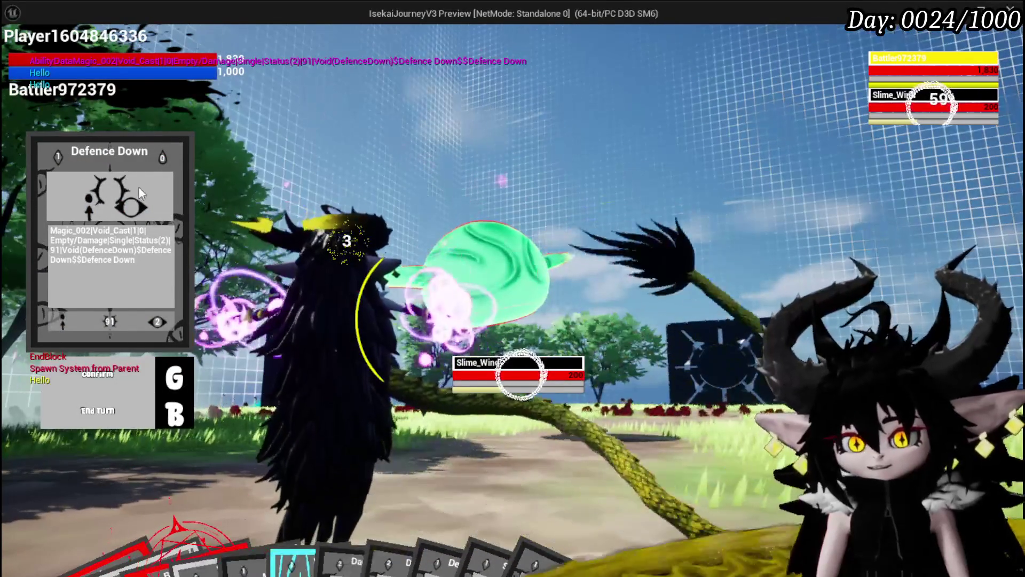
click(472, 375)
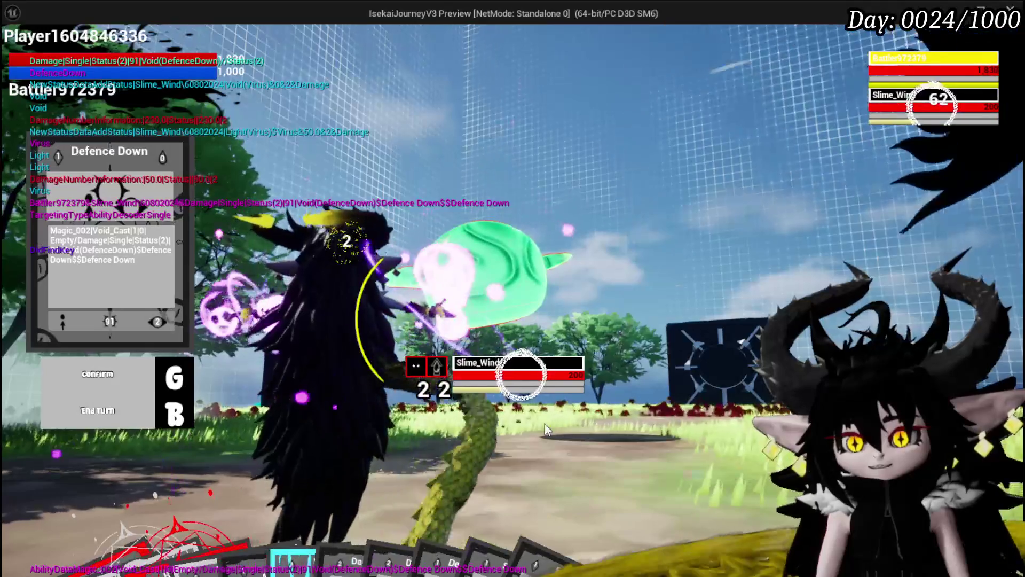
End the turn, cast Defence Down on Slime_Wind again, then stop PIE and save the level.
key(g)
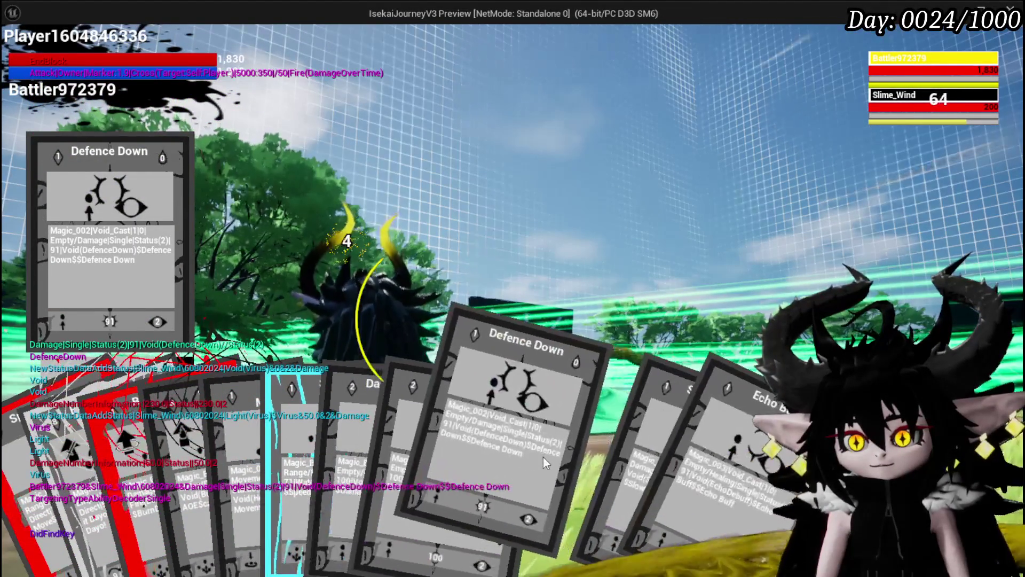
click(543, 457)
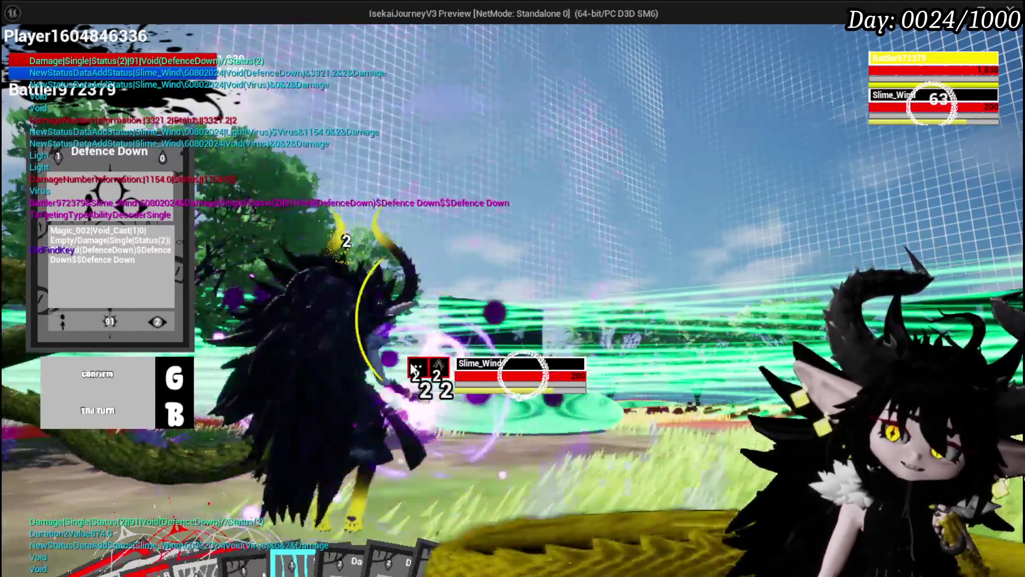
key(Escape)
key(ctrl+s)
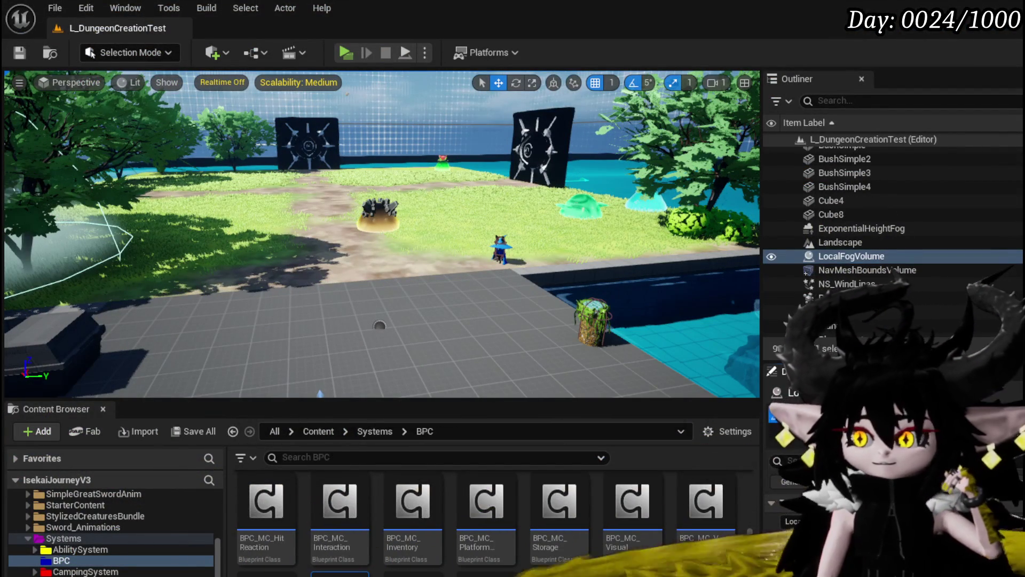
Save all packages, open BPC_Perks, and bring up the Object_StatusEffect Blueprint.
key(ctrl+s)
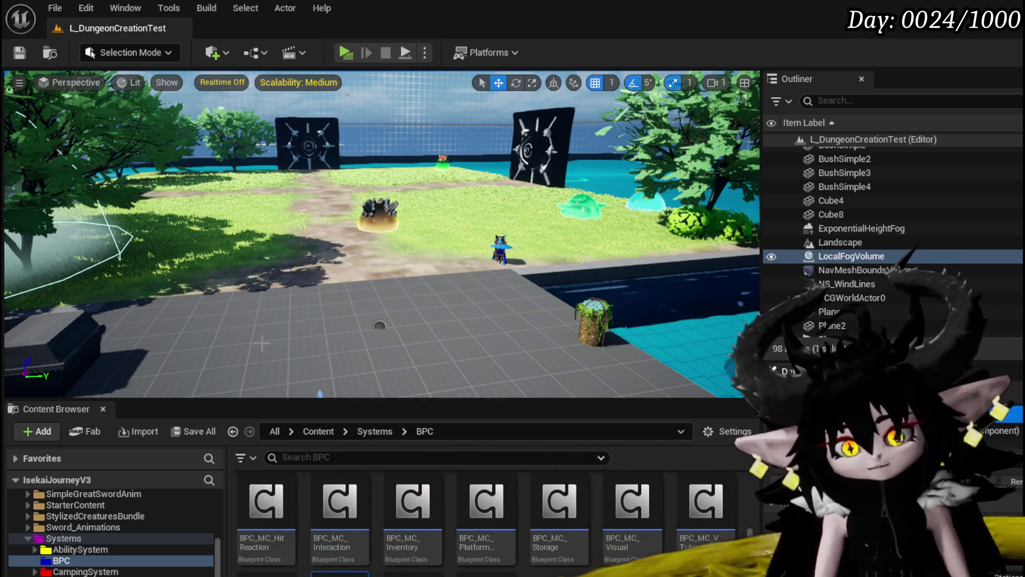
double_click(339, 572)
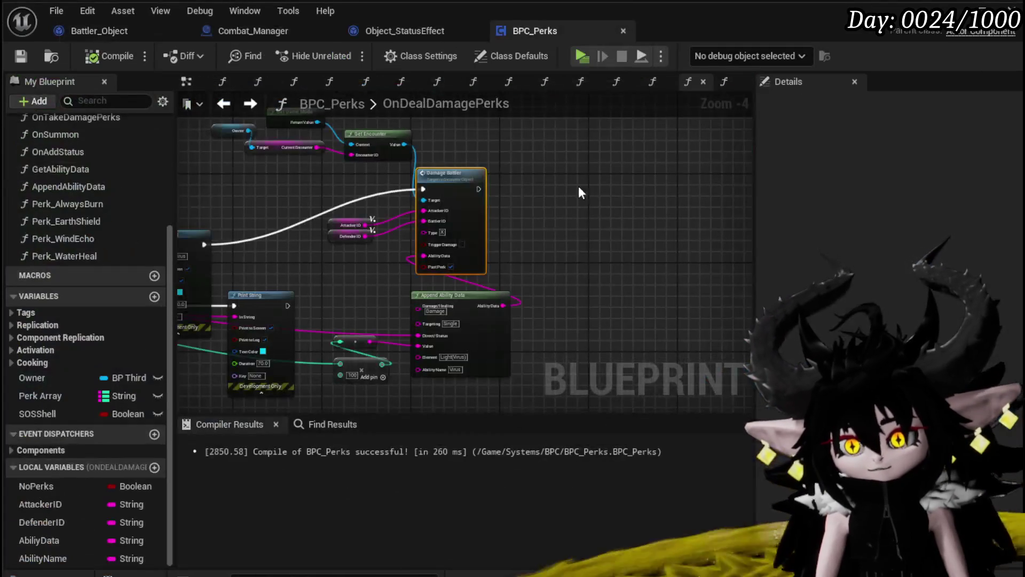
click(437, 30)
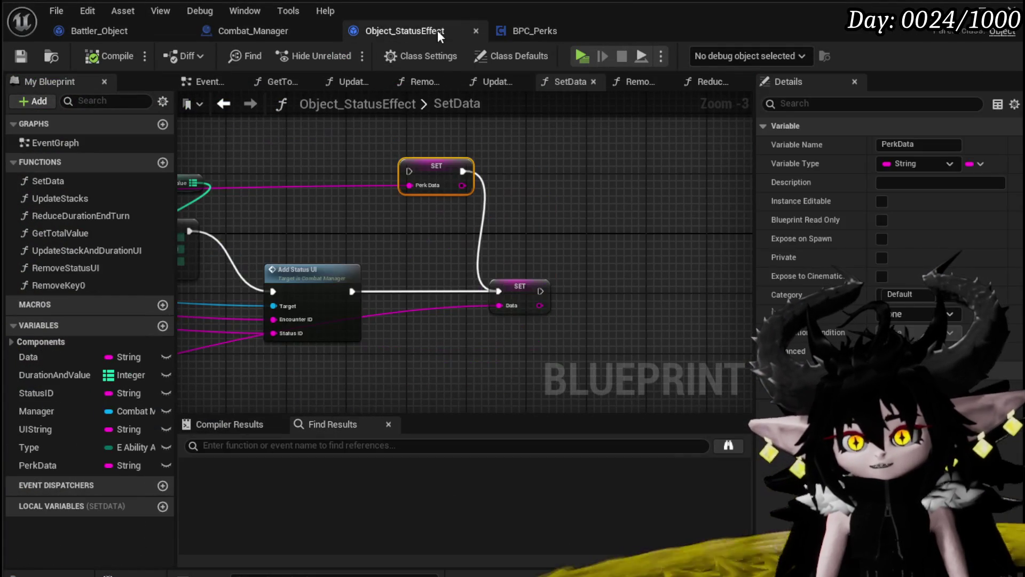
Pan through SetData's Get Data Table Row, SET and GET nodes, then return to Combat_Manager.
drag(396, 214, 350, 230)
drag(572, 148, 574, 158)
mouse_move(434, 134)
mouse_down()
mouse_move(321, 178)
mouse_move(206, 188)
mouse_move(573, 203)
mouse_move(422, 203)
mouse_up()
click(286, 37)
mouse_move(518, 210)
mouse_down()
mouse_move(393, 165)
mouse_move(259, 216)
mouse_move(473, 217)
mouse_move(500, 252)
mouse_up()
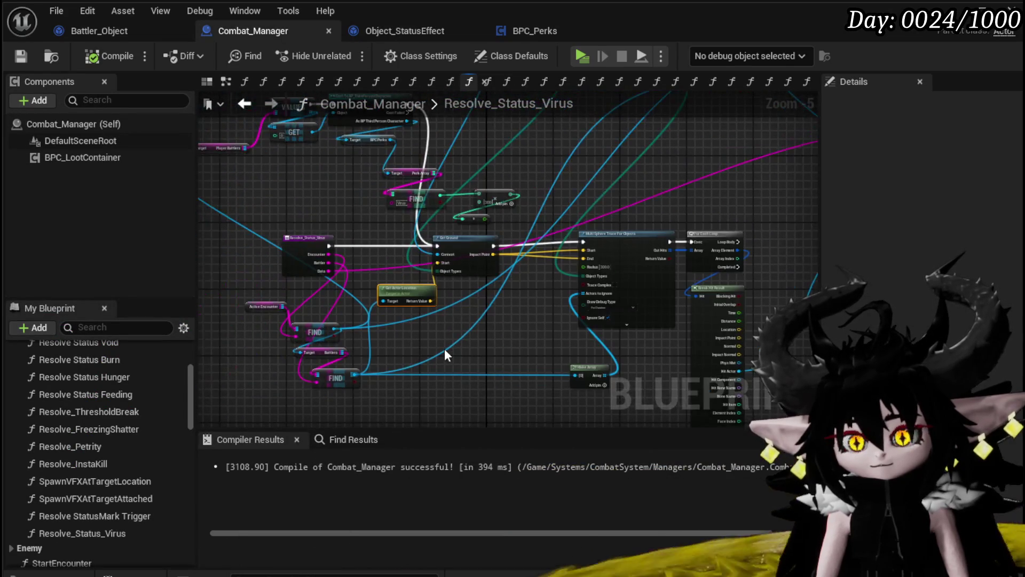
Centre the FIND nodes and add a Get Battler Object node wired to FIND's result.
scroll(500, 252, up, 3)
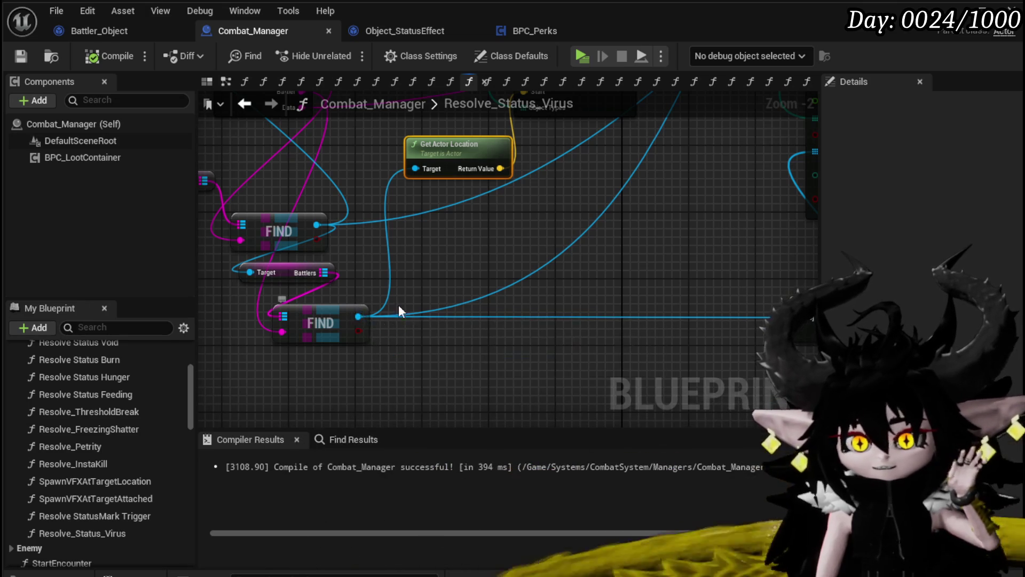
drag(464, 279, 569, 269)
scroll(118, 436, down, 10)
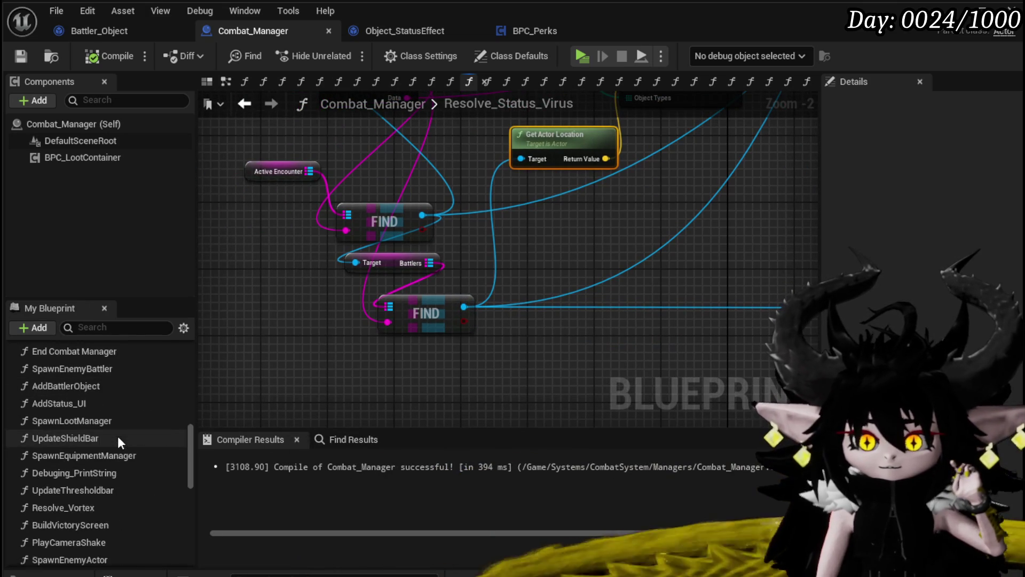
scroll(118, 436, down, 5)
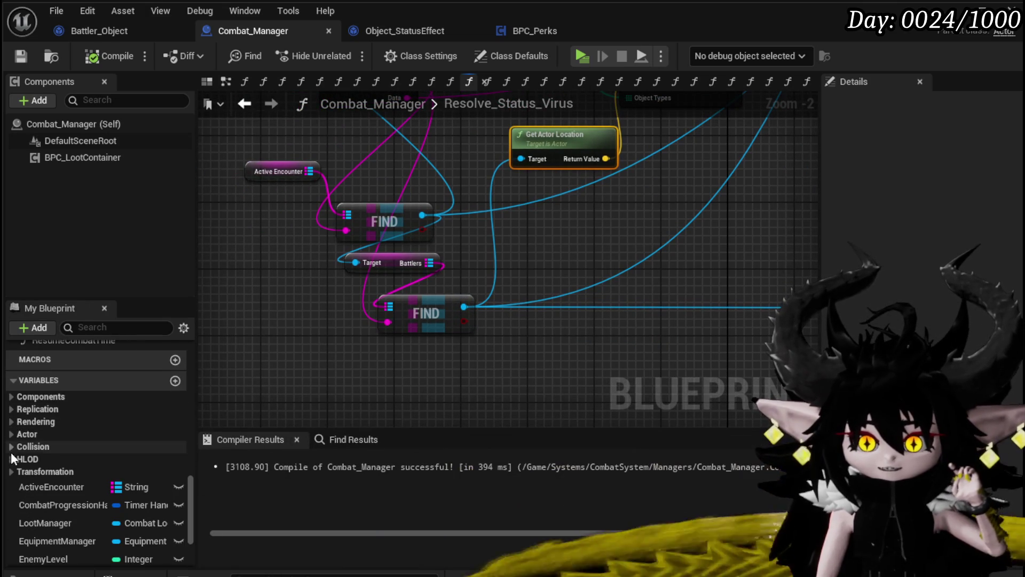
scroll(131, 433, down, 5)
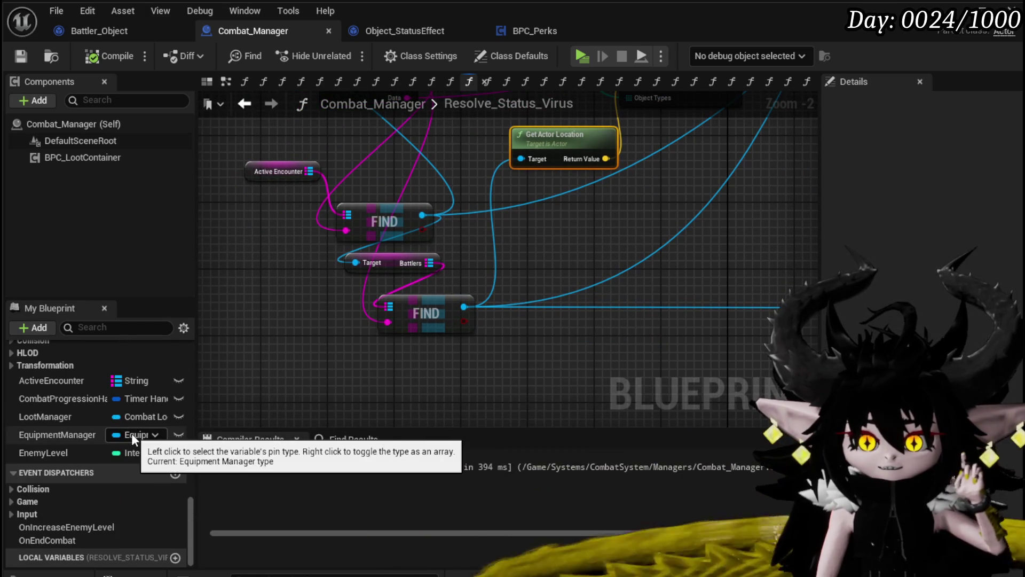
scroll(132, 434, up, 5)
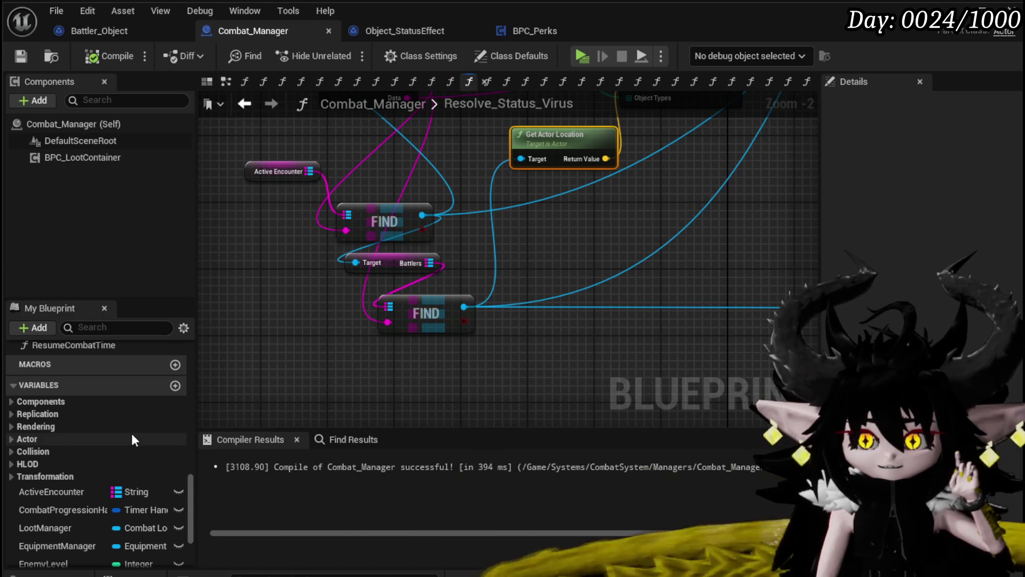
drag(338, 228, 457, 260)
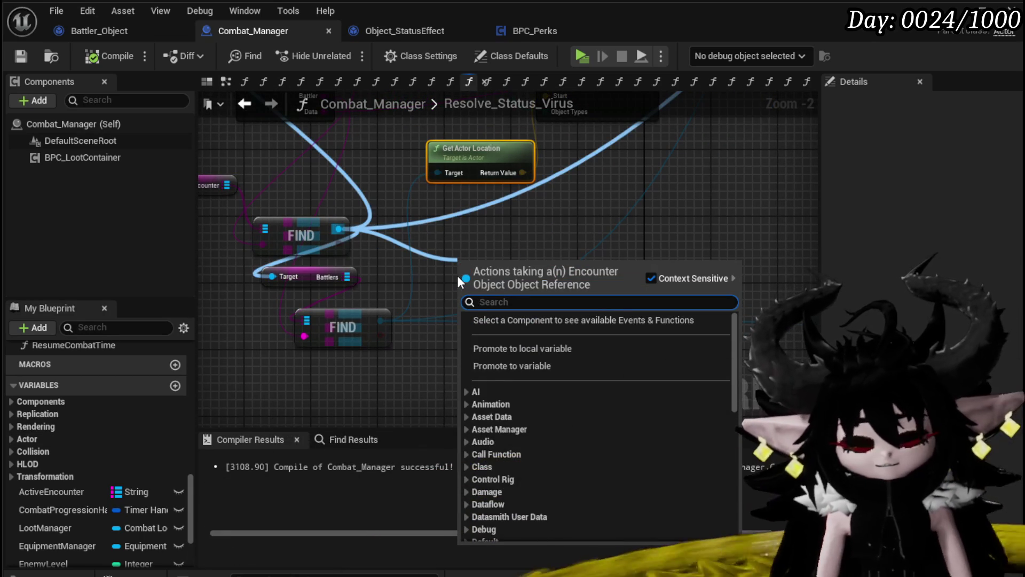
text(Object Bat)
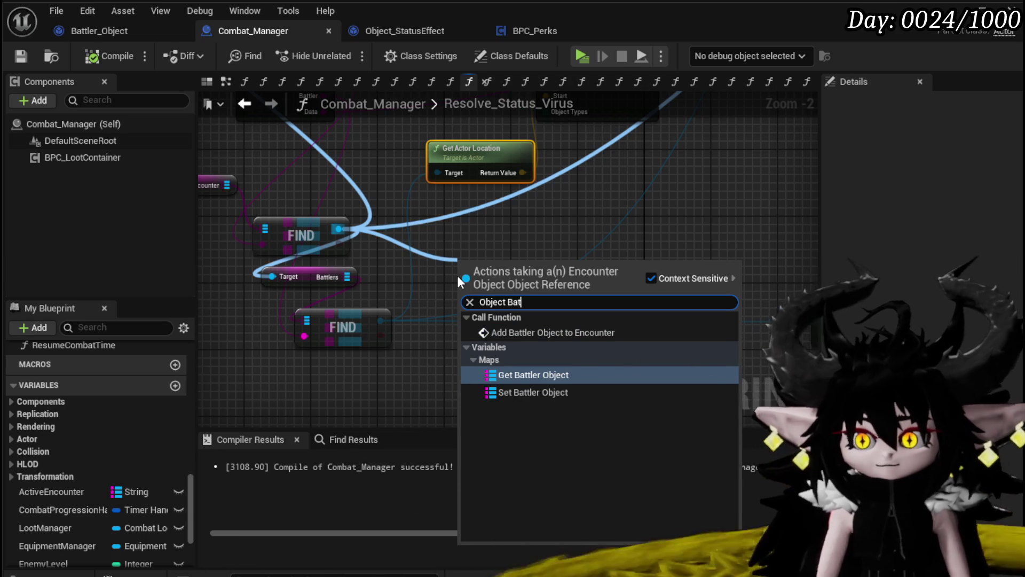
click(518, 374)
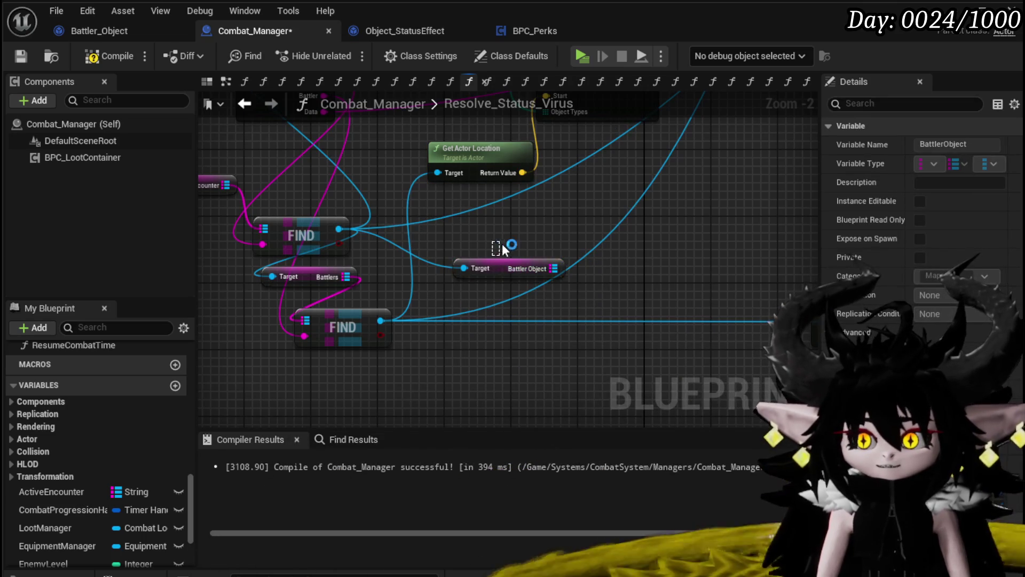
Compile Combat_Manager, then try a 'Stat' action search from the Battler Object output and dismiss it.
drag(685, 278, 532, 271)
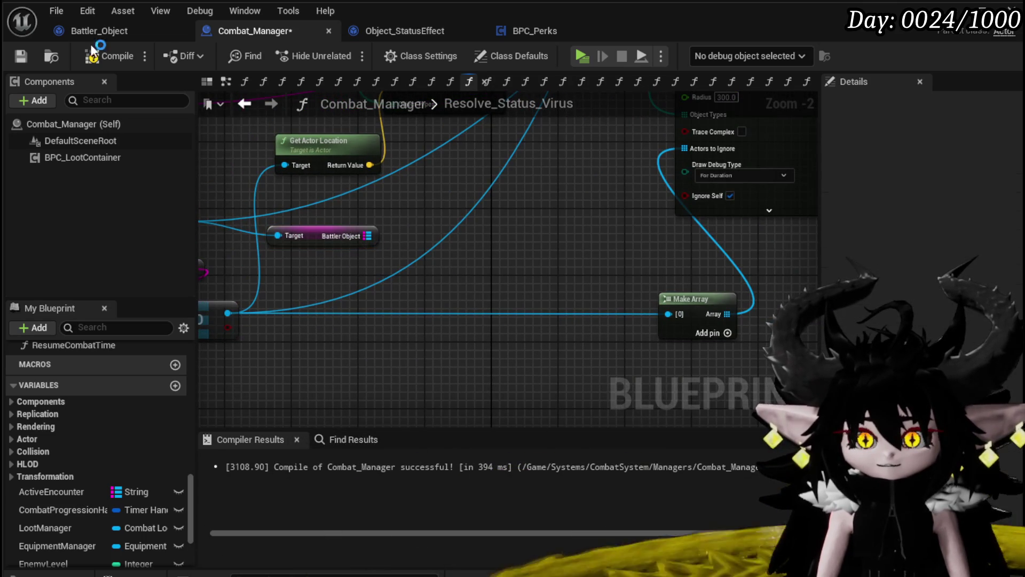
click(27, 53)
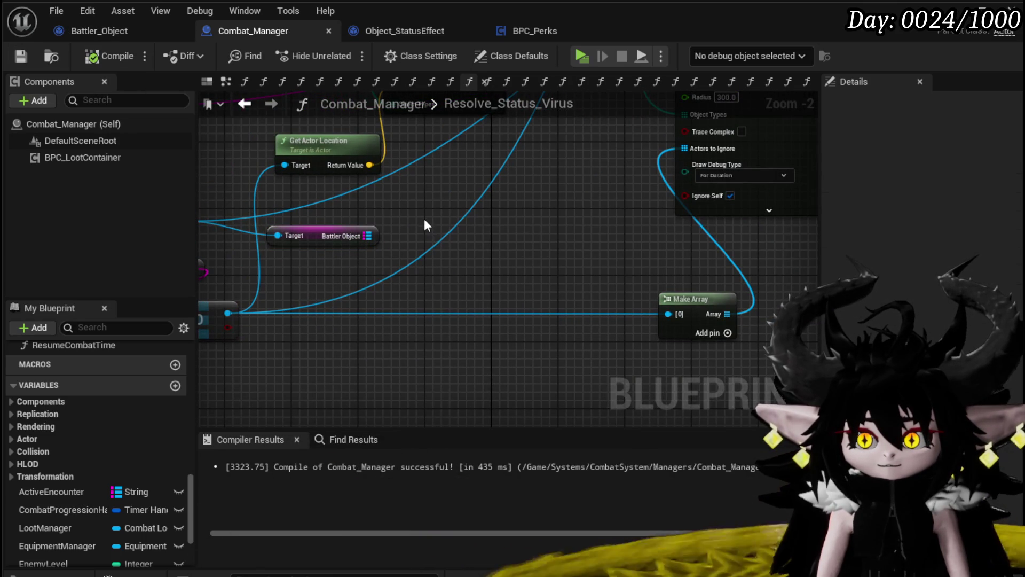
drag(300, 244, 285, 242)
mouse_move(352, 236)
mouse_down()
mouse_move(432, 272)
mouse_move(417, 266)
mouse_up()
text(Stat)
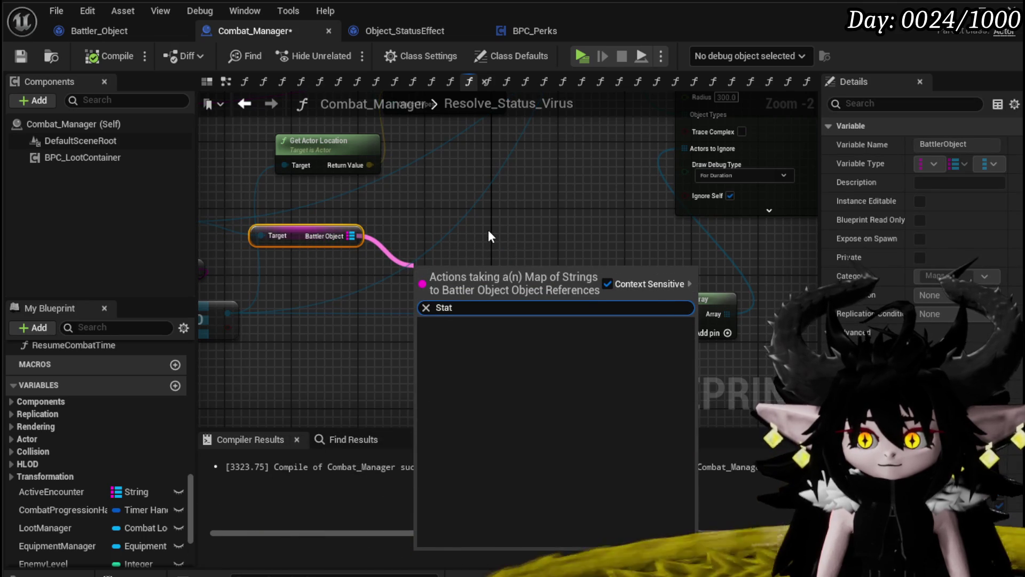
click(542, 194)
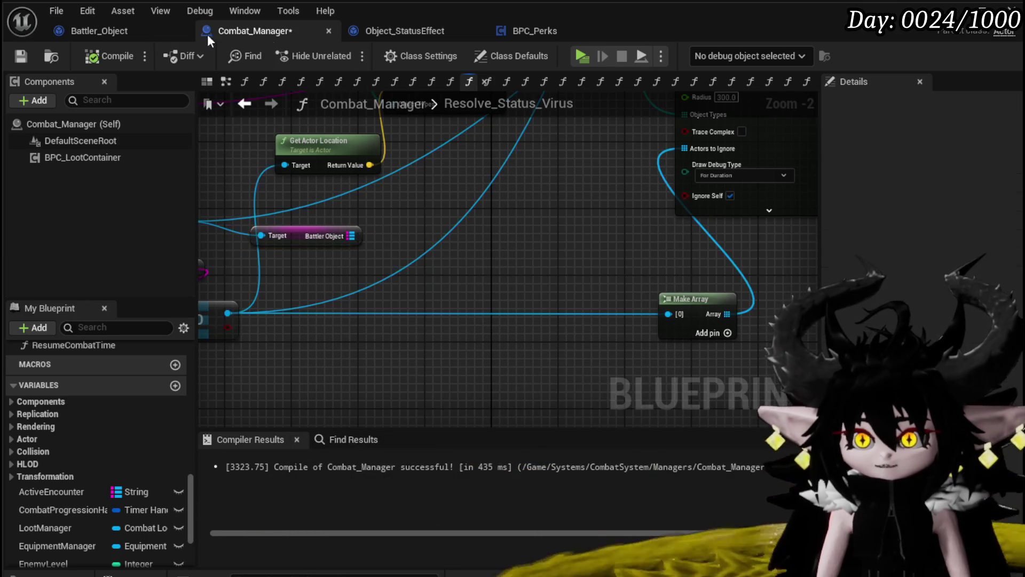
click(147, 29)
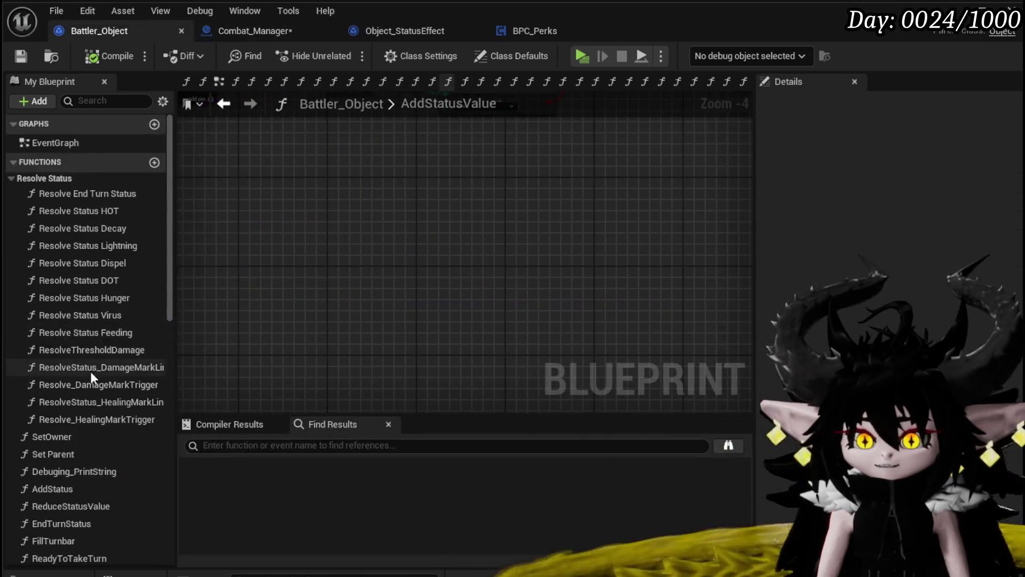
scroll(73, 321, down, 10)
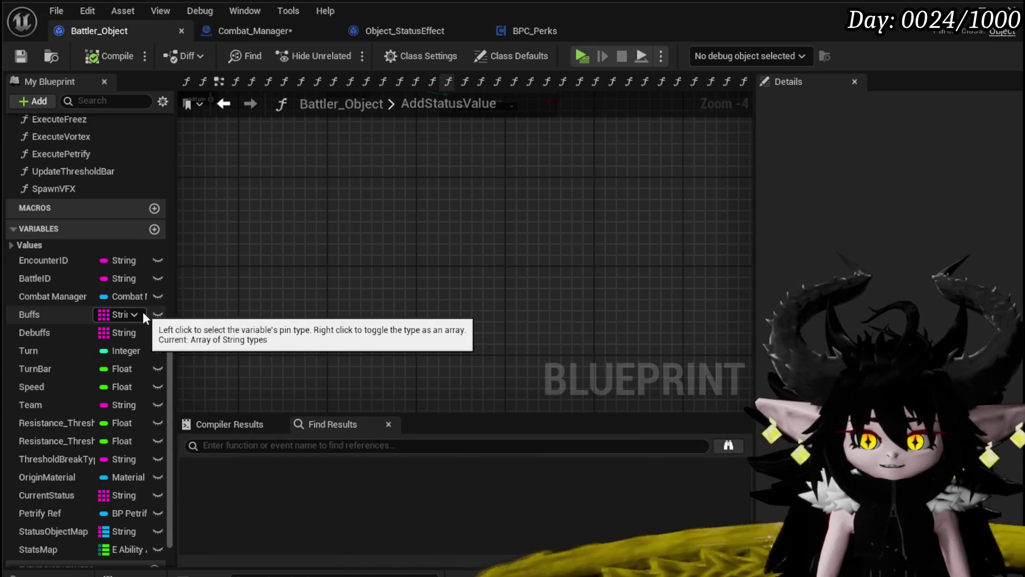
key(ctrl+s)
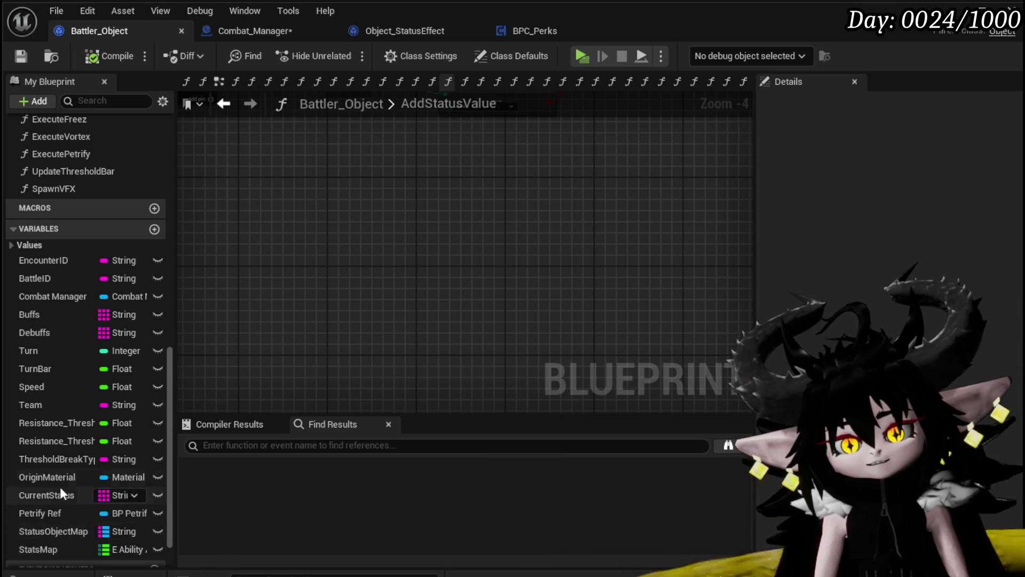
scroll(60, 494, down, 2)
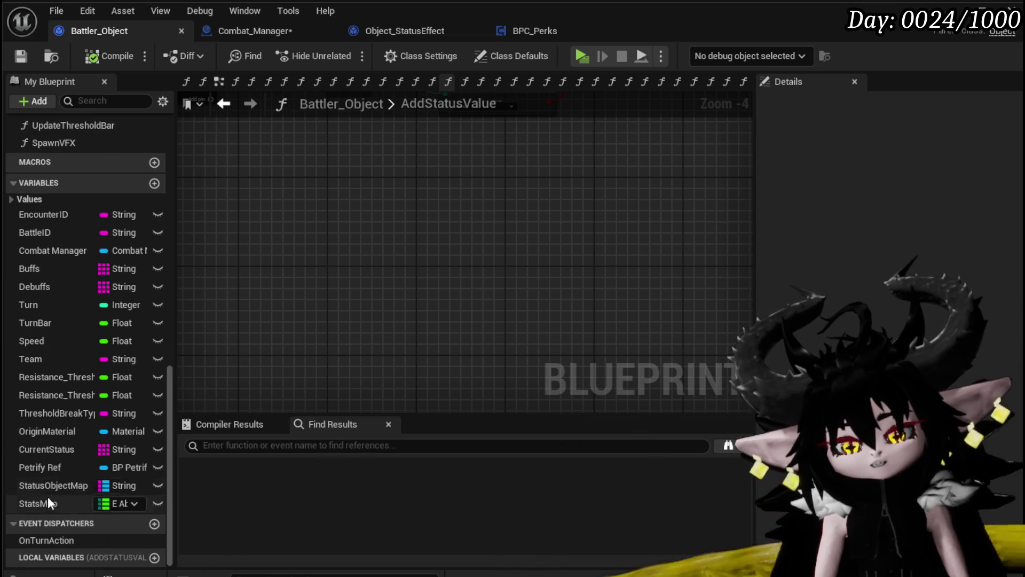
mouse_move(461, 375)
mouse_down()
mouse_move(460, 481)
mouse_move(517, 551)
mouse_move(472, 570)
mouse_move(522, 336)
mouse_move(503, 275)
mouse_move(498, 325)
mouse_up()
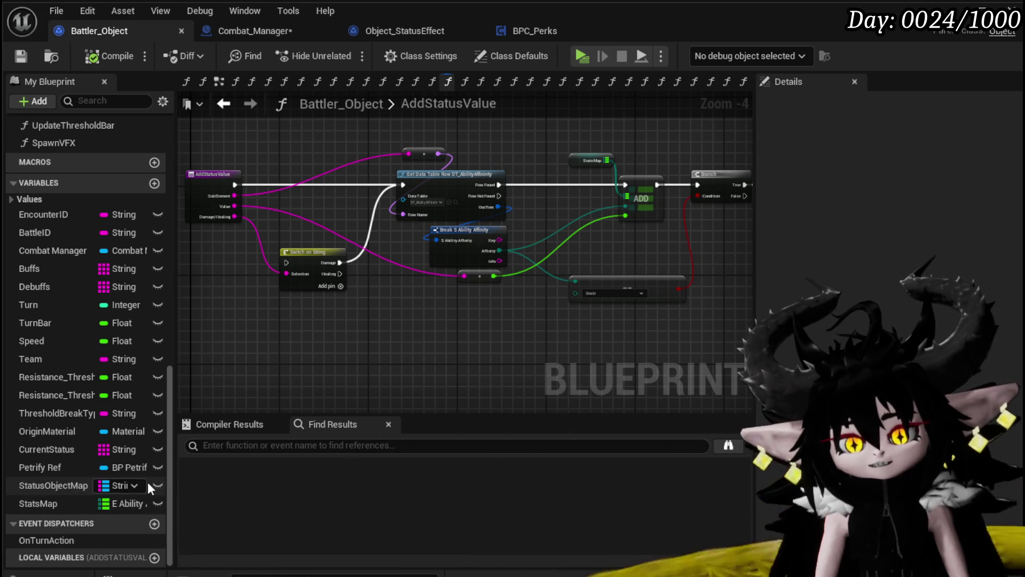
mouse_move(423, 330)
mouse_down()
mouse_move(429, 344)
mouse_move(439, 328)
mouse_up()
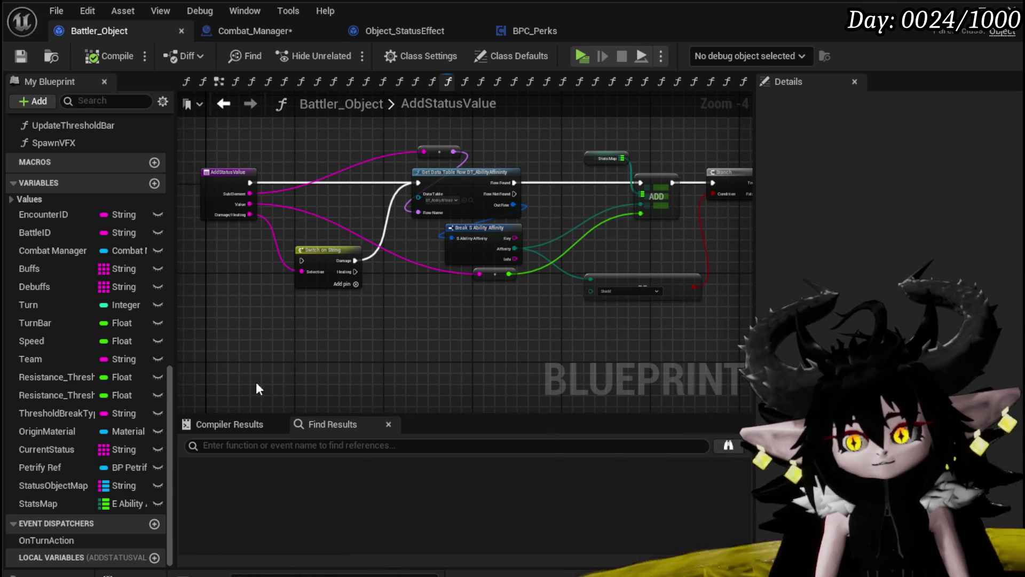
drag(467, 280, 286, 304)
scroll(655, 229, up, 2)
drag(569, 242, 695, 227)
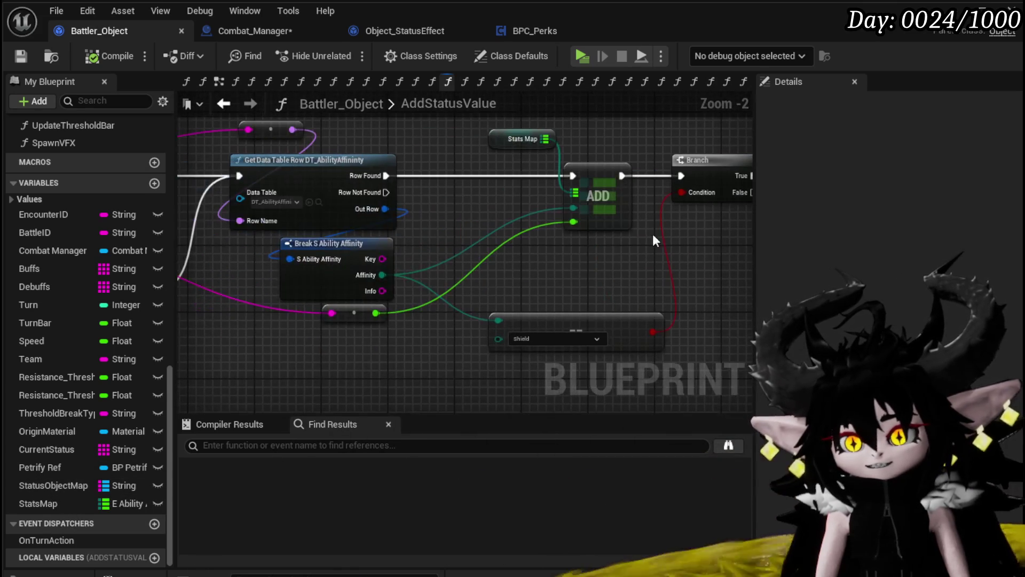
drag(522, 226, 623, 233)
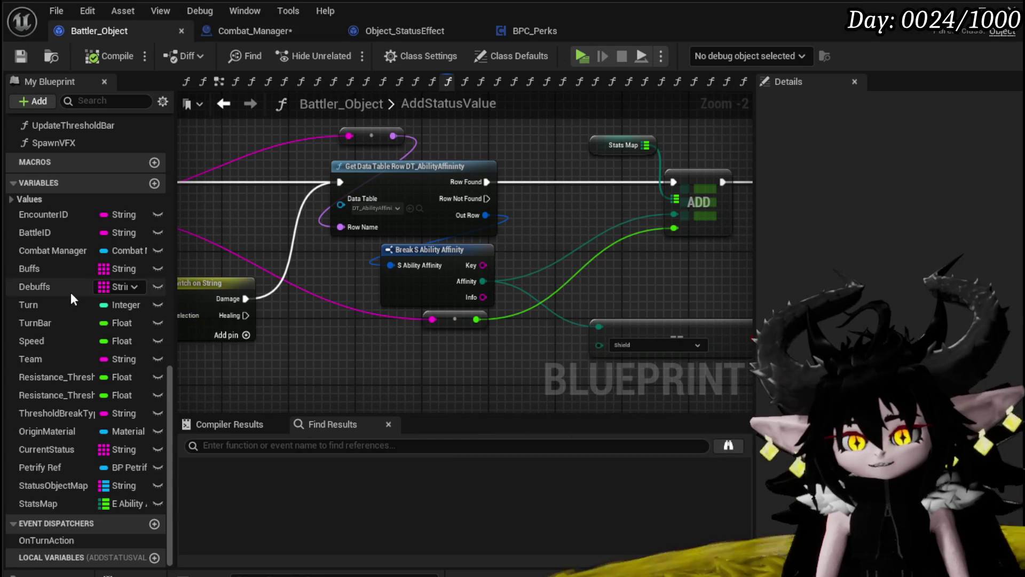
scroll(67, 293, up, 5)
scroll(78, 287, up, 4)
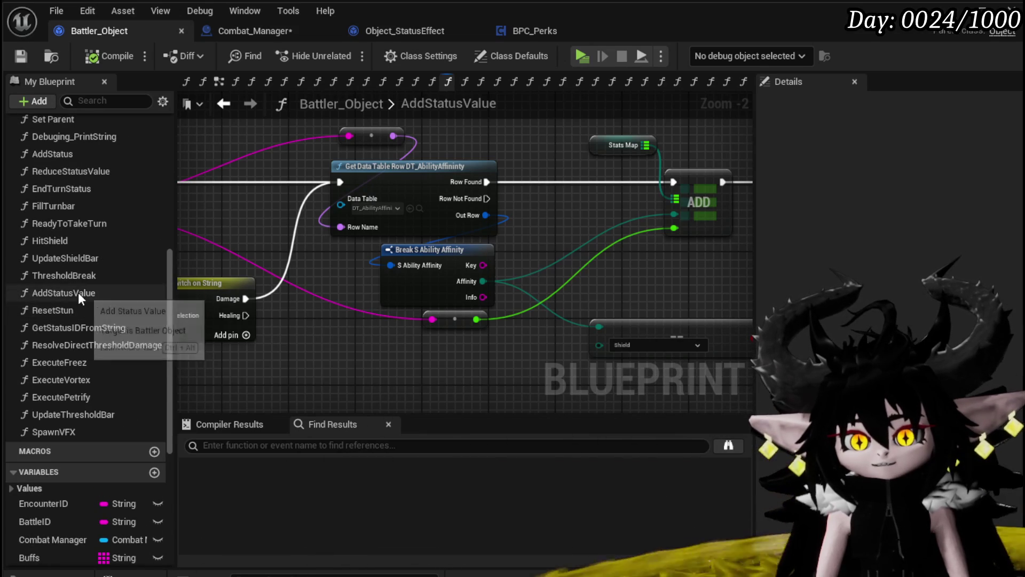
scroll(69, 306, up, 5)
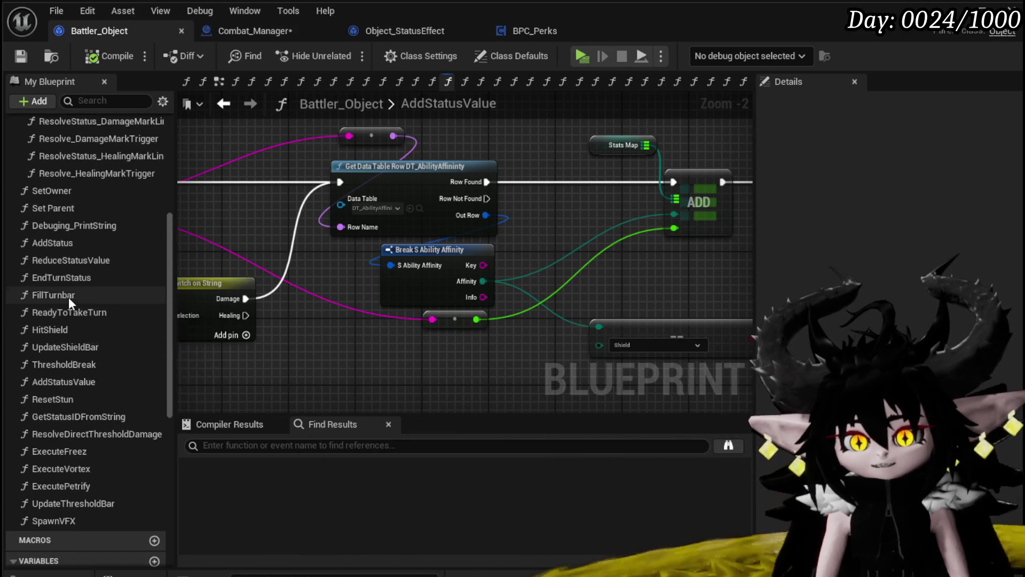
scroll(68, 297, up, 6)
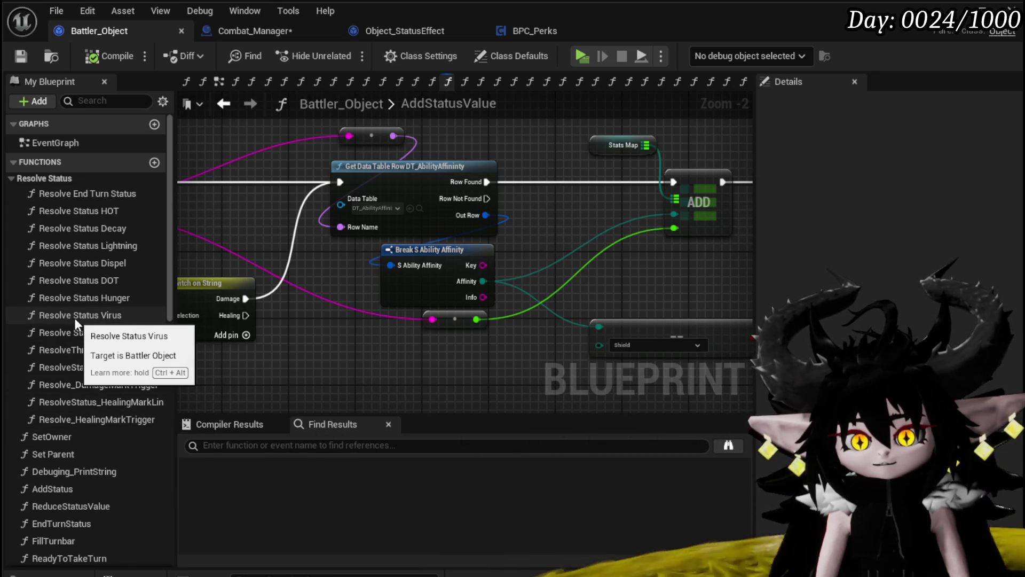
scroll(75, 318, down, 5)
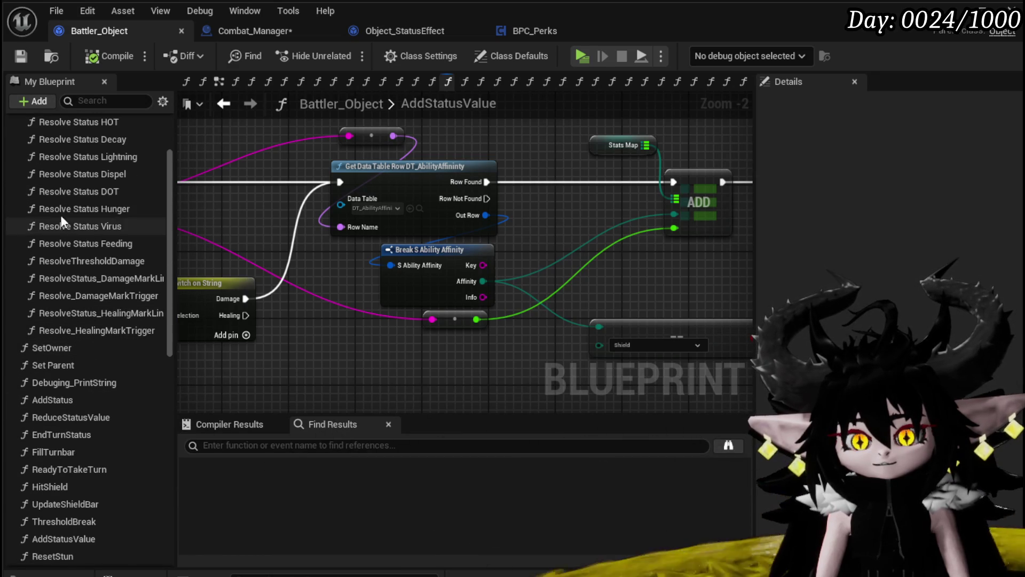
Open Battler_Object's Resolve Status Virus function and review its KEYS, FIND, GET and Damage nodes.
double_click(89, 227)
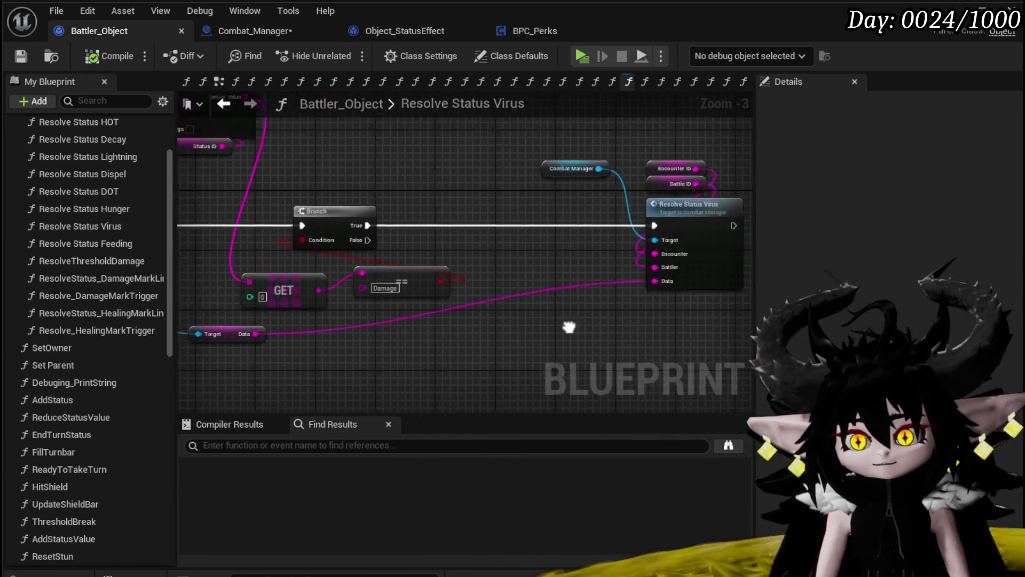
drag(688, 316, 481, 326)
scroll(409, 328, down, 2)
scroll(267, 336, up, 2)
mouse_move(267, 335)
mouse_down()
mouse_move(360, 333)
mouse_move(248, 375)
mouse_move(118, 331)
mouse_move(298, 332)
mouse_move(367, 355)
mouse_move(245, 337)
mouse_up()
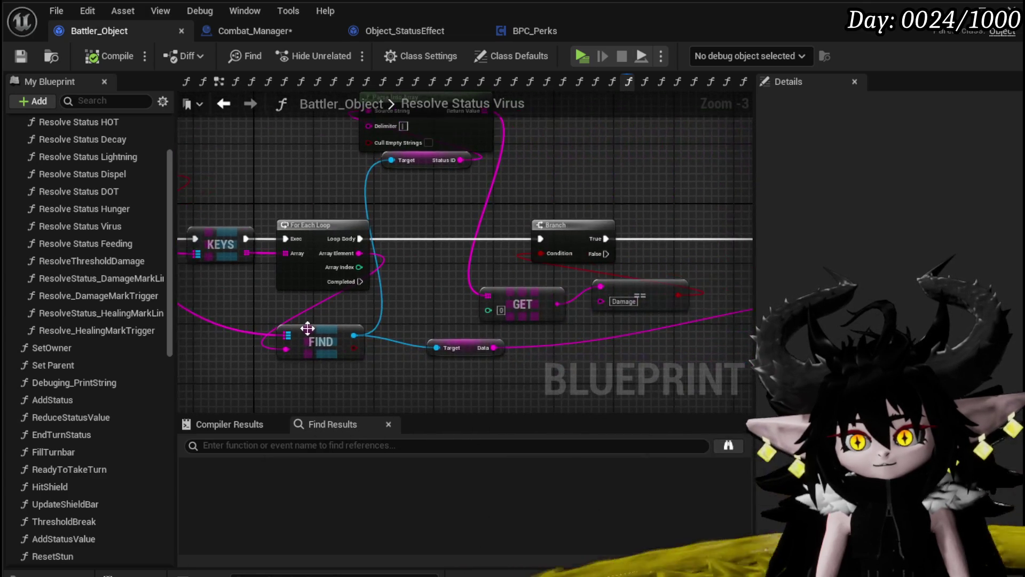
mouse_move(447, 293)
mouse_down()
mouse_move(197, 290)
mouse_move(322, 307)
mouse_move(407, 343)
mouse_move(465, 263)
mouse_move(226, 281)
mouse_up()
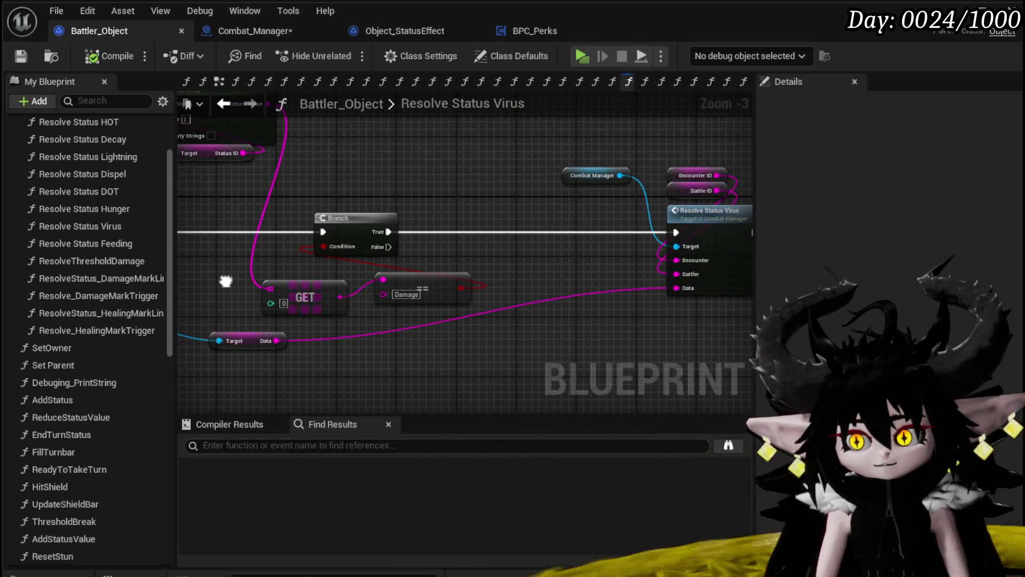
drag(226, 282, 421, 259)
click(483, 316)
drag(483, 317, 730, 359)
click(372, 333)
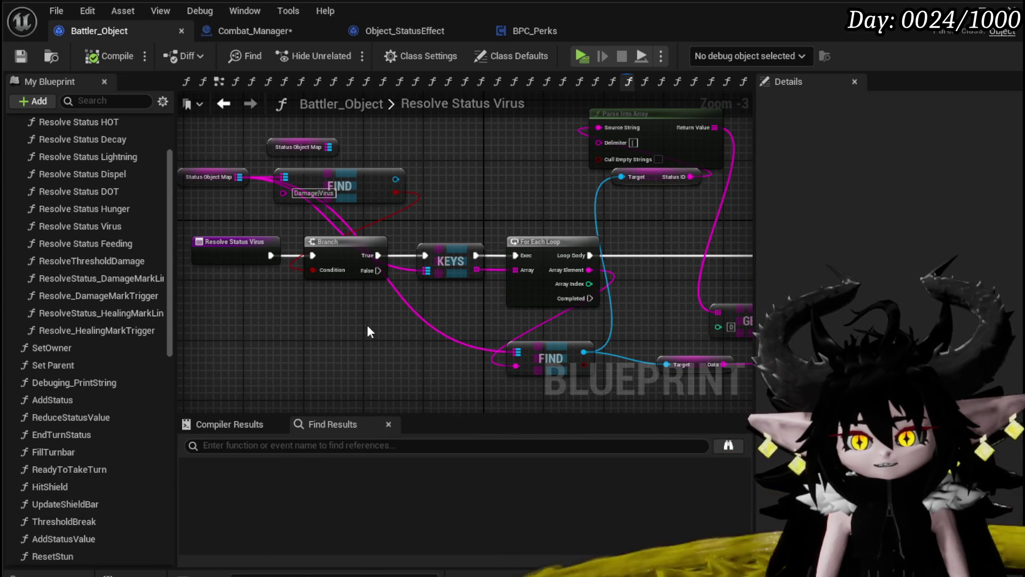
Add a Get Duration and Value node wired from FIND's status effect output.
drag(394, 180, 504, 188)
mouse_move(451, 147)
mouse_down()
mouse_move(332, 164)
mouse_move(431, 168)
mouse_up()
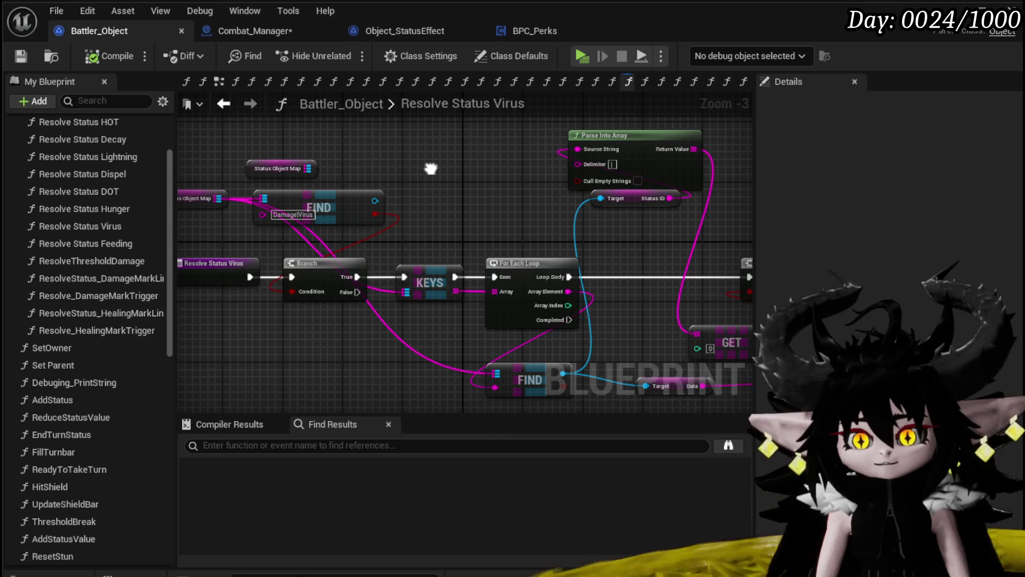
mouse_move(431, 169)
mouse_down()
mouse_move(481, 174)
mouse_move(469, 189)
mouse_up()
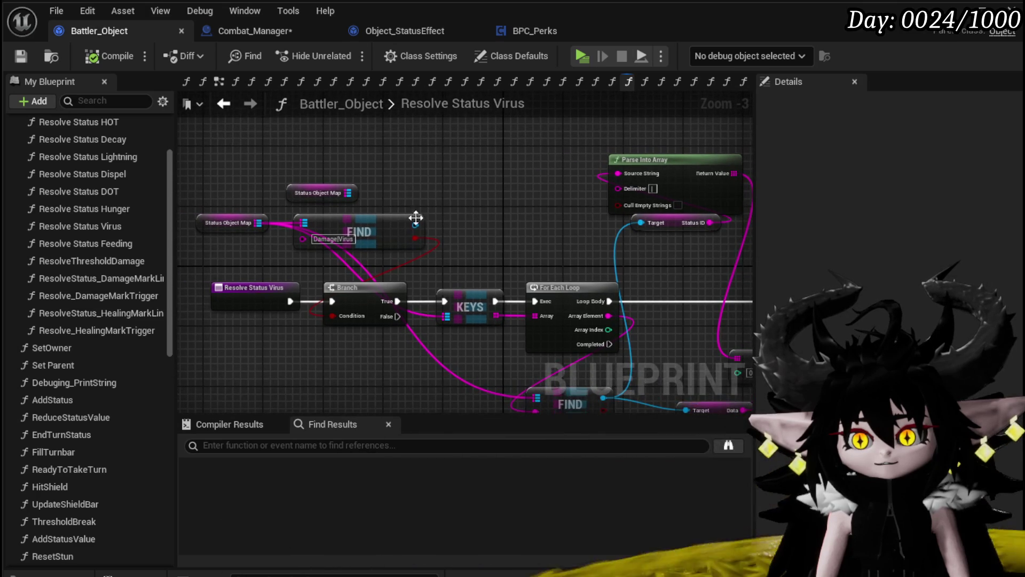
mouse_move(414, 227)
mouse_down()
mouse_move(456, 193)
mouse_move(478, 199)
mouse_up()
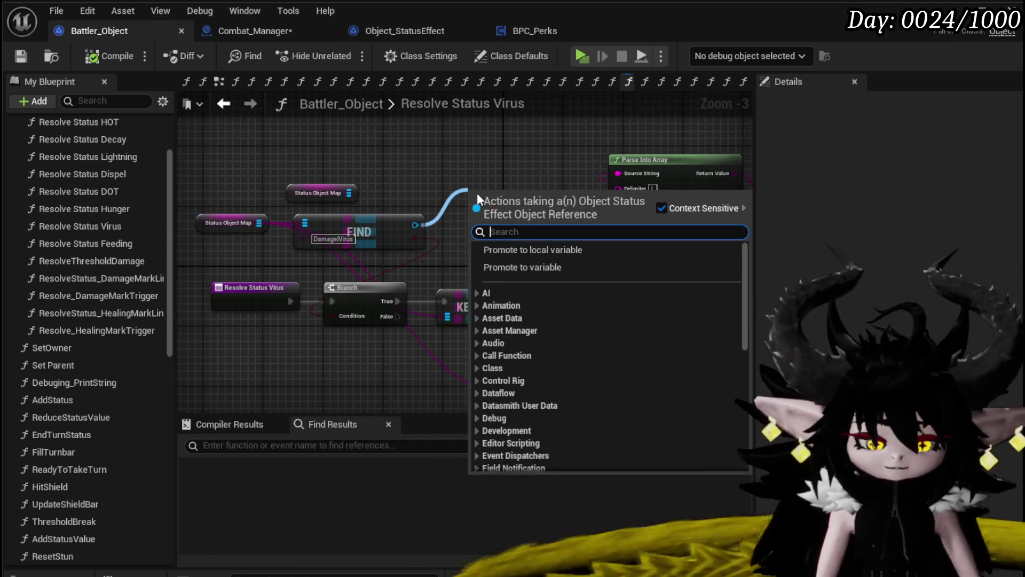
text(Value)
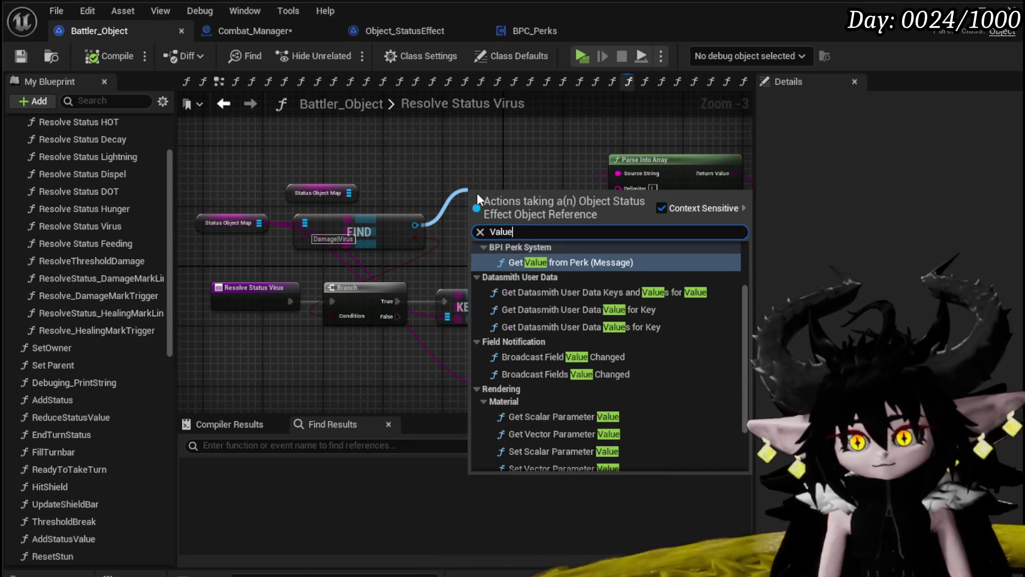
scroll(742, 400, down, 3)
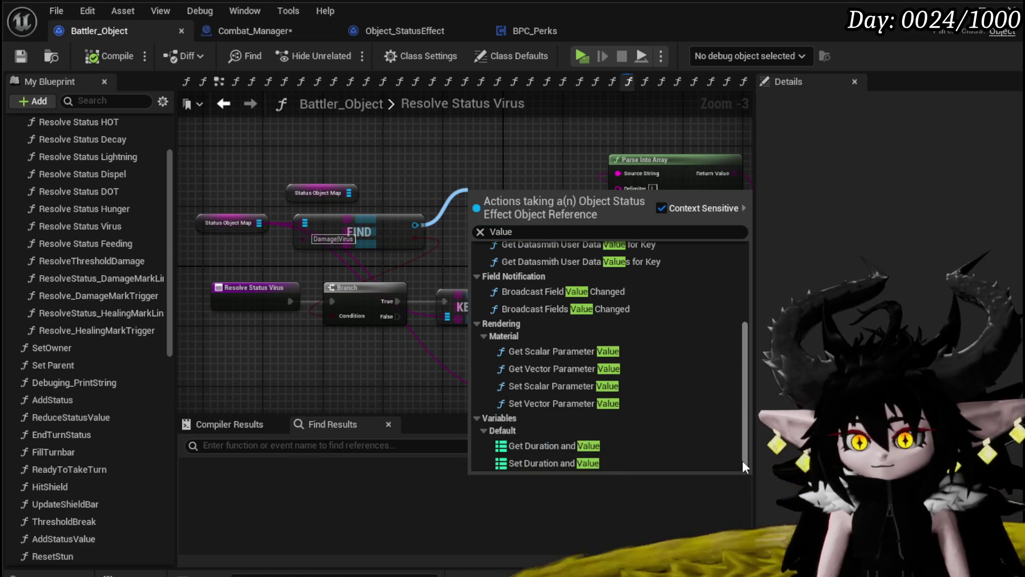
click(586, 446)
mouse_move(510, 194)
mouse_down()
mouse_move(471, 195)
mouse_move(443, 178)
mouse_up()
mouse_move(525, 228)
mouse_down()
mouse_move(390, 253)
mouse_move(406, 194)
mouse_up()
click(406, 194)
Compile and save Battler_Object, tidying the Duration and Value and Status Object Map getters.
click(79, 56)
click(20, 56)
drag(334, 142, 344, 149)
mouse_move(358, 203)
mouse_down()
mouse_move(486, 242)
mouse_move(261, 154)
mouse_up()
drag(463, 219, 160, 149)
key(ctrl+s)
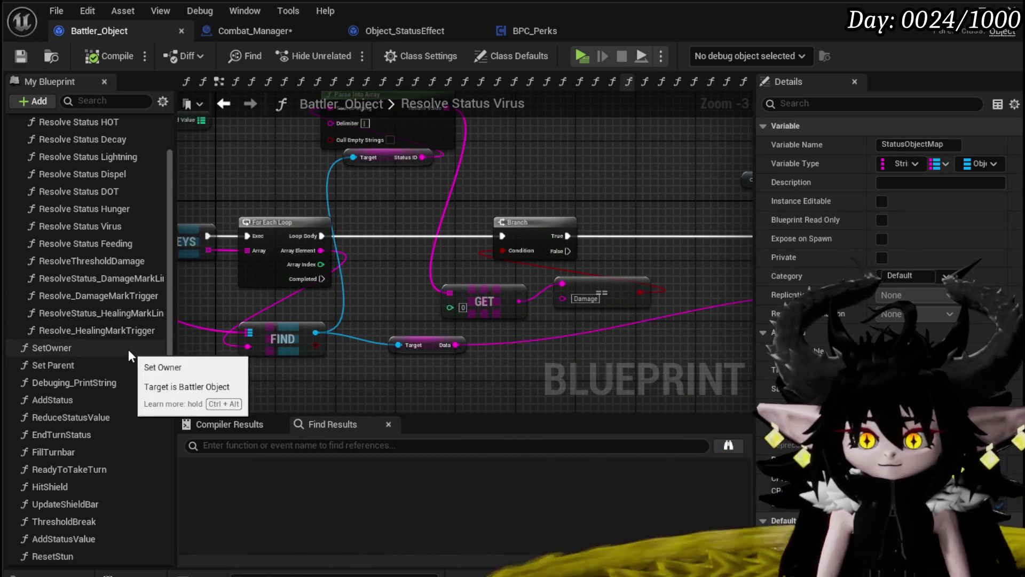
click(275, 31)
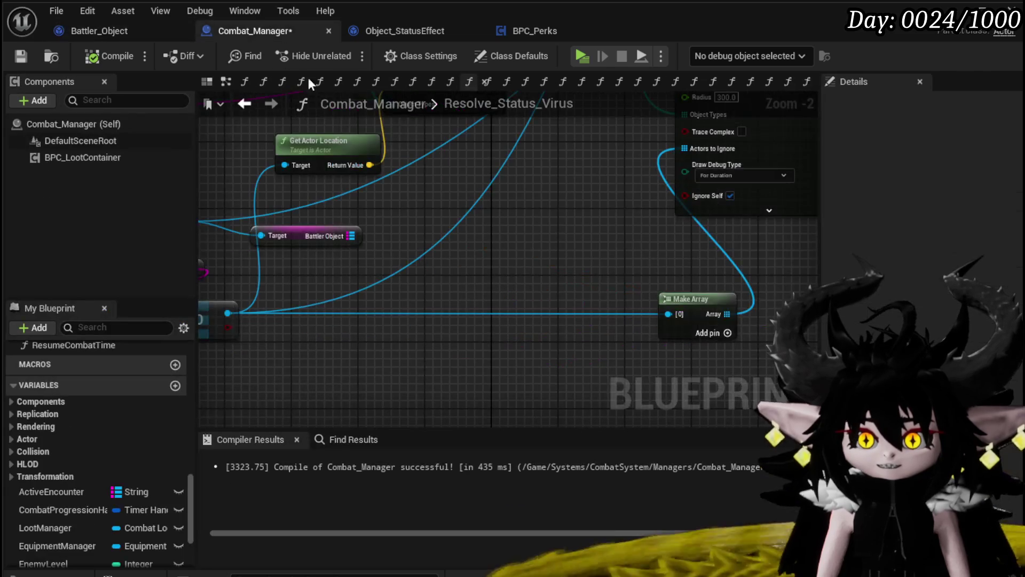
Search the node actions from FIND's result for 'add Stat'.
drag(294, 266, 480, 267)
text(ad)
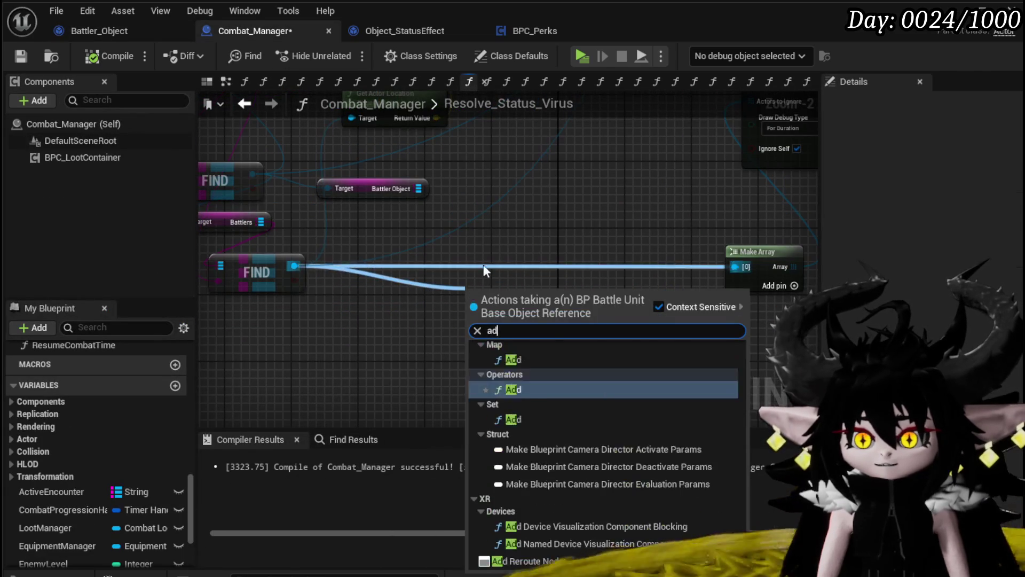
text(d Stat)
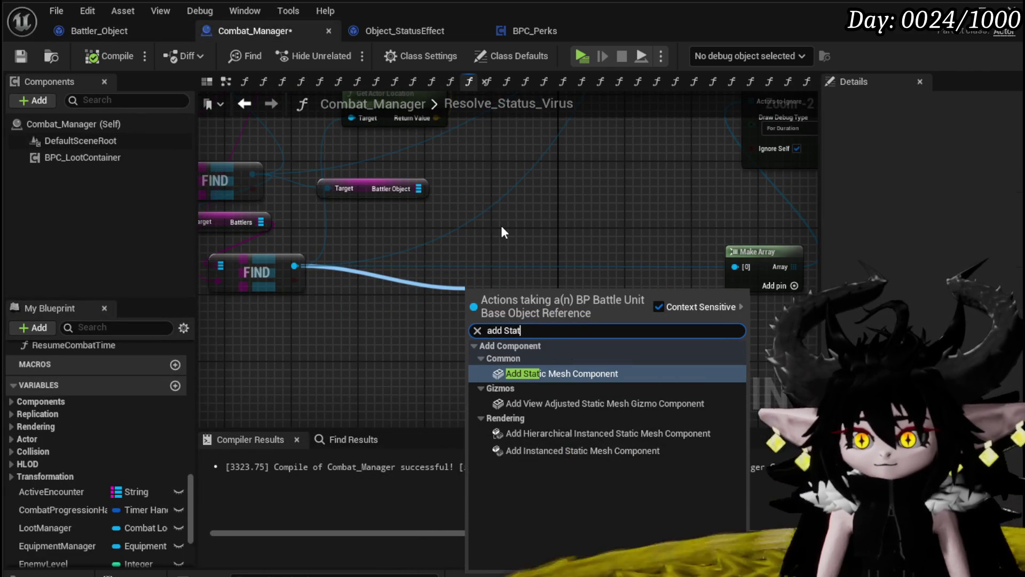
scroll(507, 229, down, 4)
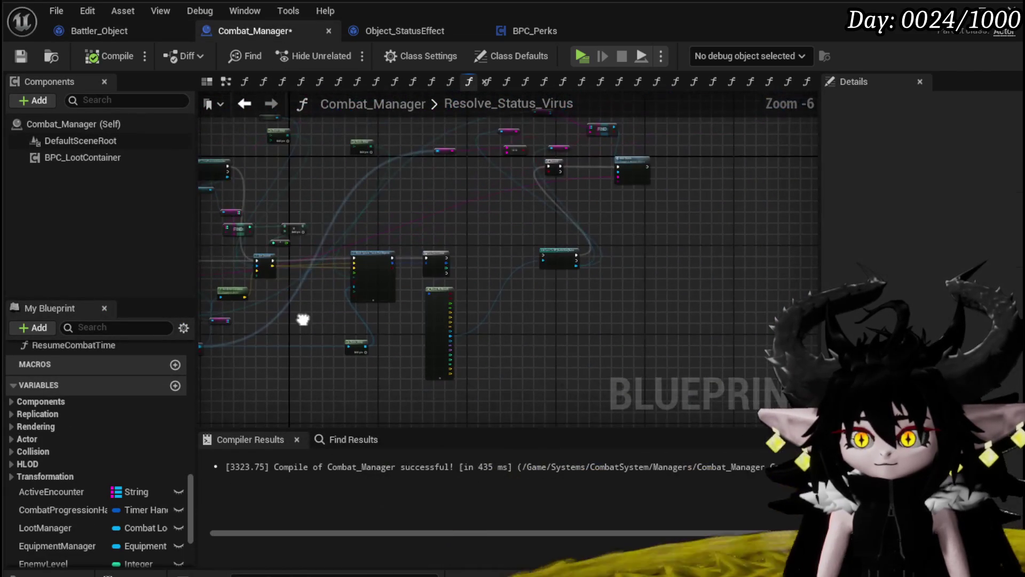
scroll(502, 221, up, 3)
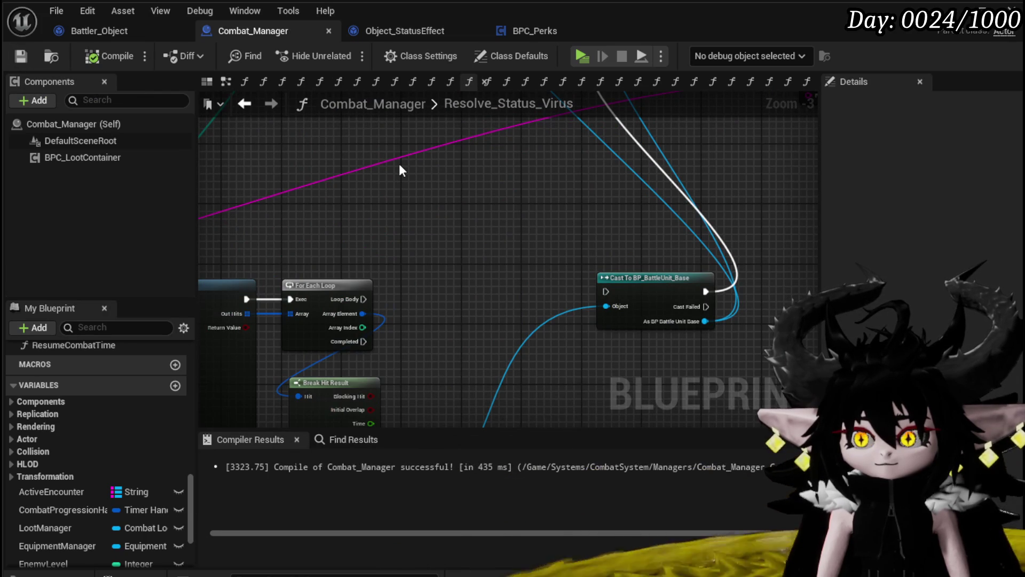
scroll(400, 170, down, 3)
scroll(314, 278, up, 3)
Move the Battler Object getter right and raise the Add Status node slightly.
mouse_move(315, 278)
mouse_down()
mouse_move(284, 300)
mouse_move(457, 293)
mouse_move(458, 313)
mouse_move(469, 263)
mouse_up()
mouse_move(299, 182)
mouse_down()
mouse_move(364, 178)
mouse_move(354, 179)
mouse_up()
drag(506, 234, 512, 178)
click(568, 219)
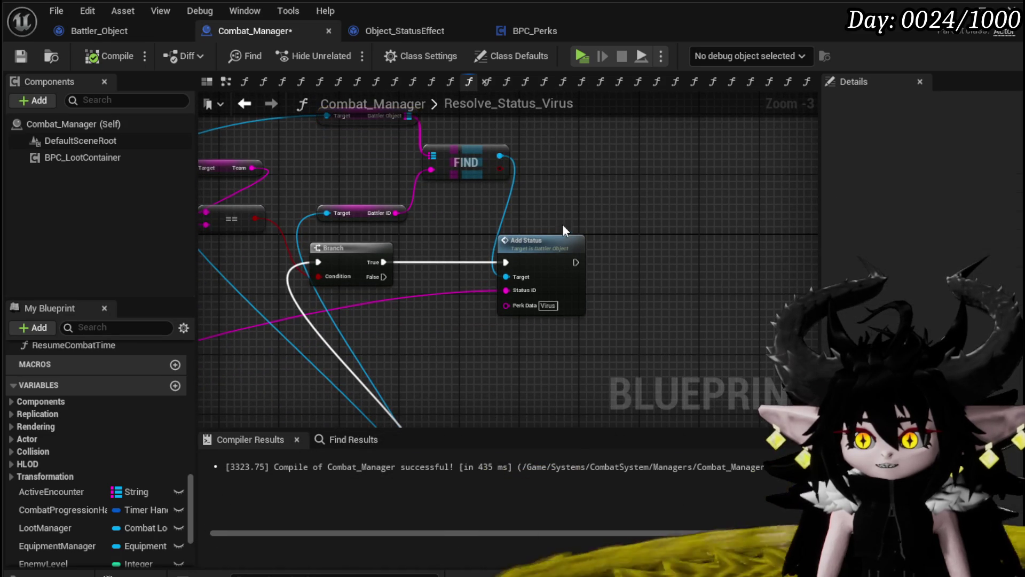
drag(540, 251, 562, 247)
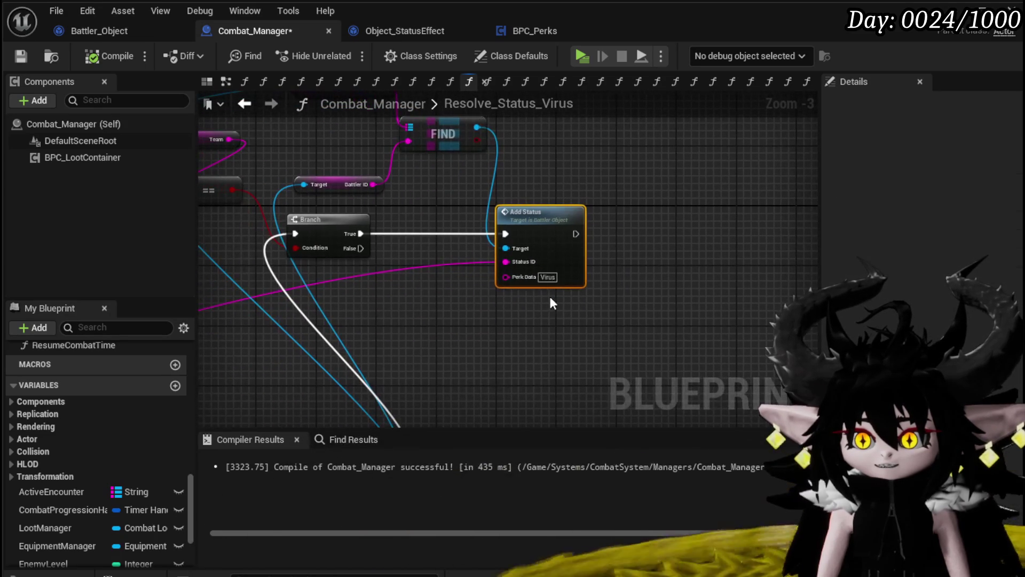
Clear the Virus perk data from the Add Status node.
click(652, 311)
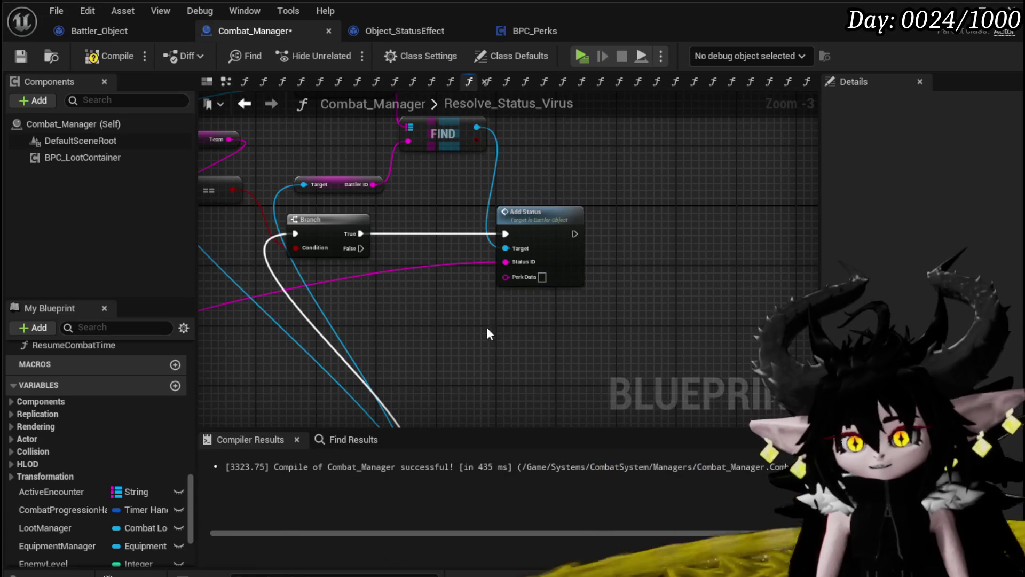
scroll(460, 315, down, 5)
scroll(453, 276, up, 5)
scroll(454, 277, down, 3)
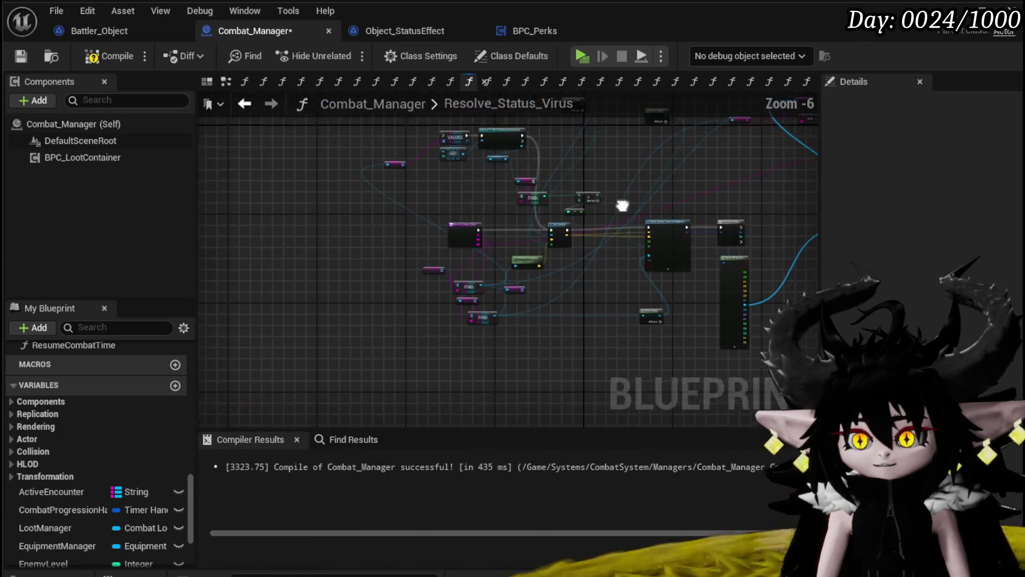
scroll(525, 248, up, 2)
Place the Cast To BP_BattleUnit_Base node beside the Branch and move the Battler Object, FIND and Battler ID nodes down.
click(639, 232)
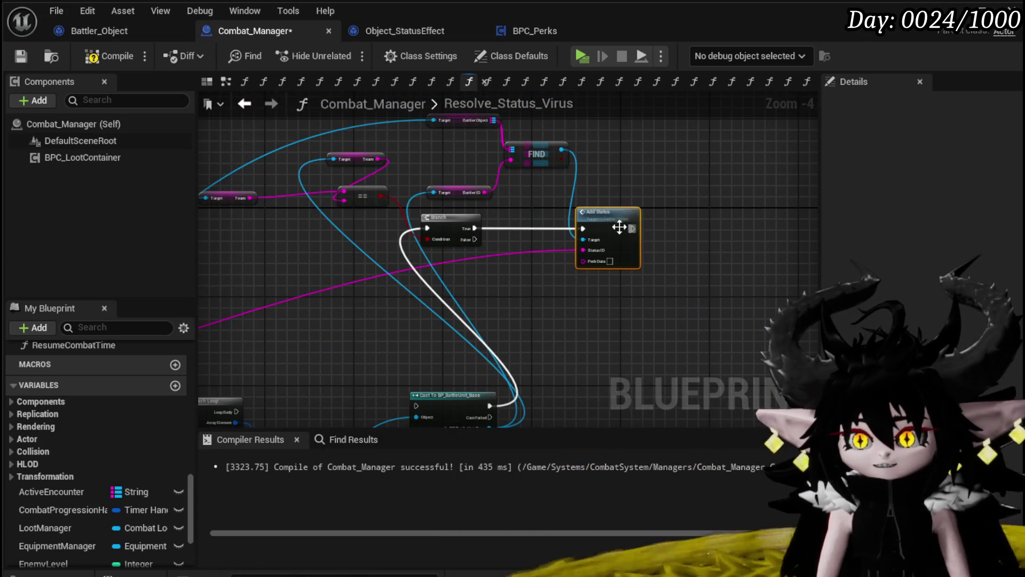
mouse_move(484, 251)
mouse_down()
mouse_move(462, 235)
mouse_move(532, 220)
mouse_up()
mouse_move(507, 327)
mouse_down()
mouse_move(319, 170)
mouse_move(321, 143)
mouse_move(345, 239)
mouse_move(334, 243)
mouse_up()
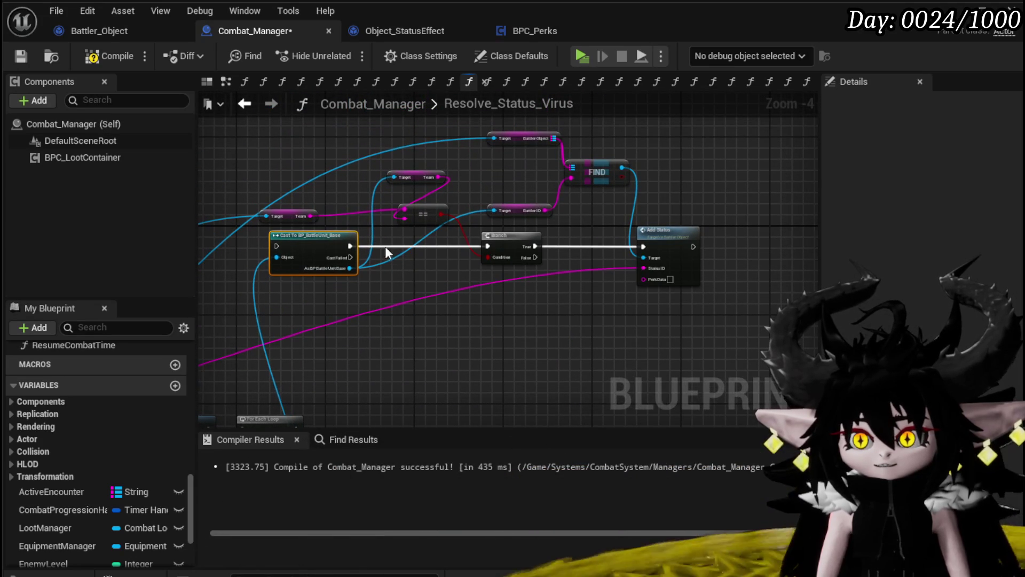
drag(518, 221, 638, 126)
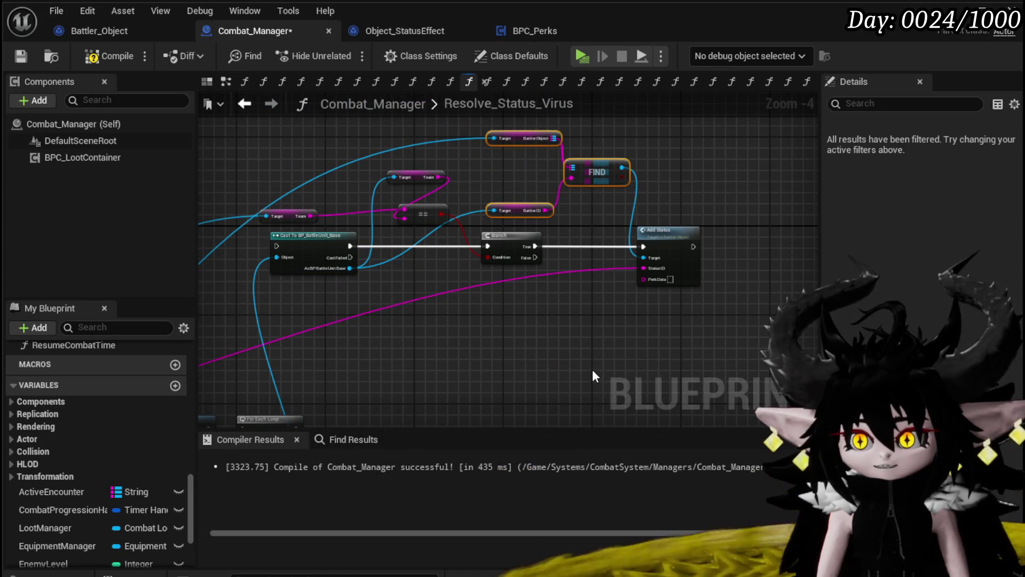
mouse_move(672, 232)
mouse_down()
mouse_move(712, 401)
mouse_move(680, 292)
mouse_move(579, 359)
mouse_move(590, 293)
mouse_move(355, 281)
mouse_move(438, 299)
mouse_move(474, 285)
mouse_move(466, 227)
mouse_move(402, 229)
mouse_up()
Inspect the sphere trace, For Each Loop, Break Hit Result, FIND and Add Status nodes.
scroll(401, 230, up, 3)
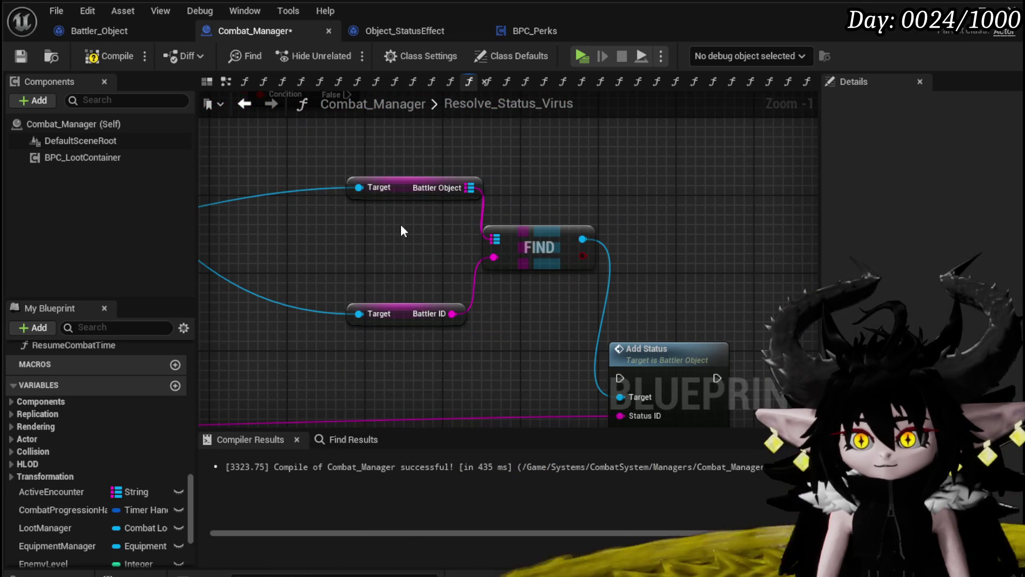
scroll(401, 223, down, 1)
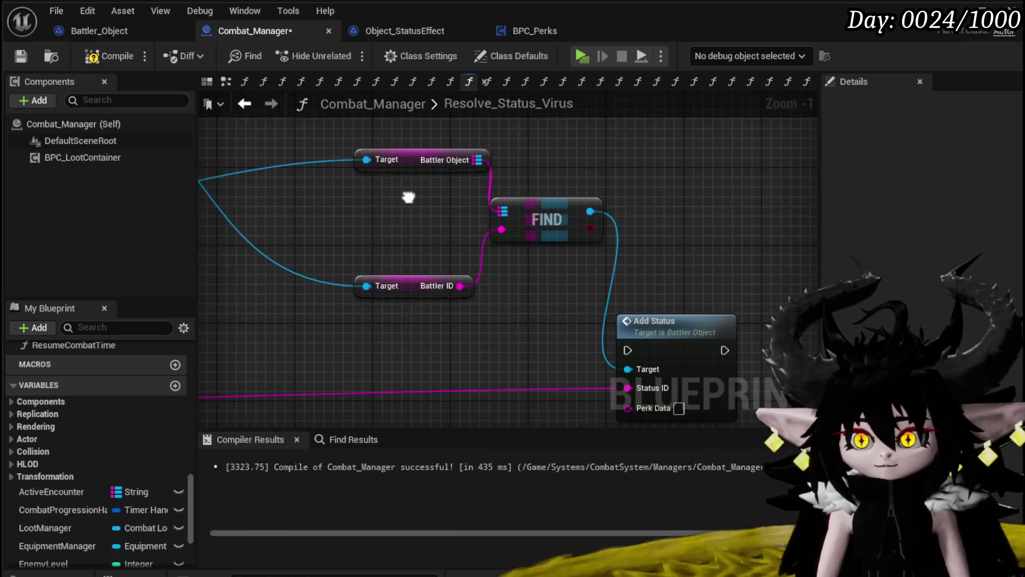
drag(408, 196, 456, 272)
scroll(456, 272, down, 3)
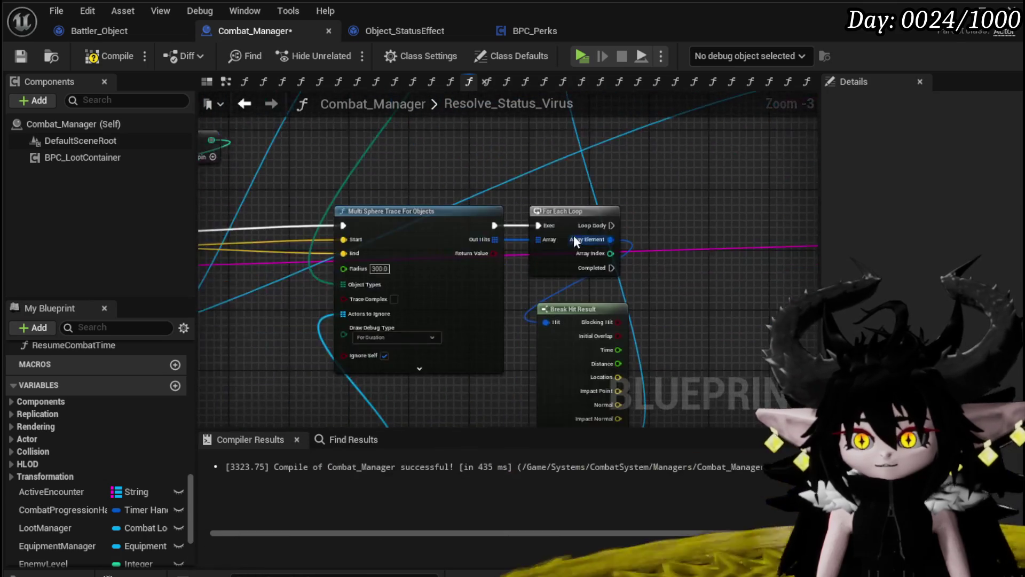
drag(587, 233, 521, 258)
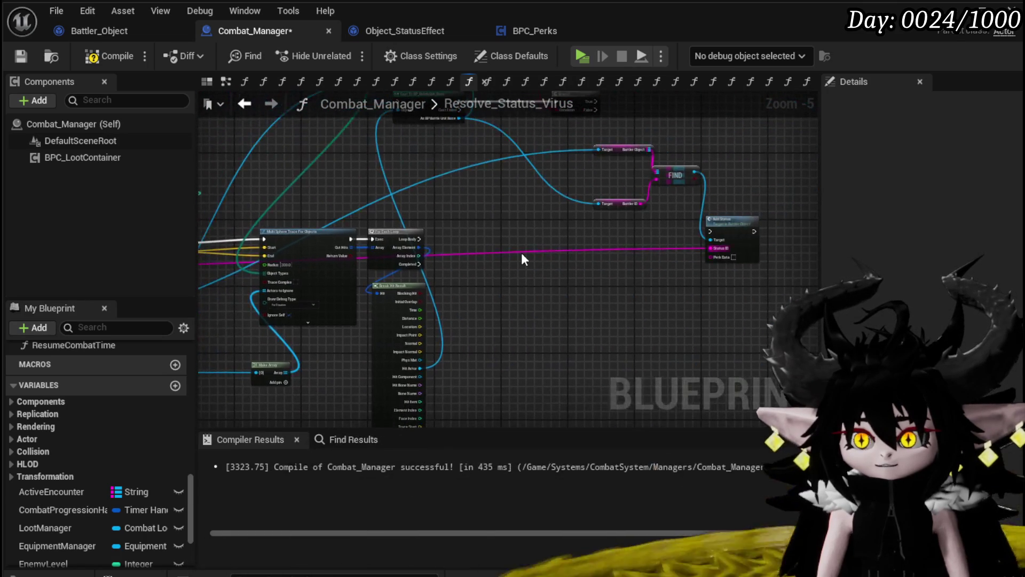
scroll(521, 256, up, 2)
mouse_move(579, 238)
mouse_down()
mouse_move(376, 259)
mouse_move(558, 212)
mouse_up()
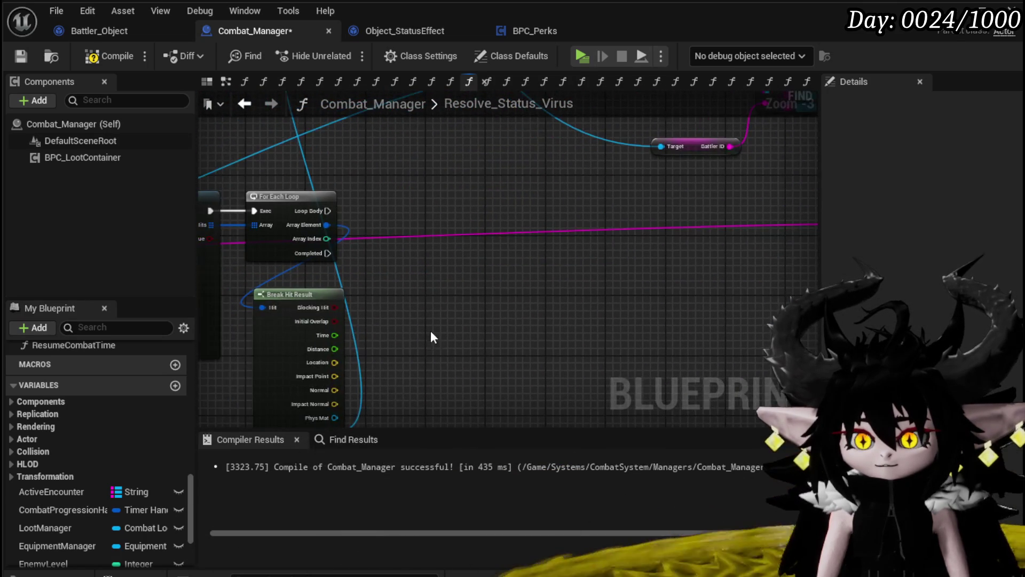
drag(430, 339, 432, 295)
scroll(408, 304, down, 1)
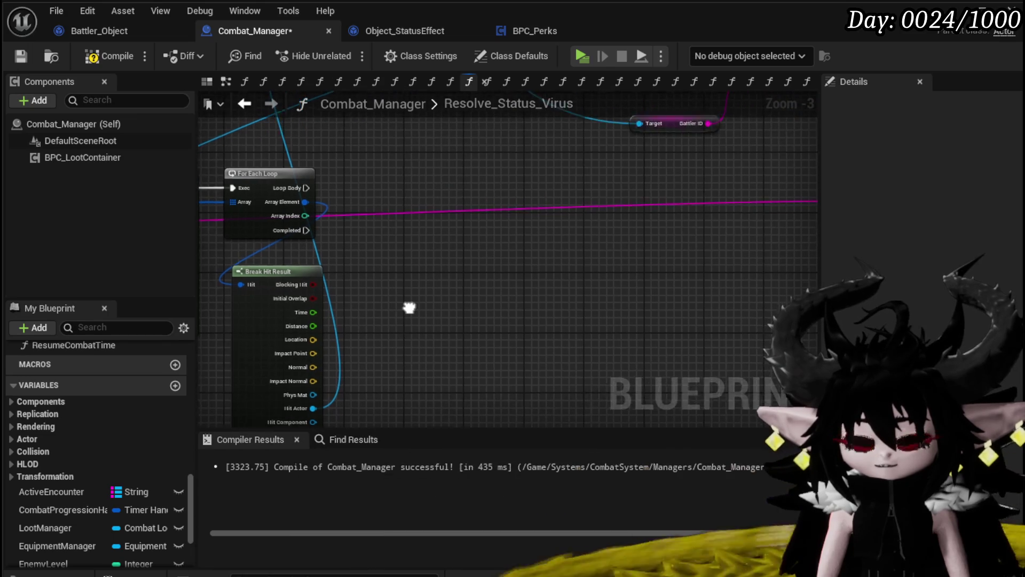
mouse_move(335, 385)
mouse_down()
mouse_move(694, 156)
mouse_move(581, 222)
mouse_move(579, 211)
mouse_move(543, 273)
mouse_move(376, 226)
mouse_move(425, 222)
mouse_move(636, 153)
mouse_move(802, 169)
mouse_move(522, 264)
mouse_up()
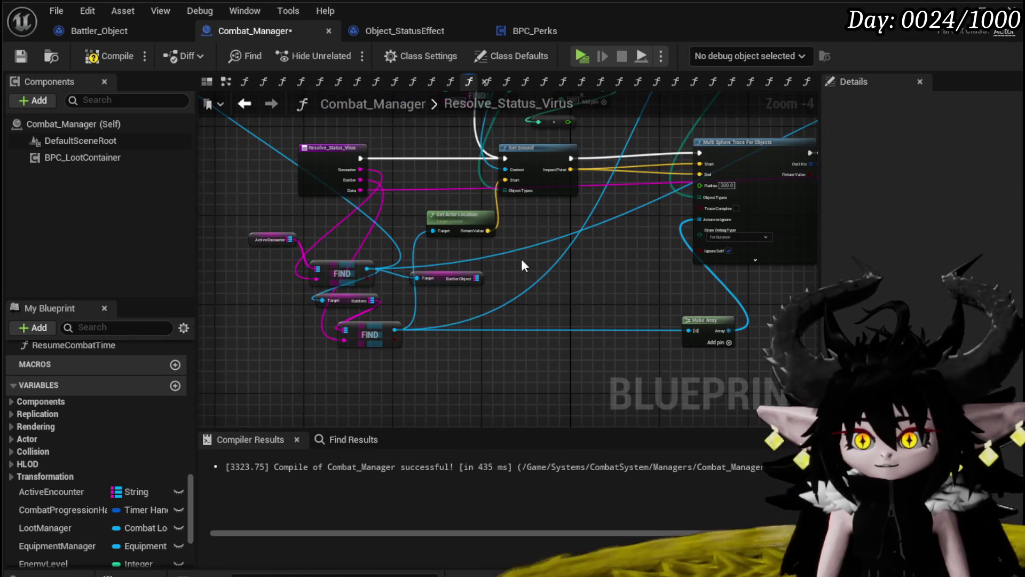
Delete the stray Battler Object getter beside the upper FIND.
click(465, 278)
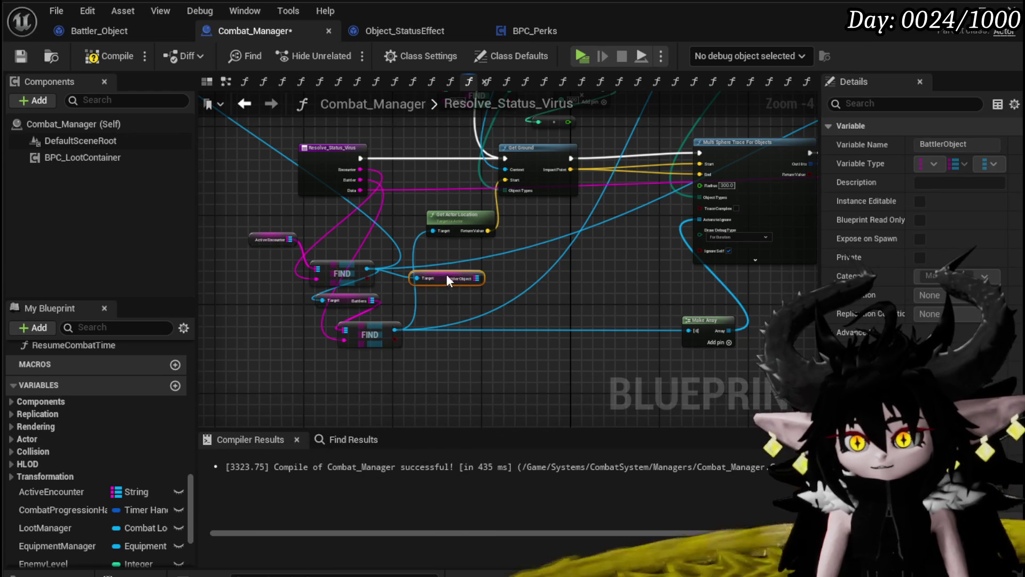
key(Delete)
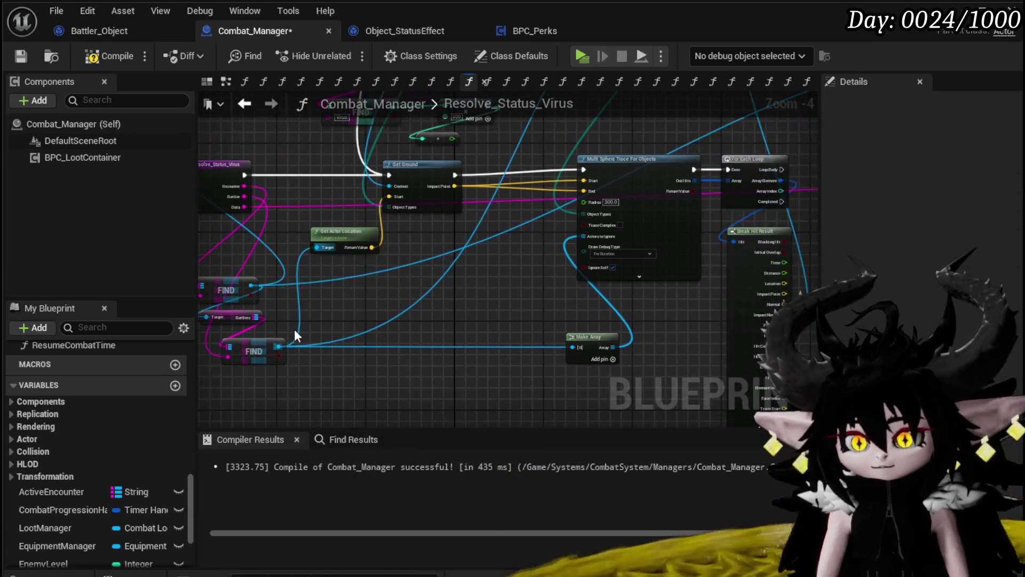
drag(279, 346, 502, 262)
click(392, 304)
scroll(406, 298, up, 3)
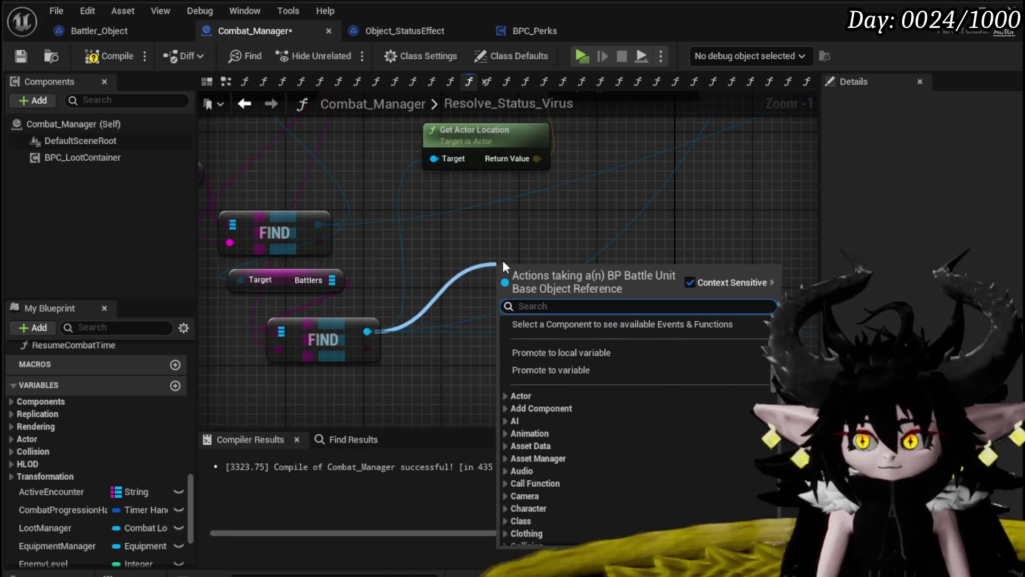
From the upper FIND result, add a Get Battler Object node and a Find on its map.
text(Battler)
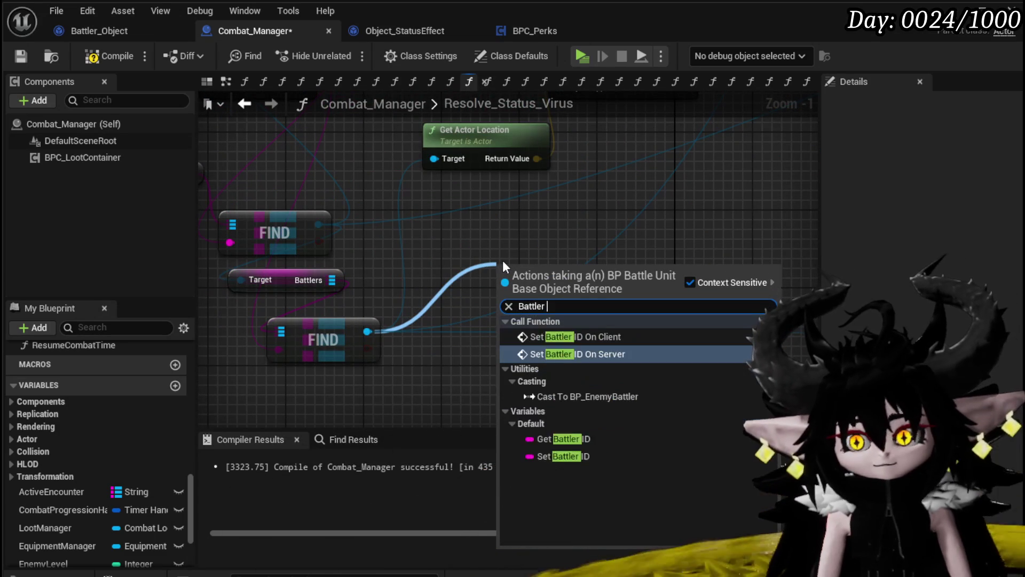
key(BackSpace)
key(BackSpace)
key(BackSpace)
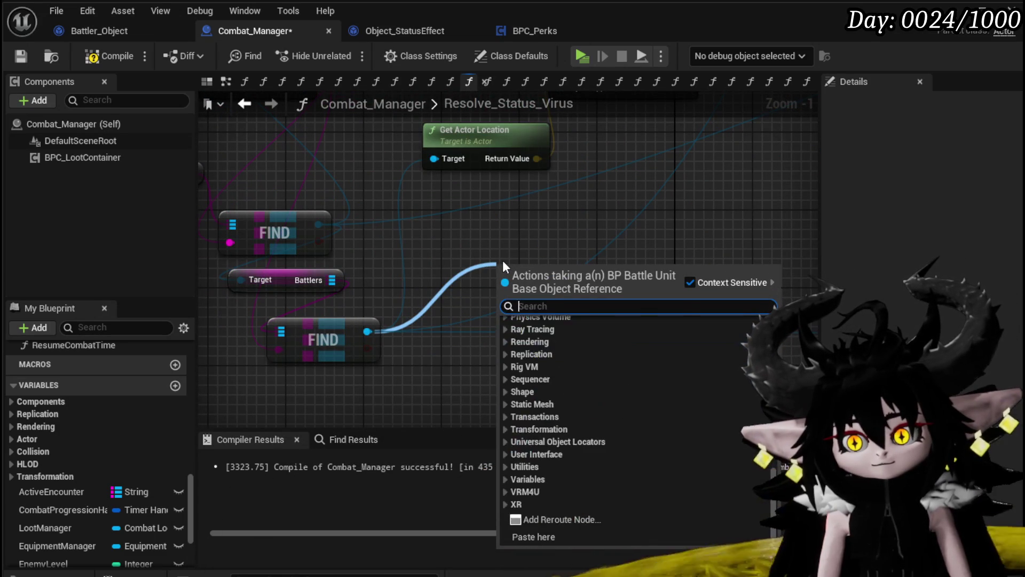
text(Object Batt)
key(BackSpace)
key(BackSpace)
key(BackSpace)
key(BackSpace)
key(BackSpace)
key(BackSpace)
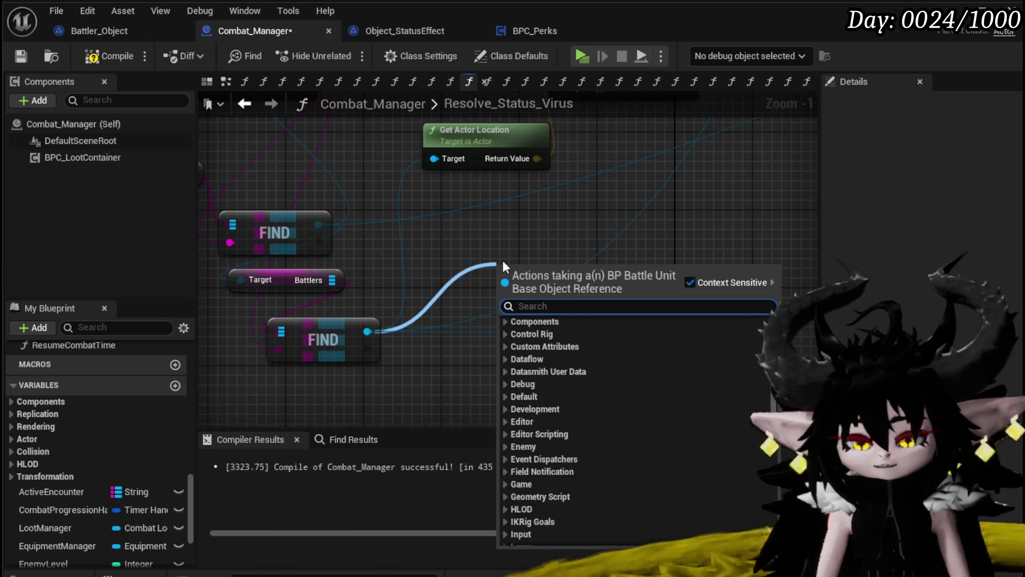
drag(315, 224, 471, 236)
text(Battler obj)
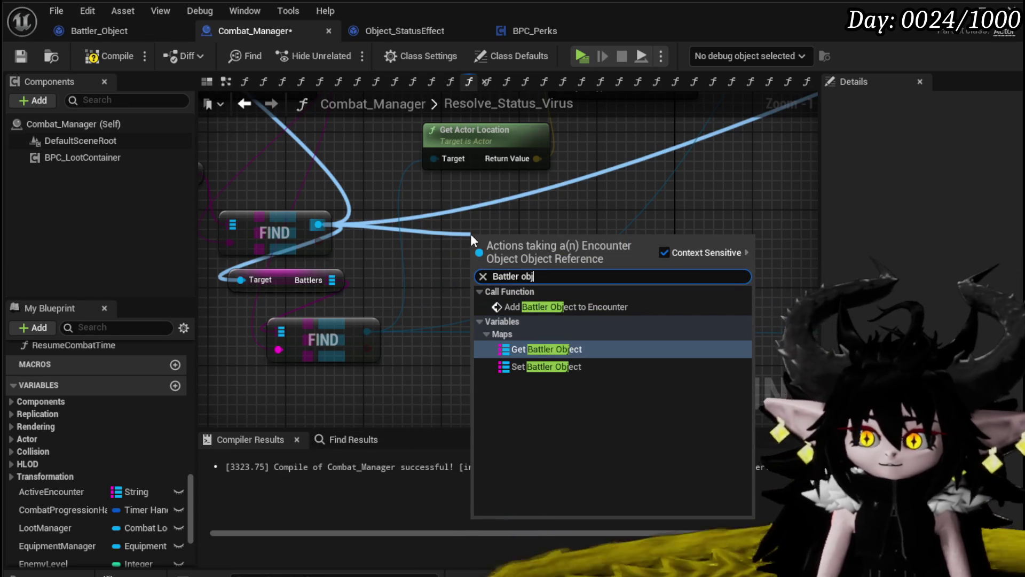
key(Return)
mouse_move(534, 240)
mouse_down()
mouse_move(485, 232)
mouse_move(595, 228)
mouse_up()
text(Find)
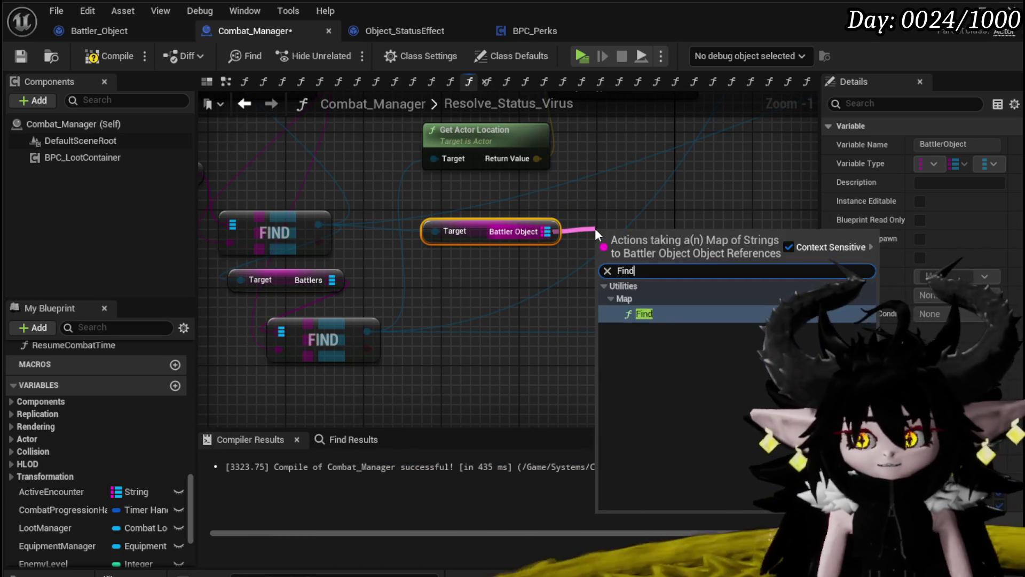
key(Return)
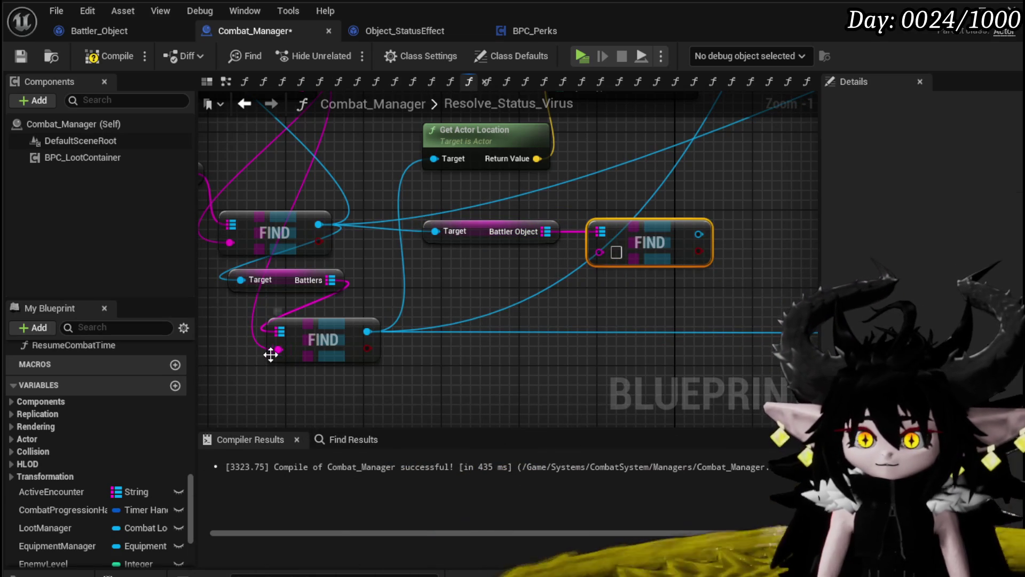
Connect the battler key to the new Find's key input.
mouse_move(279, 350)
mouse_down()
mouse_move(634, 267)
mouse_move(601, 252)
mouse_up()
scroll(481, 278, down, 2)
drag(221, 345, 402, 271)
scroll(374, 299, down, 2)
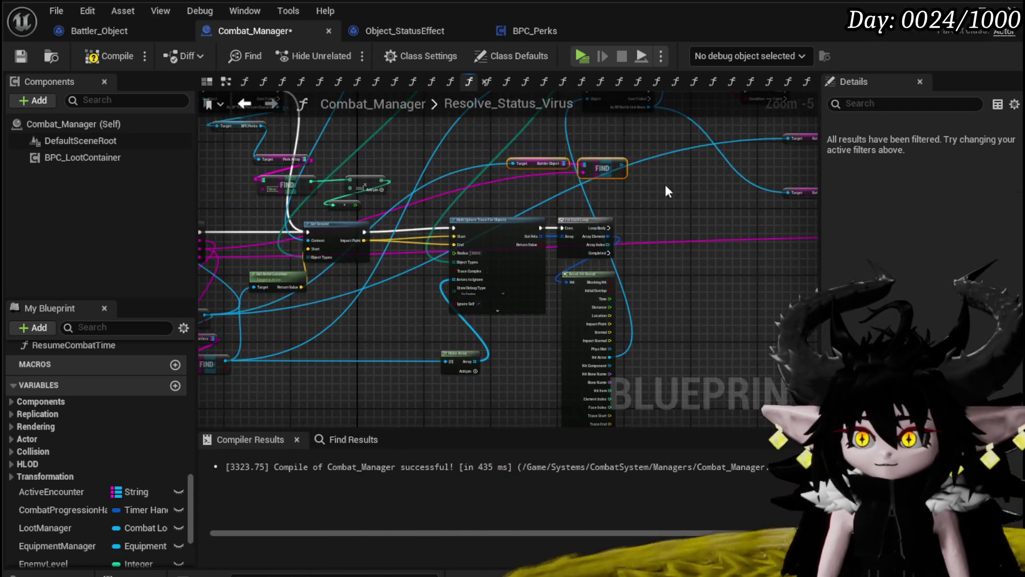
scroll(418, 231, up, 3)
Add Get Status Object Map and Values nodes from the Find result.
drag(373, 227, 466, 242)
text(Sta)
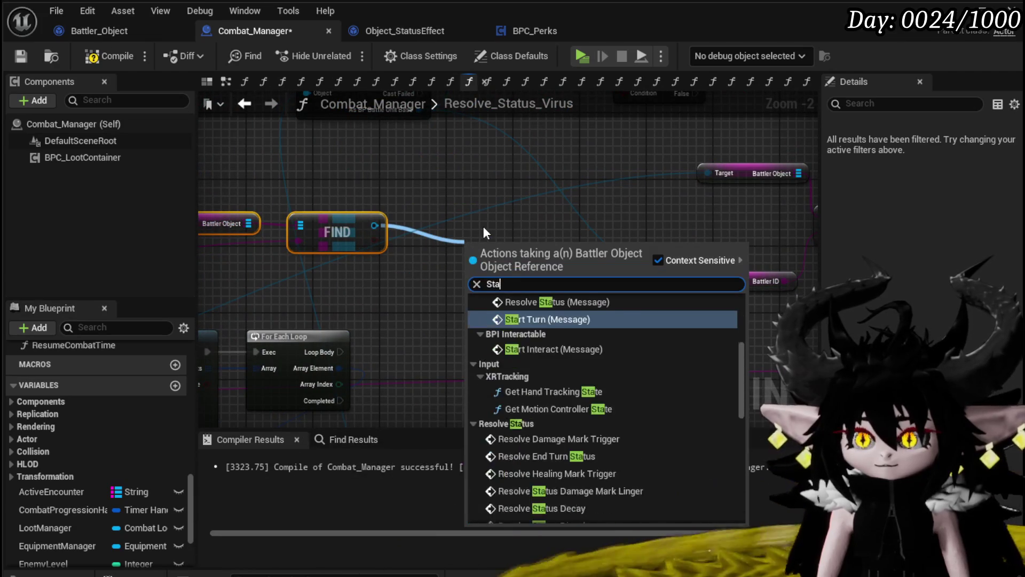
text(tus map)
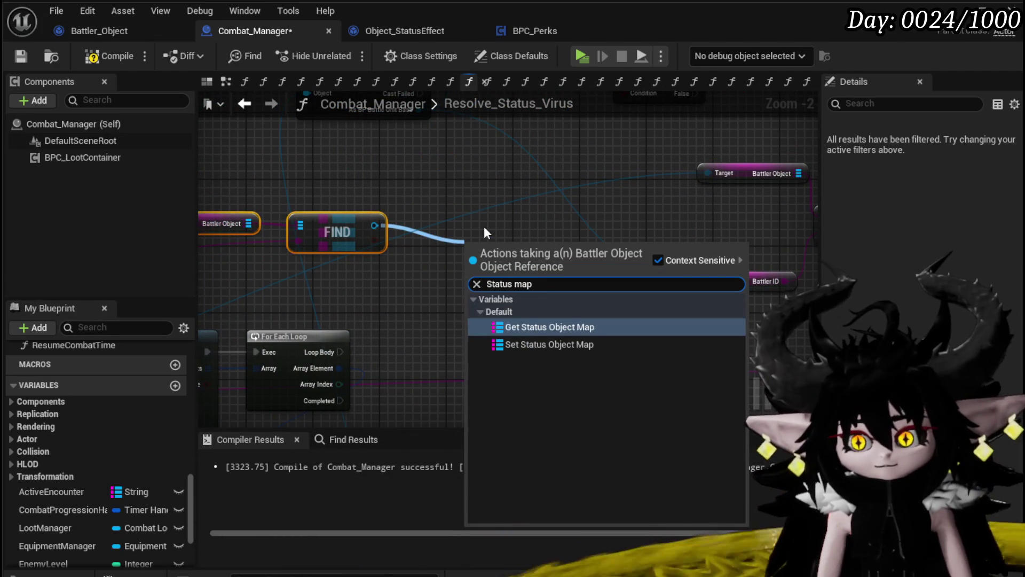
click(546, 327)
mouse_move(517, 242)
mouse_down()
mouse_move(492, 216)
mouse_move(462, 215)
mouse_move(366, 261)
mouse_move(426, 293)
mouse_move(425, 265)
mouse_move(450, 265)
mouse_move(362, 264)
mouse_move(402, 251)
mouse_up()
mouse_move(384, 214)
mouse_down()
mouse_move(301, 248)
mouse_move(371, 278)
mouse_up()
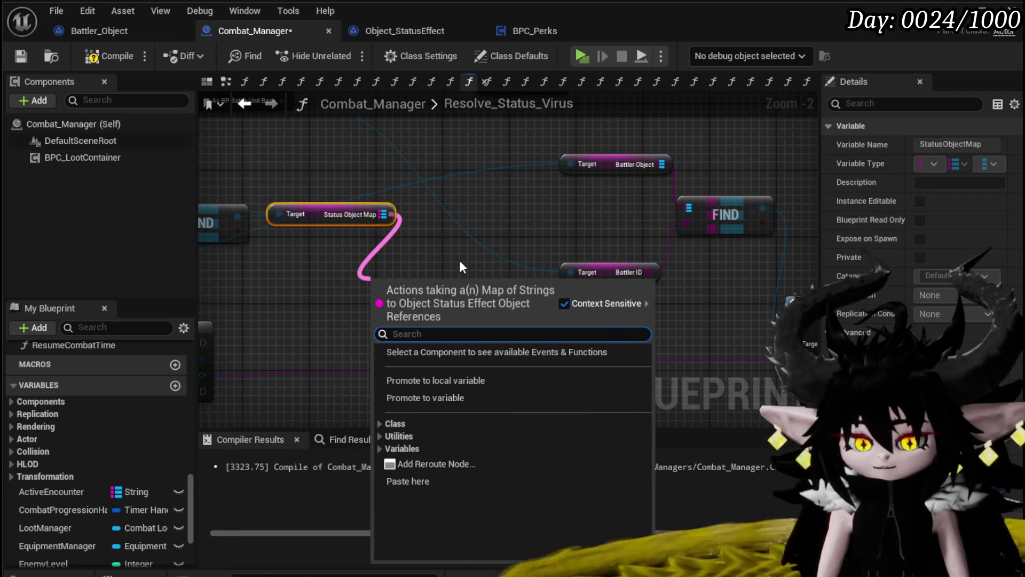
text(Valu)
key(Return)
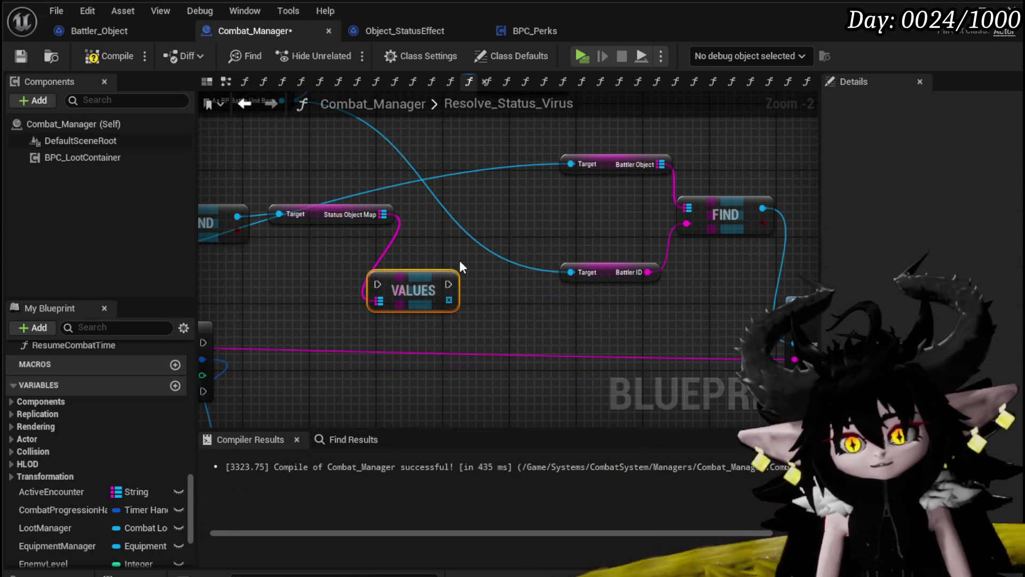
Add a For Each Loop over the status values and arrange the lookup nodes around it.
mouse_move(444, 288)
mouse_down()
mouse_move(395, 279)
mouse_move(441, 296)
mouse_up()
text(Loop)
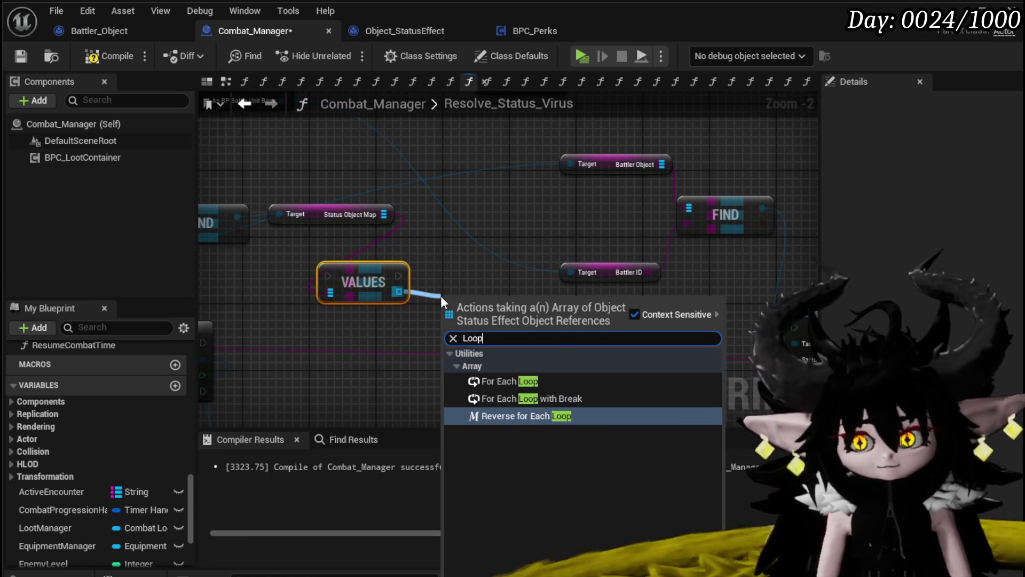
click(506, 380)
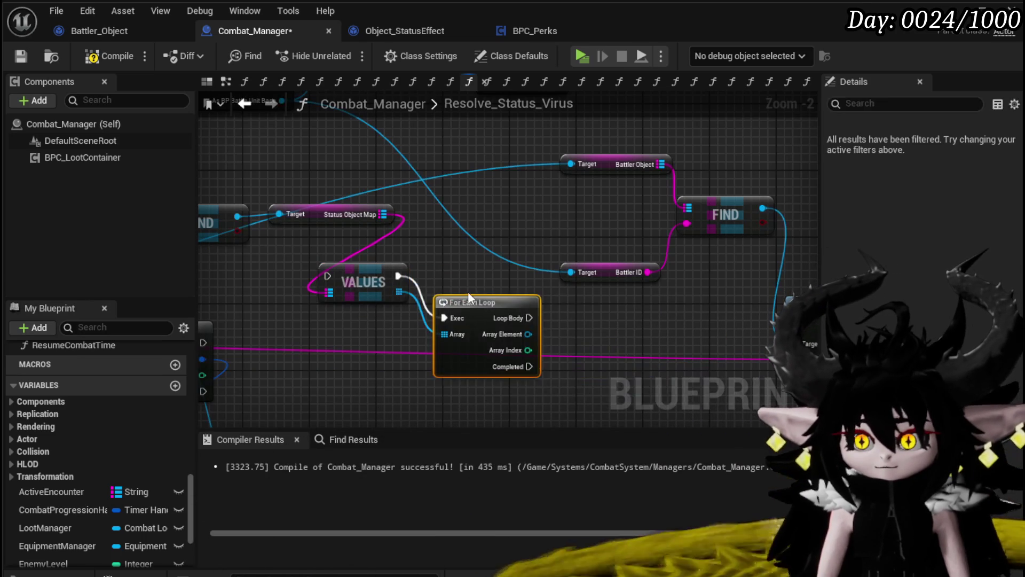
drag(473, 303, 453, 269)
mouse_move(425, 345)
mouse_down()
mouse_move(542, 249)
mouse_move(697, 214)
mouse_up()
mouse_move(332, 350)
mouse_down()
mouse_move(424, 290)
mouse_move(504, 279)
mouse_up()
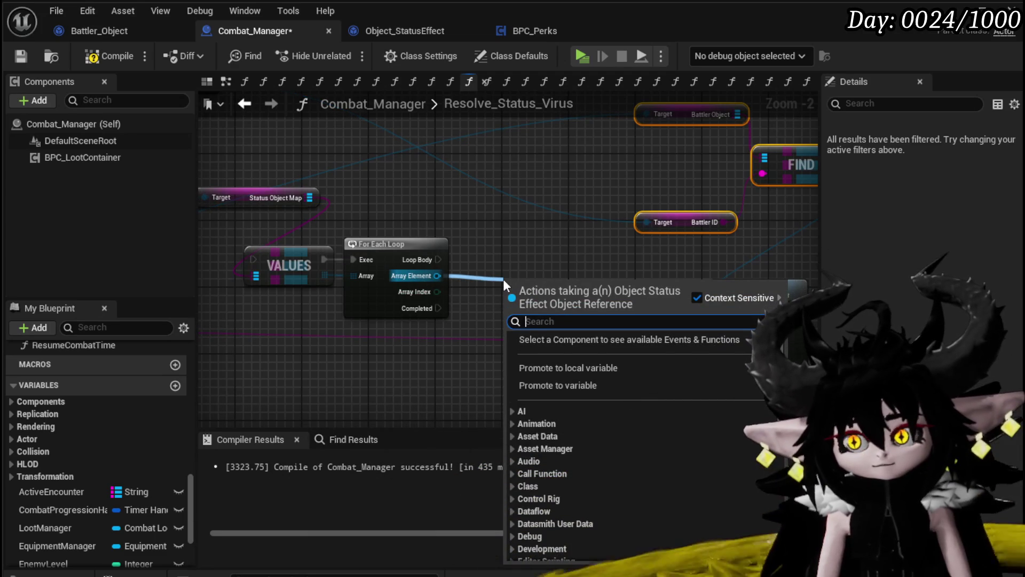
drag(503, 279, 372, 154)
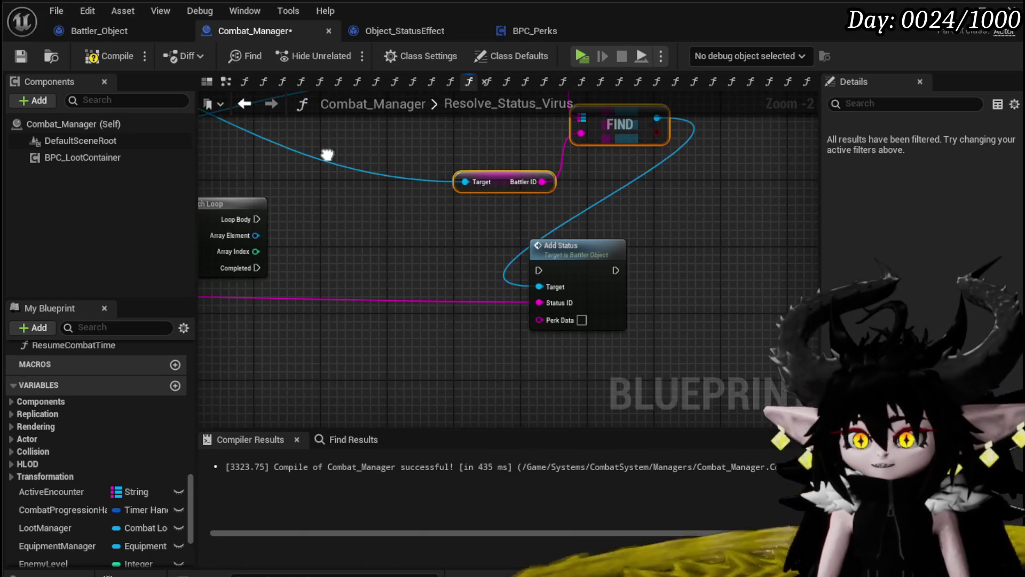
scroll(371, 154, down, 2)
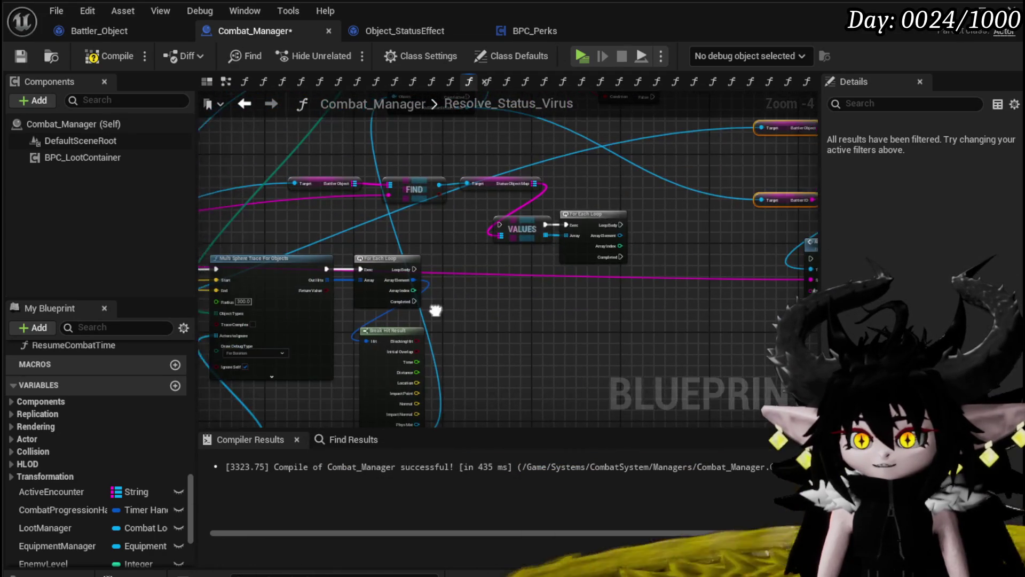
mouse_move(801, 183)
mouse_down()
mouse_move(480, 252)
mouse_move(558, 255)
mouse_up()
Get each status element's Status ID and connect it to Add Status's Status ID input.
scroll(534, 235, up, 2)
text(ID)
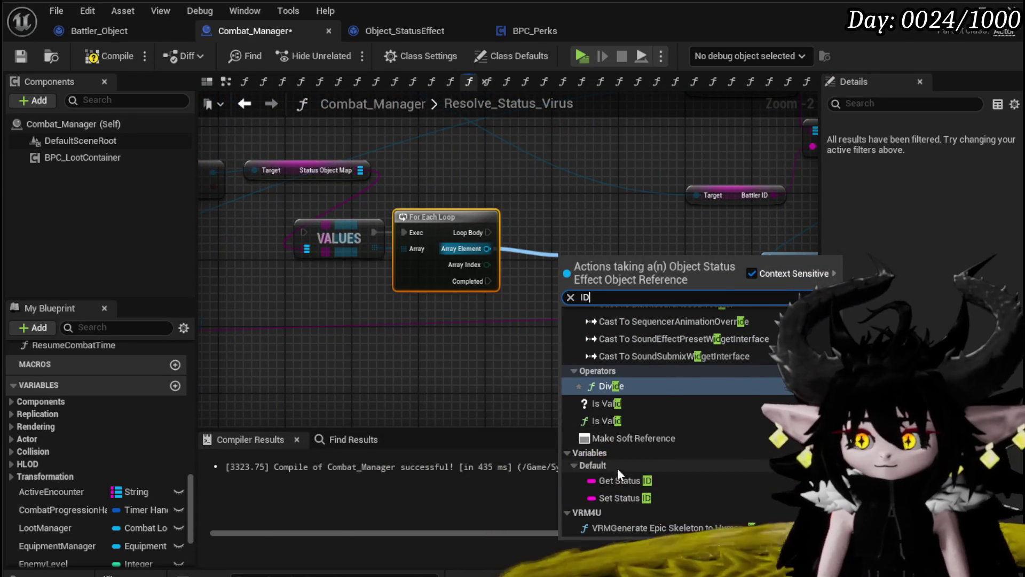
click(617, 463)
mouse_move(598, 267)
mouse_down()
mouse_move(433, 317)
mouse_move(444, 315)
mouse_up()
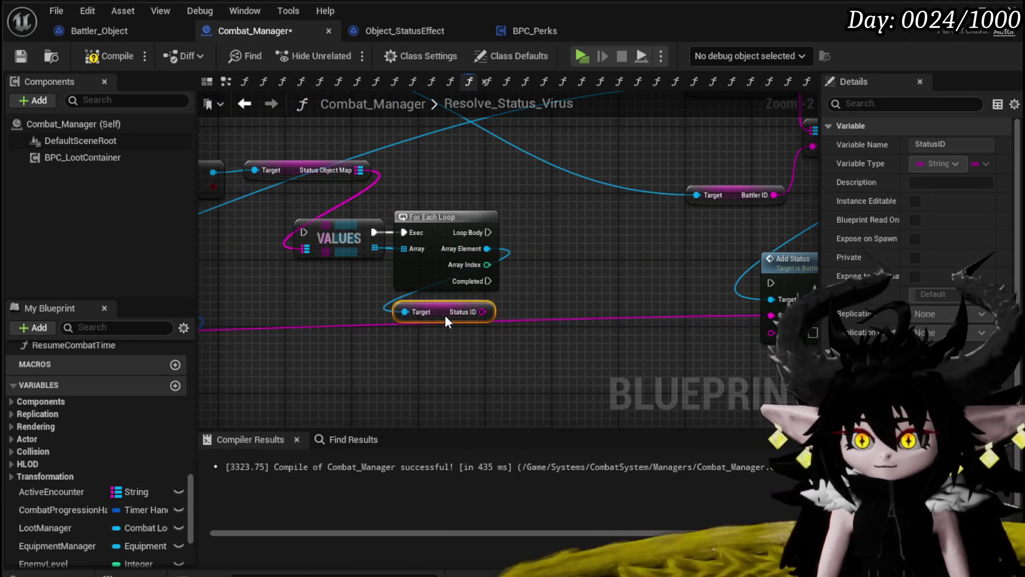
drag(530, 283, 442, 271)
drag(348, 295, 638, 298)
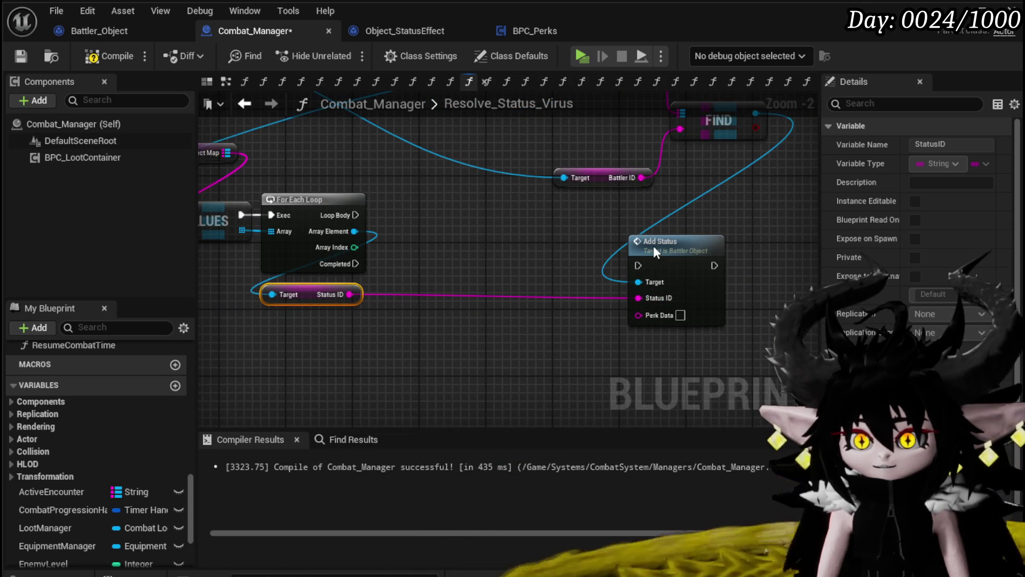
Drive Add Status from the inner loop's Loop Body.
drag(652, 246, 652, 237)
drag(355, 215, 638, 257)
mouse_move(693, 235)
mouse_down()
mouse_move(696, 205)
mouse_move(719, 200)
mouse_up()
mouse_move(305, 264)
mouse_down()
mouse_move(539, 252)
mouse_move(332, 290)
mouse_move(447, 230)
mouse_up()
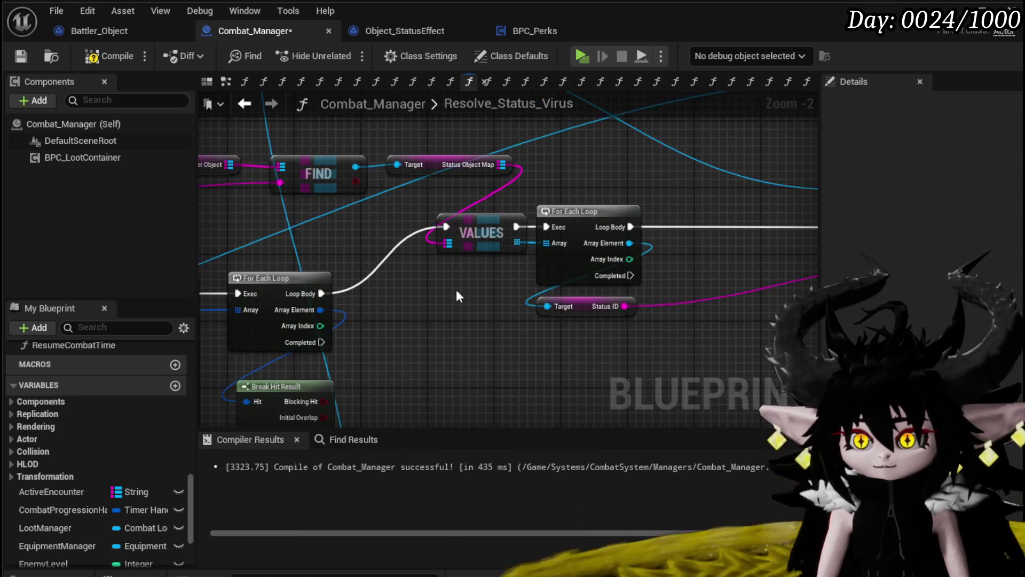
Run Values from the hit loop's body and move the Cast and Branch nodes down-right.
drag(456, 290, 329, 295)
scroll(329, 295, down, 1)
scroll(329, 296, down, 1)
scroll(406, 254, down, 1)
drag(406, 254, 584, 250)
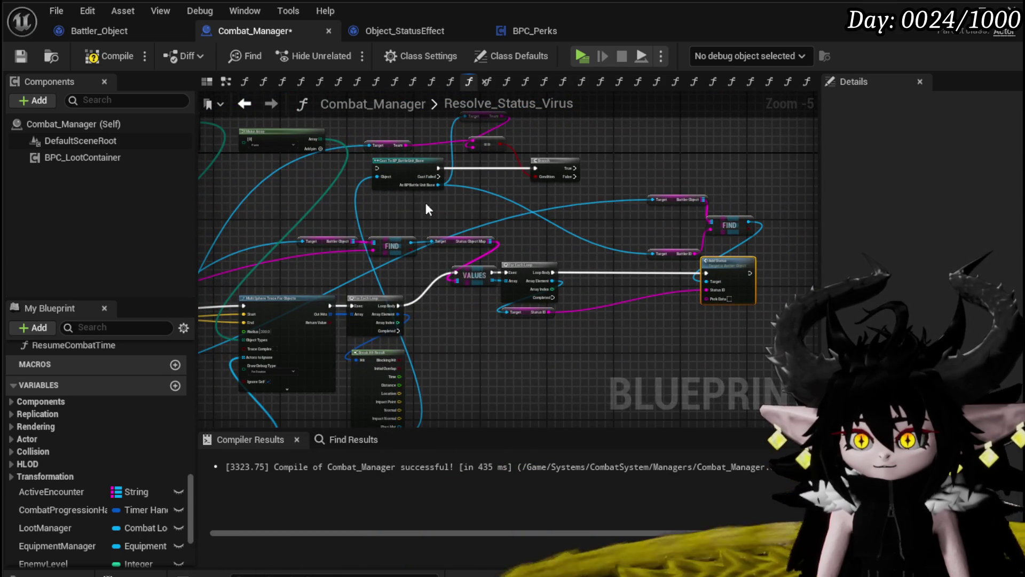
mouse_move(577, 163)
mouse_down()
mouse_move(645, 191)
mouse_move(632, 185)
mouse_up()
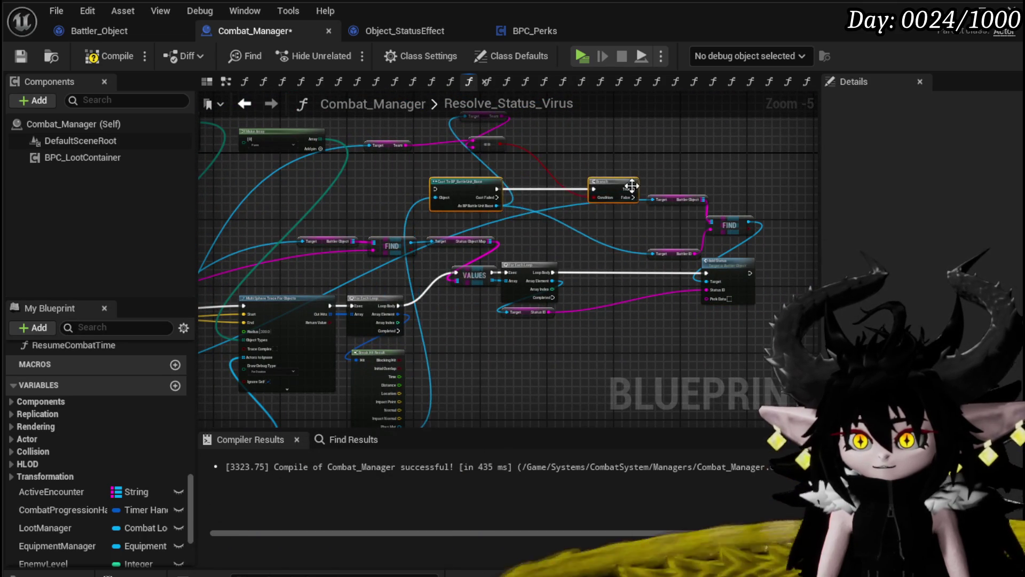
Shift the comparison and Team nodes to the right.
scroll(534, 182, up, 2)
drag(406, 182, 504, 133)
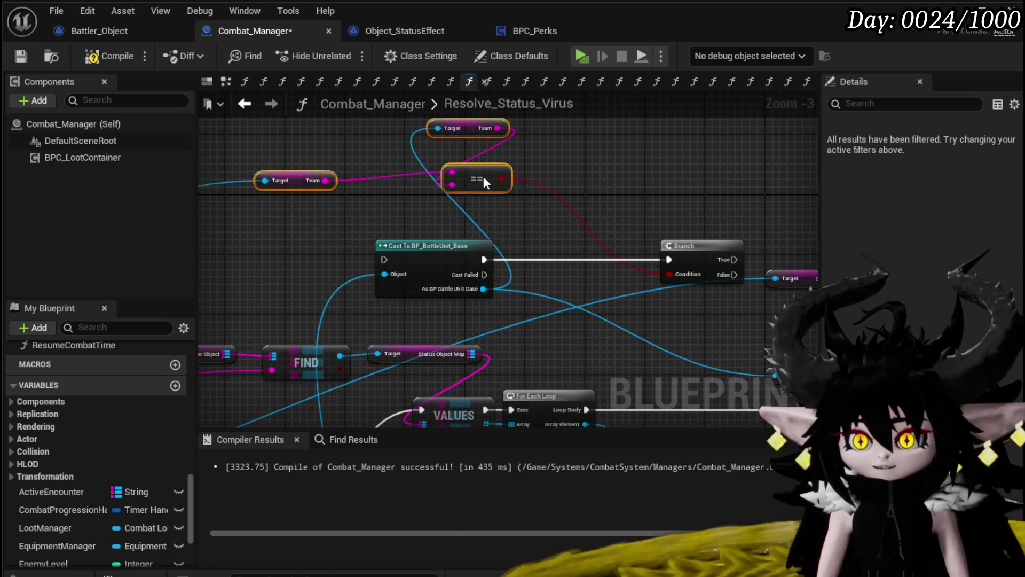
drag(476, 172, 580, 173)
drag(548, 372, 599, 270)
Wire the hit loop's body into the Cast and Branch True into VALUES.
drag(383, 369, 468, 153)
drag(560, 178, 334, 201)
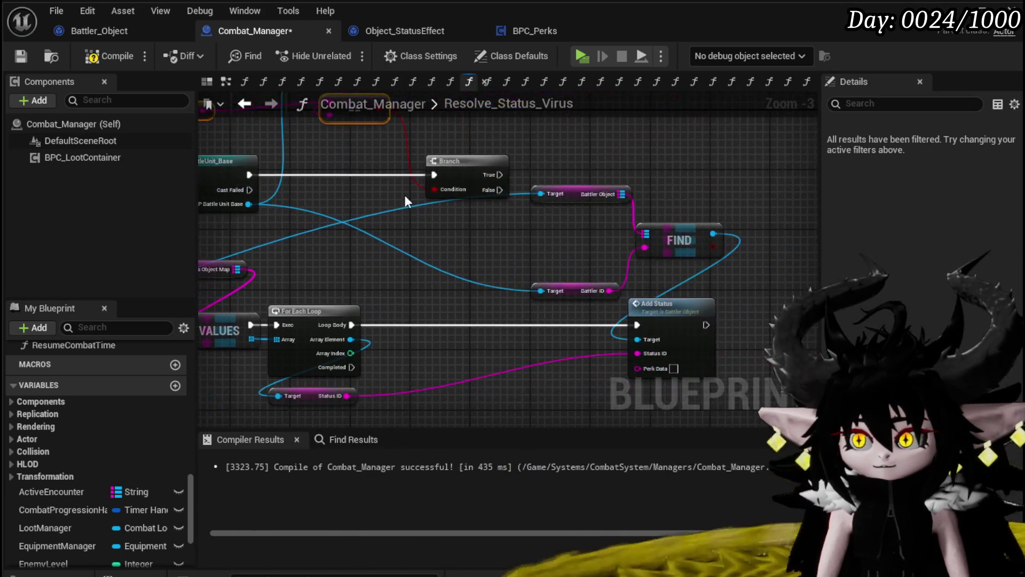
mouse_move(503, 172)
mouse_down()
mouse_move(213, 335)
mouse_move(290, 323)
mouse_up()
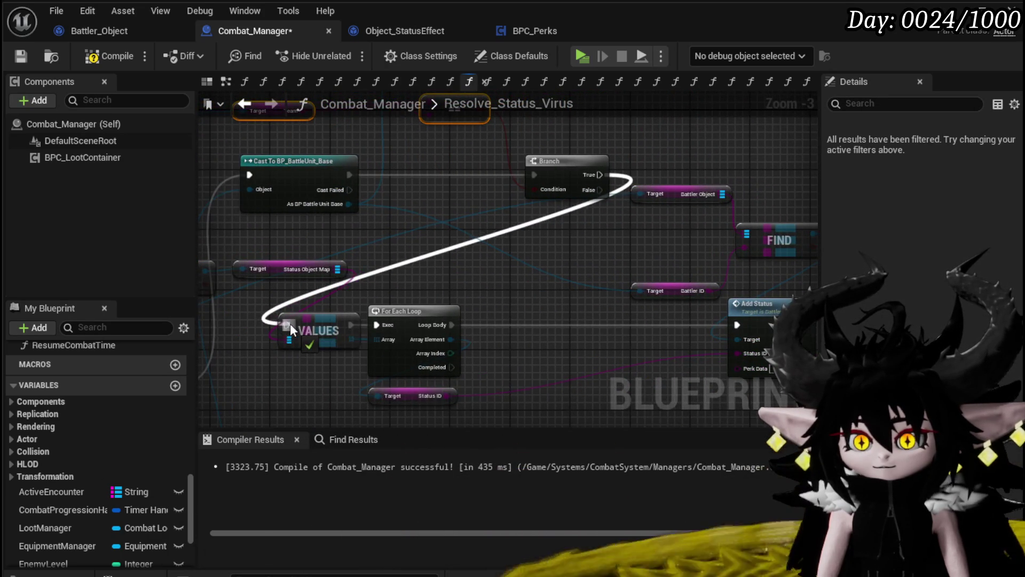
Select the VALUES, For Each Loop, lookup and Add Status nodes and move them level with the Branch.
drag(467, 212, 470, 203)
drag(374, 258, 155, 268)
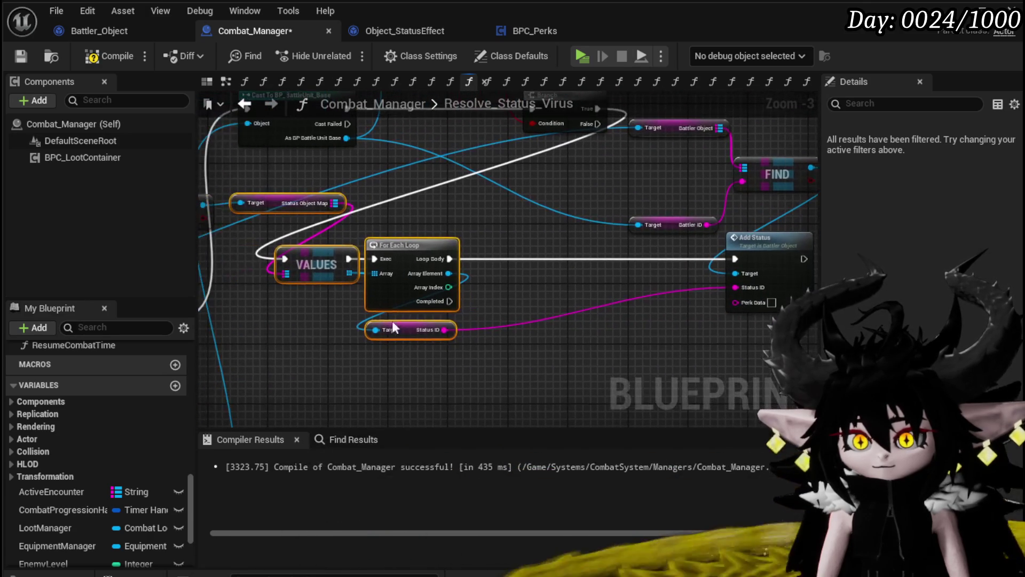
drag(505, 184, 505, 184)
drag(428, 247, 559, 242)
mouse_move(541, 187)
mouse_down()
mouse_move(501, 247)
mouse_move(450, 246)
mouse_move(472, 247)
mouse_up()
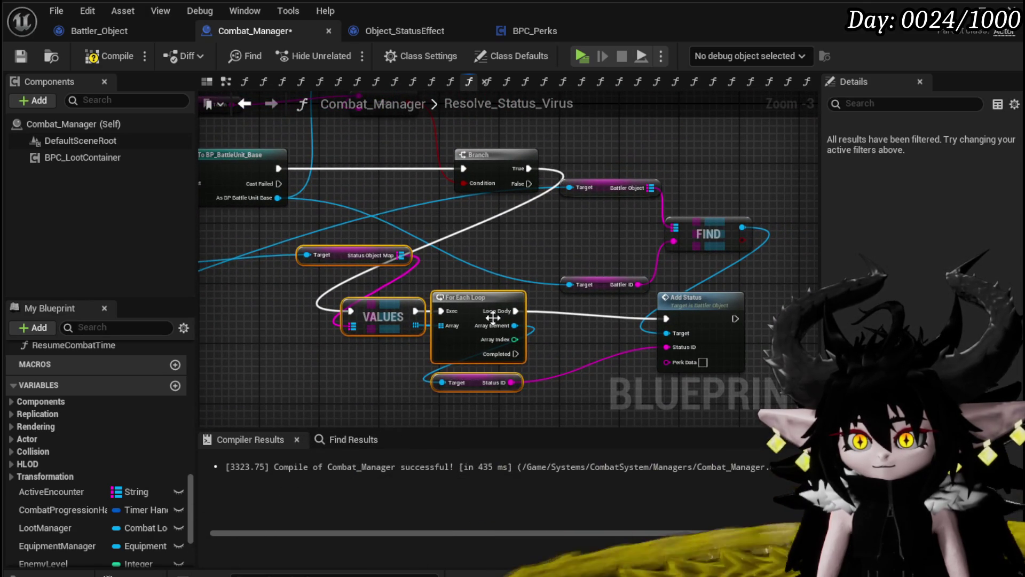
mouse_move(491, 303)
mouse_down()
mouse_move(499, 310)
mouse_move(402, 308)
mouse_move(514, 228)
mouse_move(556, 158)
mouse_move(593, 160)
mouse_up()
mouse_move(386, 308)
mouse_down()
mouse_move(419, 275)
mouse_move(457, 265)
mouse_up()
drag(337, 347, 513, 222)
mouse_move(294, 258)
mouse_down()
mouse_move(404, 259)
mouse_move(462, 246)
mouse_move(261, 311)
mouse_move(344, 271)
mouse_up()
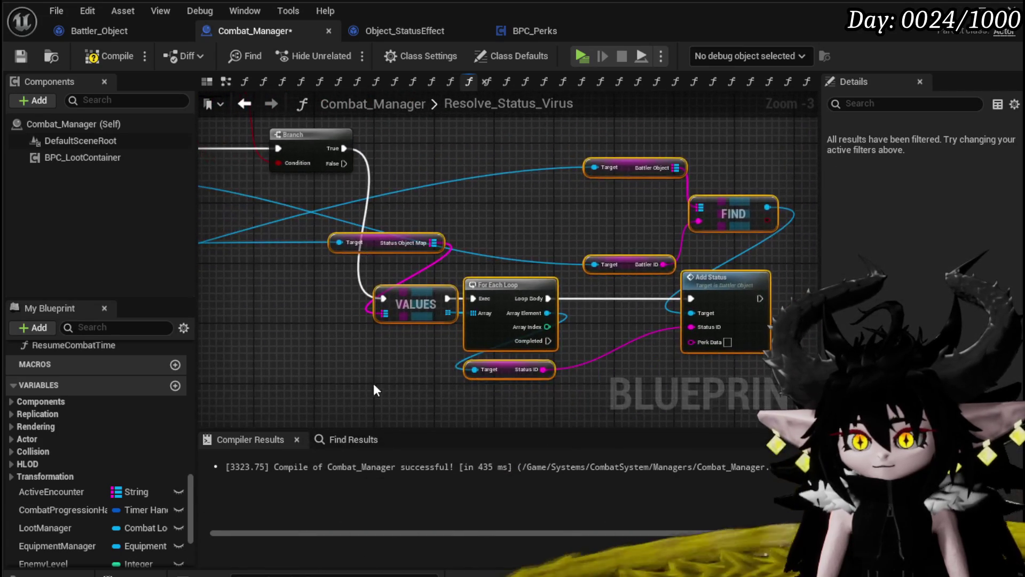
drag(719, 275, 743, 128)
Recenter the graph on the status nodes and deselect everything.
mouse_move(621, 152)
mouse_down()
mouse_move(625, 195)
mouse_move(406, 347)
mouse_up()
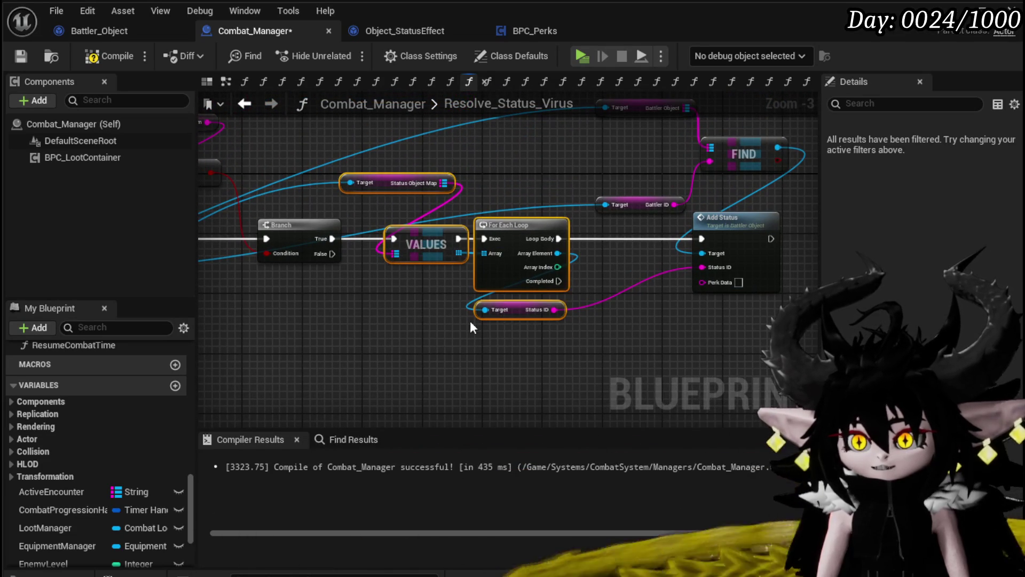
drag(605, 271, 481, 295)
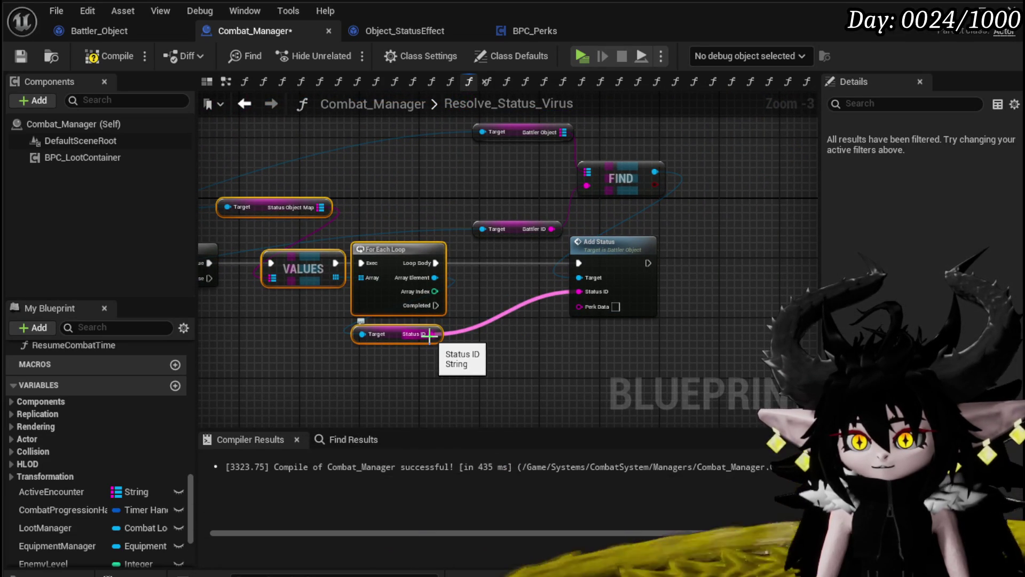
drag(429, 334, 531, 324)
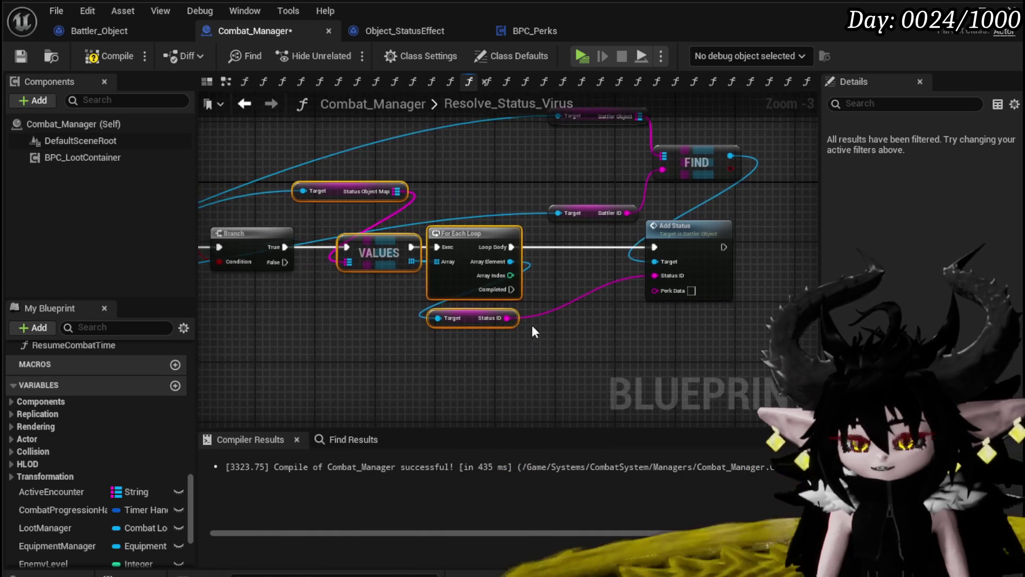
click(553, 319)
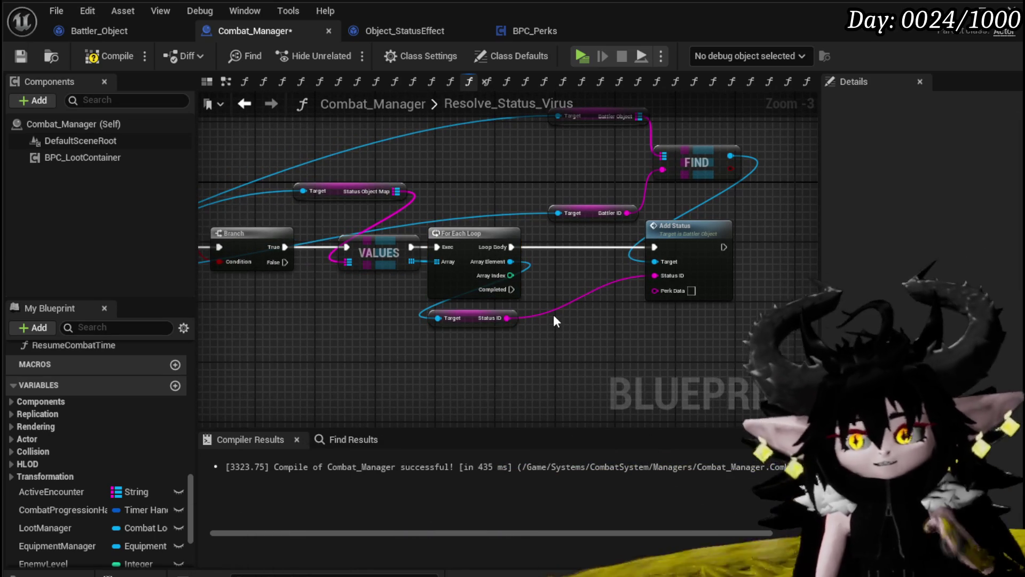
mouse_move(326, 336)
mouse_down()
mouse_move(283, 364)
mouse_move(280, 327)
mouse_up()
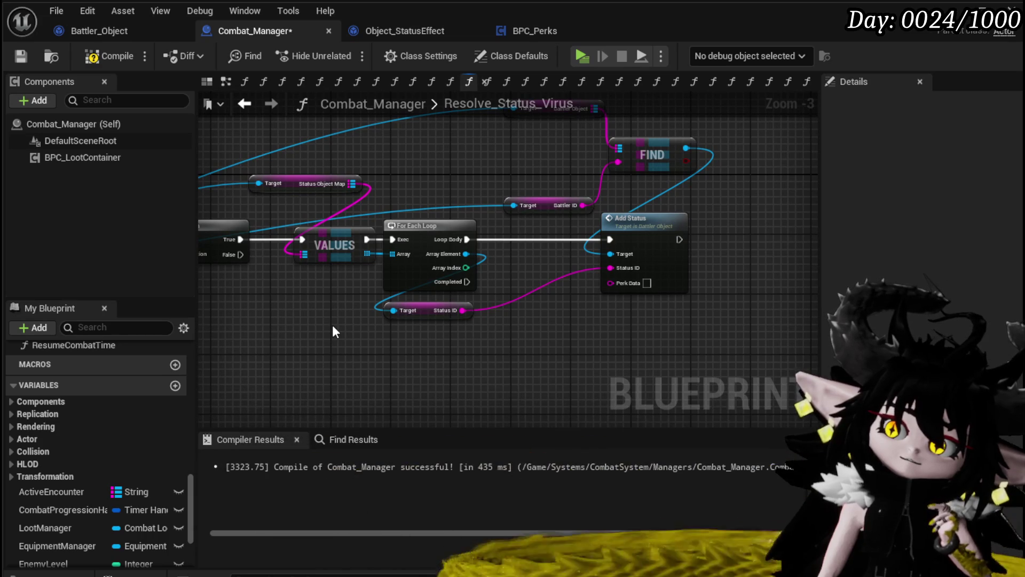
mouse_move(334, 327)
mouse_down()
mouse_move(412, 286)
mouse_move(499, 267)
mouse_move(582, 287)
mouse_move(511, 231)
mouse_move(502, 168)
mouse_move(229, 348)
mouse_move(286, 314)
mouse_move(558, 241)
mouse_move(513, 193)
mouse_move(298, 309)
mouse_move(748, 98)
mouse_up()
scroll(299, 307, down, 2)
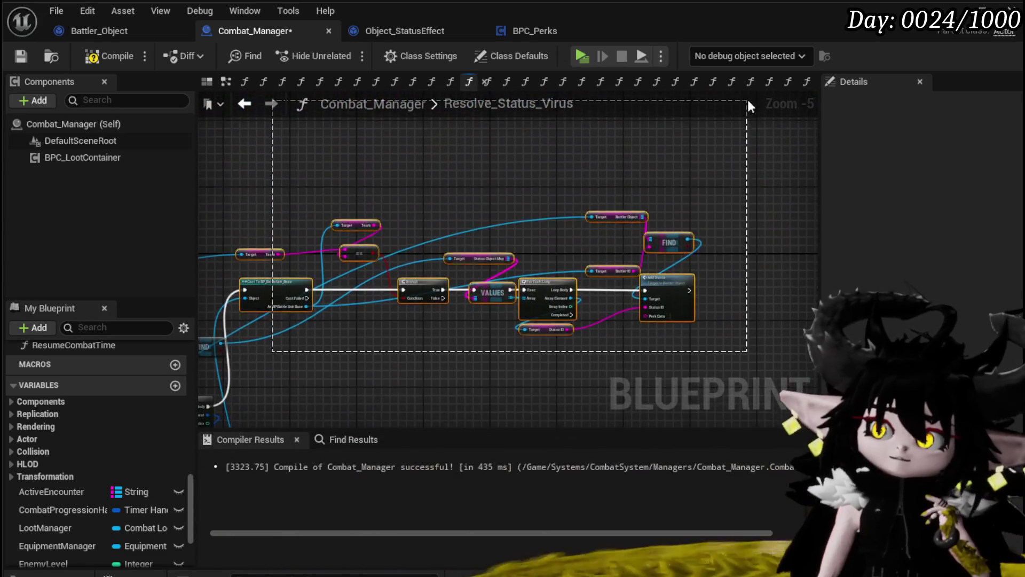
Box-select the Cast through Add Status nodes and drag them down-right.
mouse_move(277, 251)
mouse_down()
mouse_move(341, 310)
mouse_move(335, 338)
mouse_move(443, 342)
mouse_move(531, 306)
mouse_move(526, 315)
mouse_up()
scroll(420, 348, up, 3)
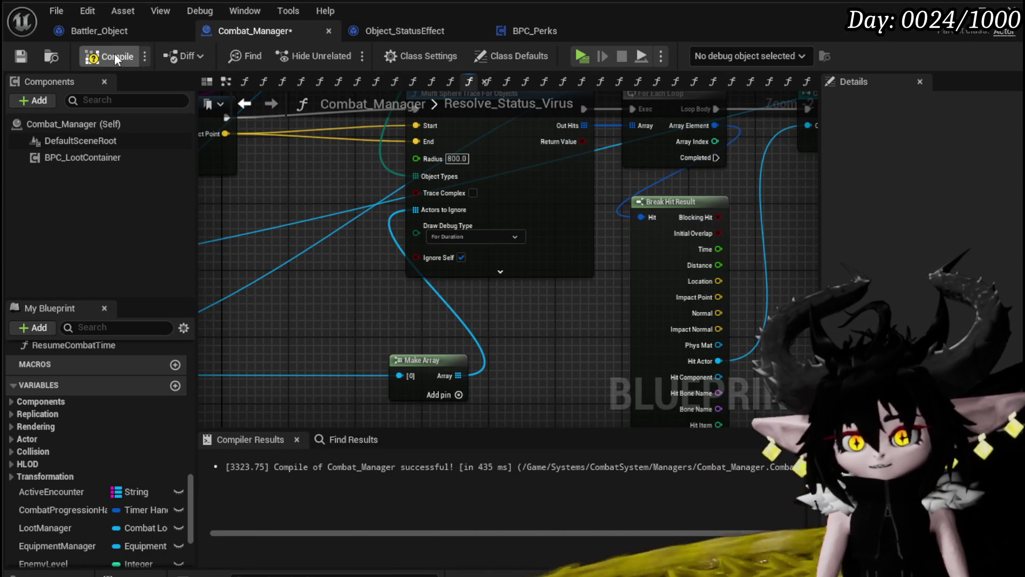
mouse_move(539, 299)
mouse_down()
mouse_move(469, 287)
mouse_move(533, 306)
mouse_move(628, 312)
mouse_up()
scroll(537, 300, down, 2)
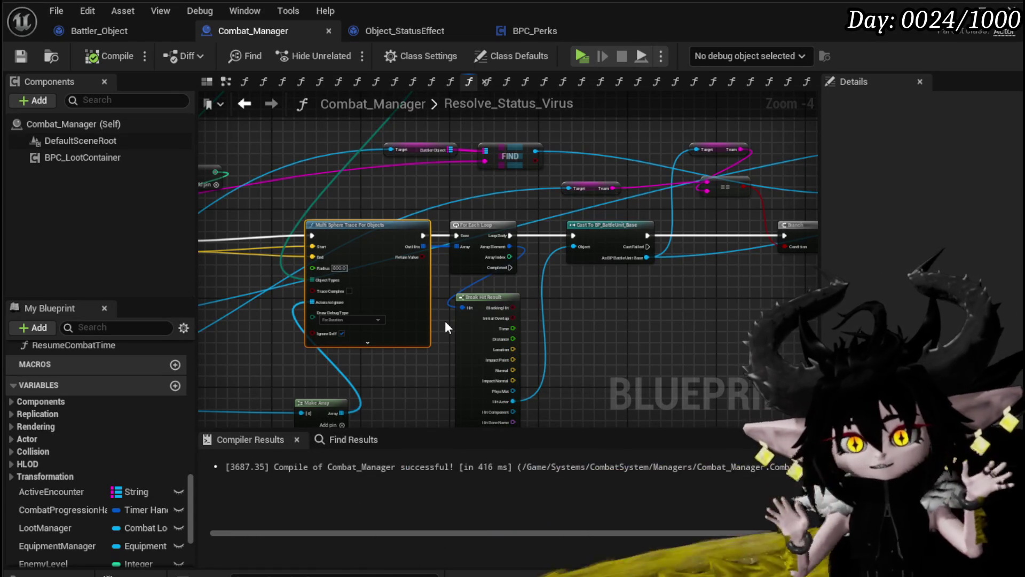
Select the Cast To BP_BattleUnit_Base node and bring it fully into view.
drag(569, 310, 336, 364)
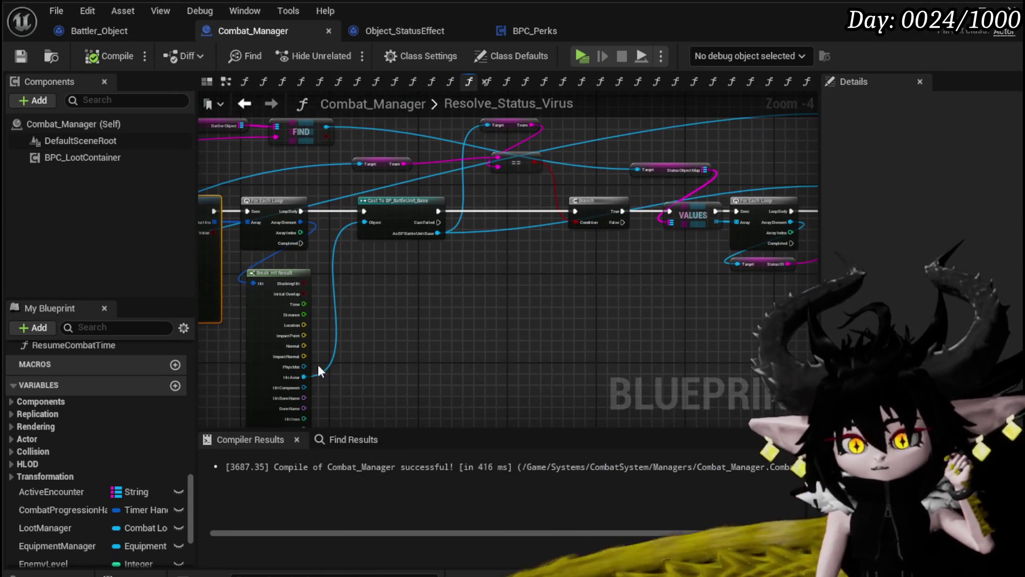
click(362, 257)
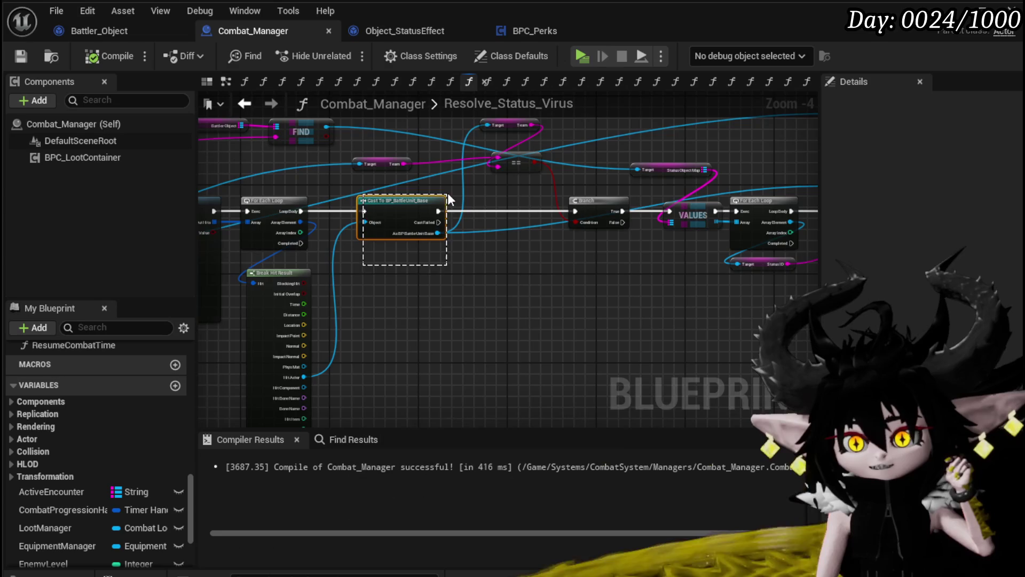
drag(447, 199, 448, 199)
scroll(448, 199, up, 2)
mouse_move(438, 306)
mouse_down()
mouse_move(362, 360)
mouse_move(364, 370)
mouse_up()
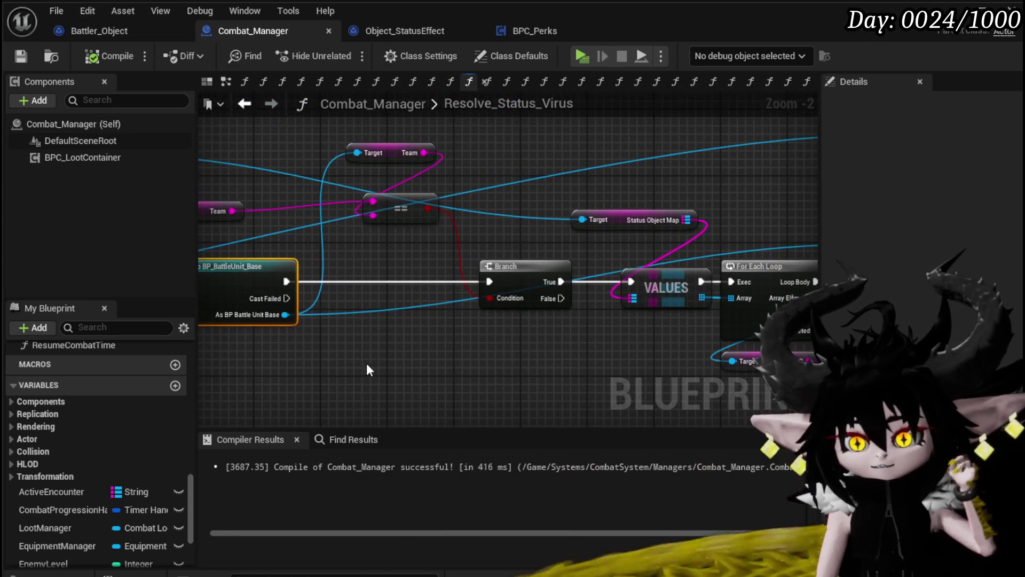
mouse_move(342, 296)
mouse_down()
mouse_move(432, 293)
mouse_move(438, 332)
mouse_move(464, 325)
mouse_move(318, 335)
mouse_move(402, 356)
mouse_up()
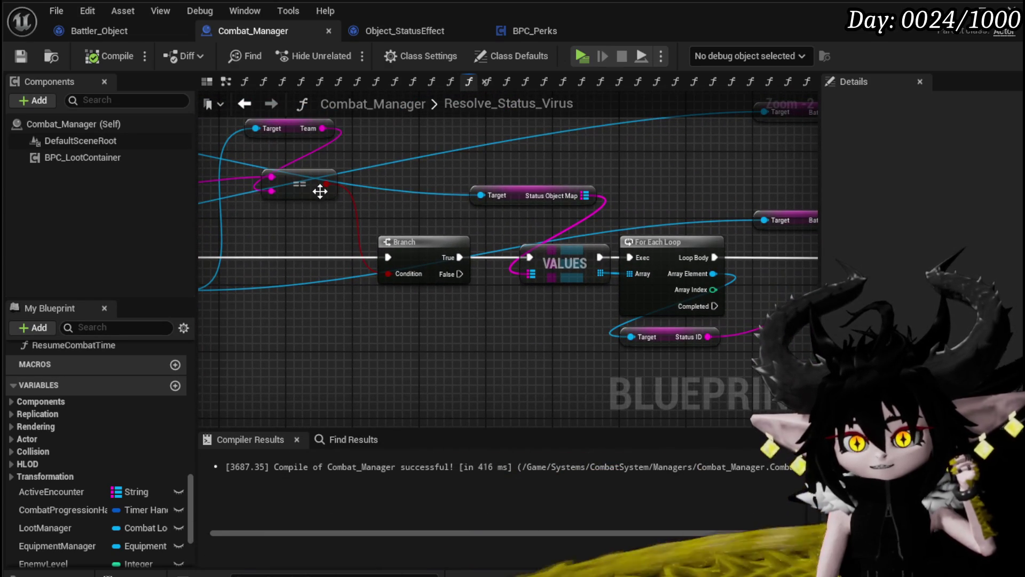
Position the == comparison and Team getter nodes beside the Branch.
mouse_move(378, 188)
mouse_down()
mouse_move(344, 196)
mouse_move(504, 255)
mouse_up()
drag(324, 214, 458, 186)
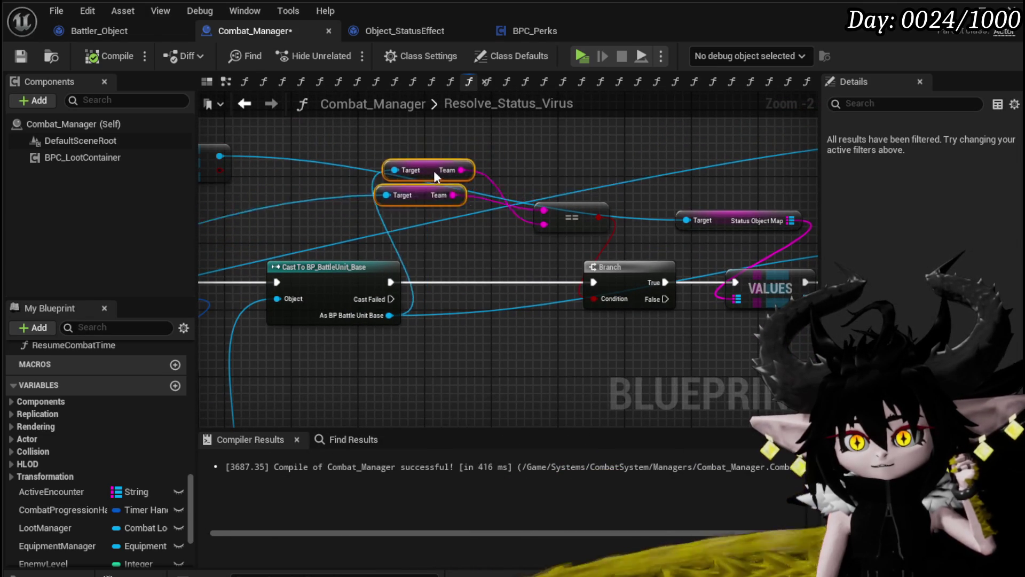
scroll(431, 163, down, 3)
scroll(342, 191, up, 2)
drag(296, 170, 330, 174)
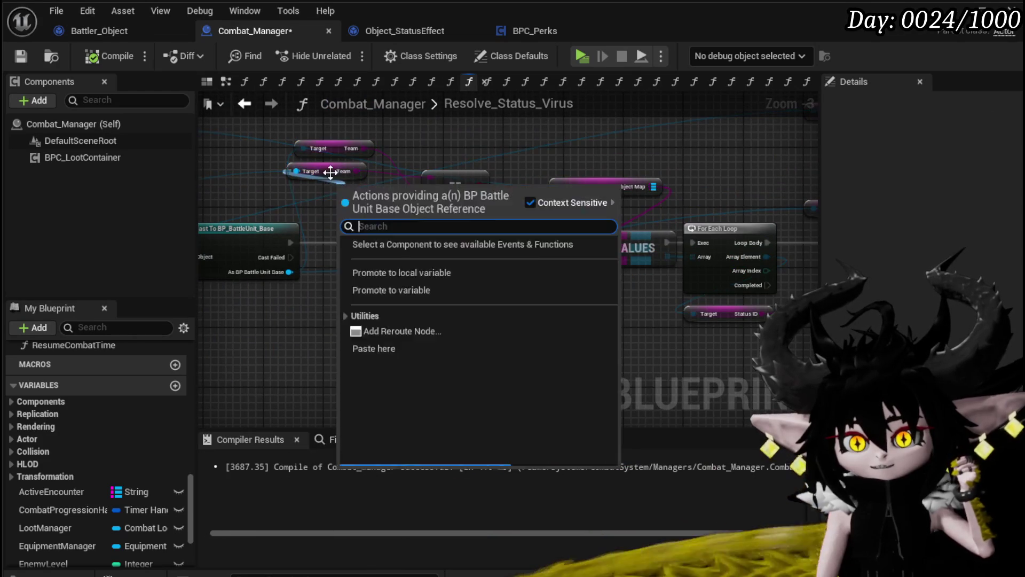
key(Escape)
drag(431, 239, 330, 330)
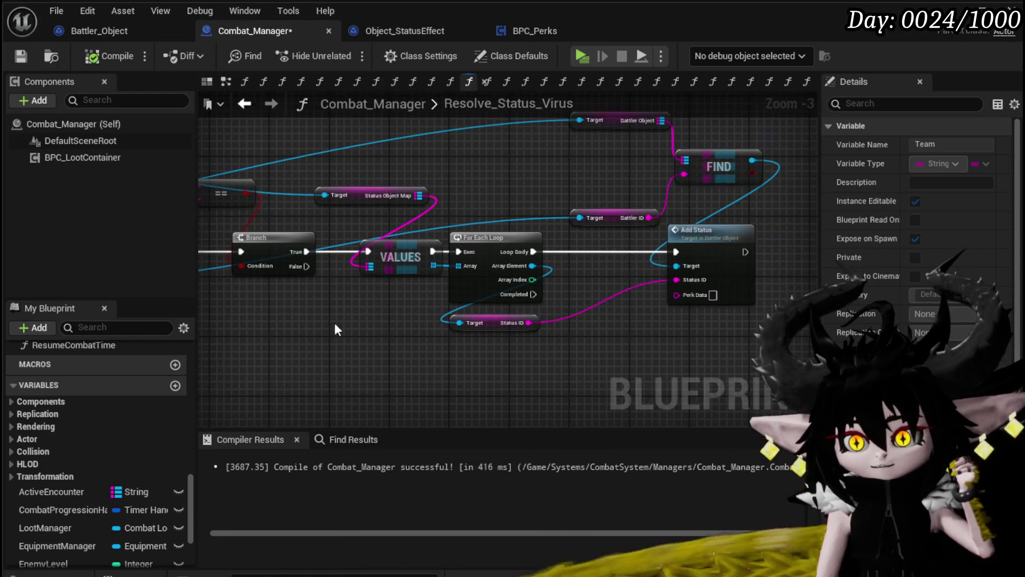
drag(369, 152, 386, 341)
mouse_move(475, 379)
mouse_down()
mouse_move(373, 395)
mouse_move(652, 131)
mouse_up()
click(437, 363)
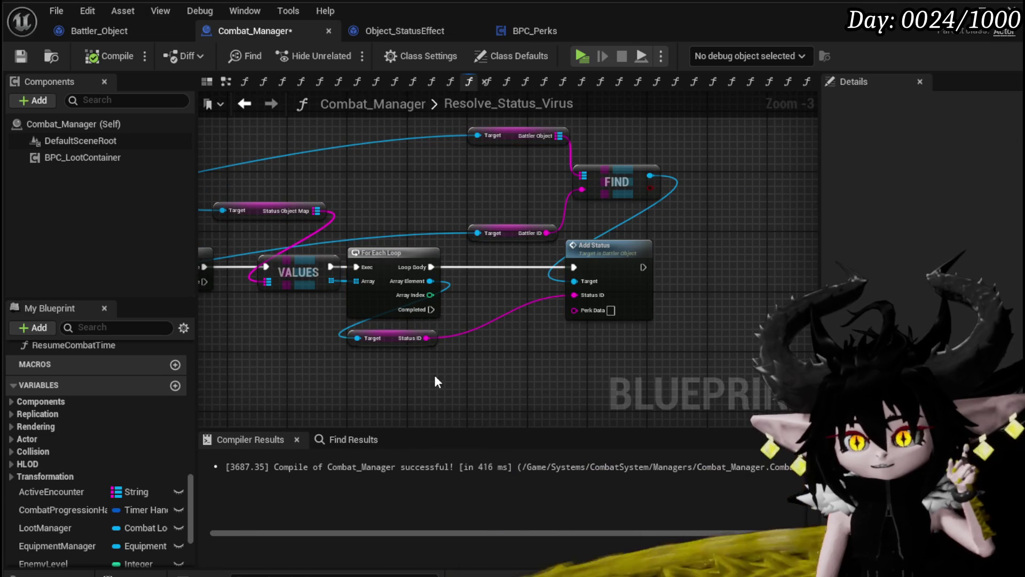
drag(386, 375, 642, 127)
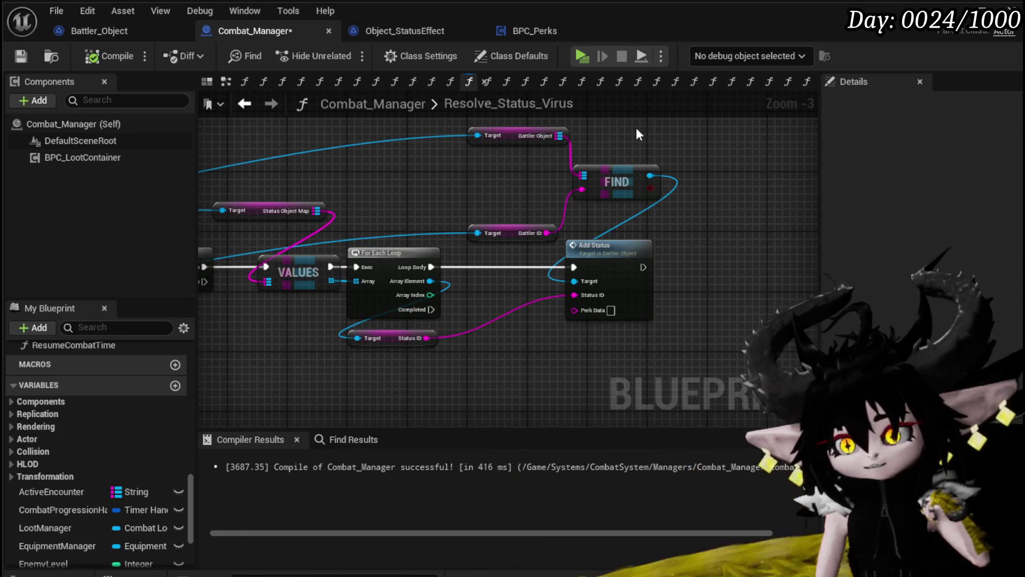
drag(432, 322, 707, 300)
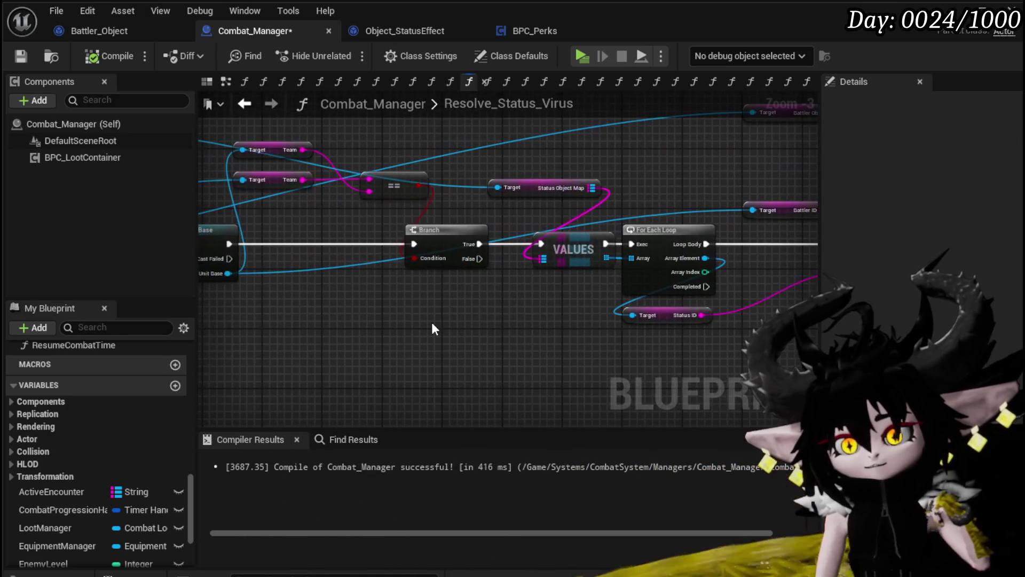
Review the trace-to-status chain and save Combat_Manager.
click(446, 251)
drag(388, 323, 584, 308)
drag(364, 352, 456, 266)
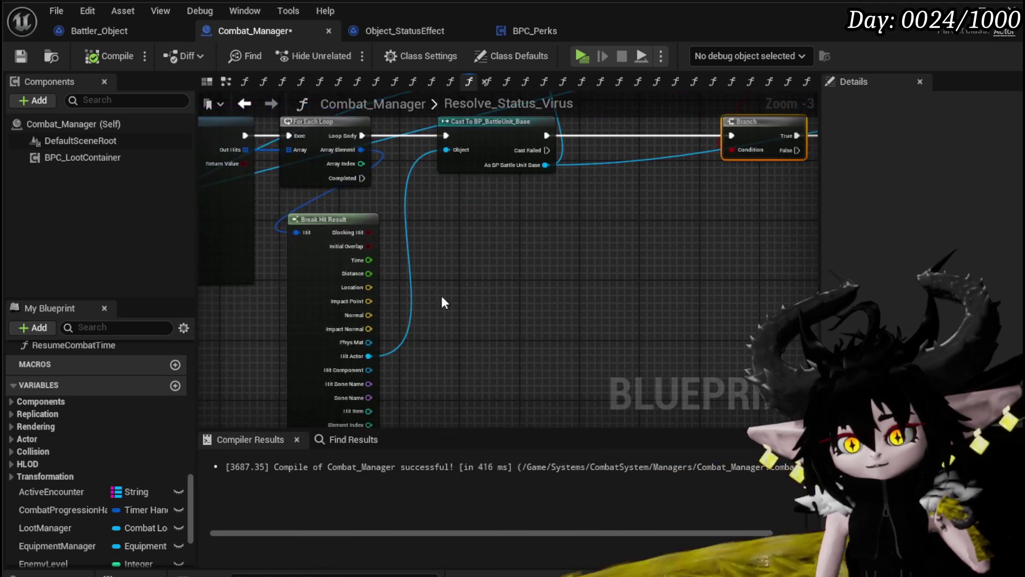
drag(477, 308, 530, 312)
scroll(530, 312, down, 2)
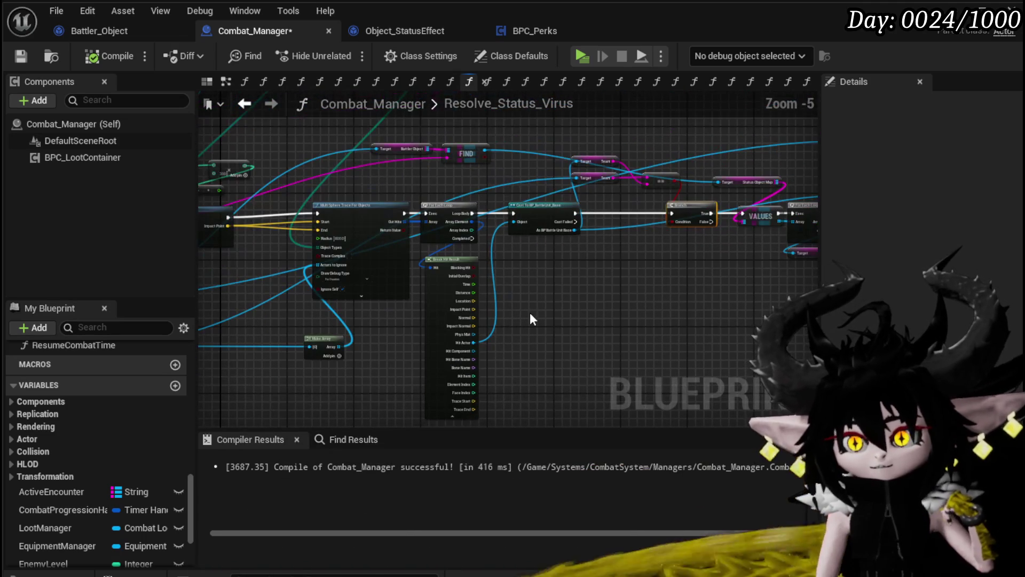
click(22, 56)
drag(609, 234, 432, 278)
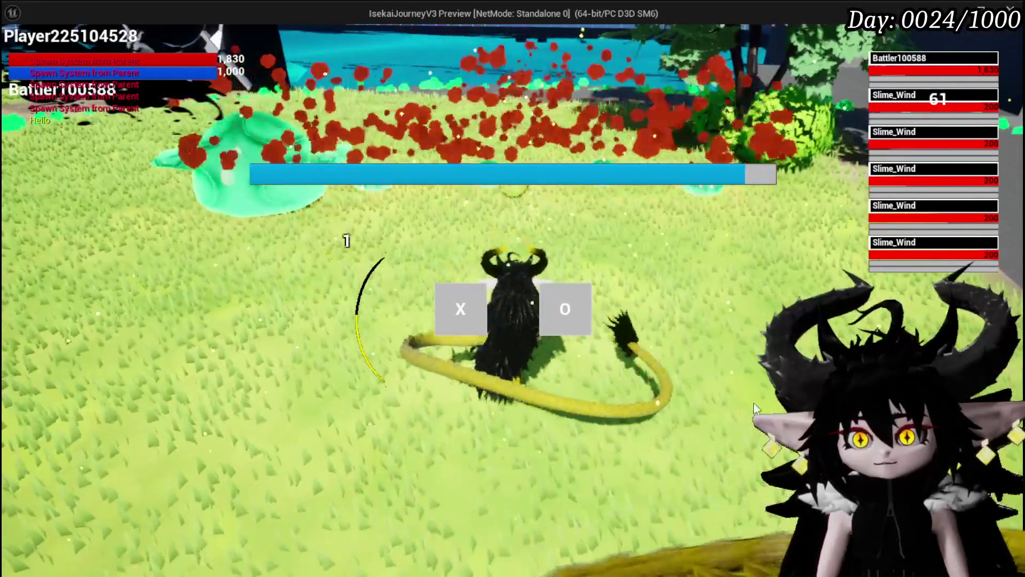
Start the card battle and cast the Defence UP card on the next target.
click(447, 295)
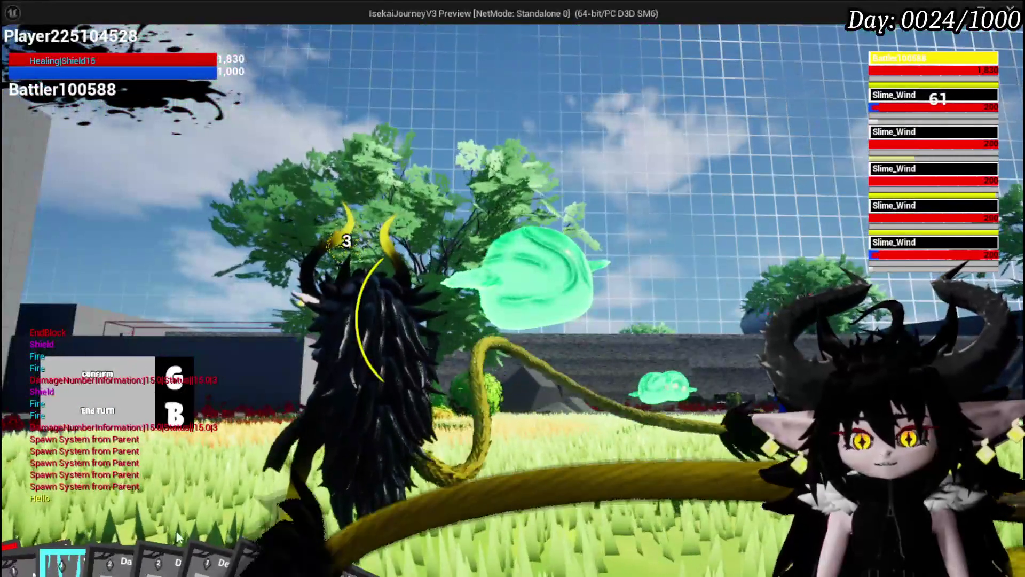
mouse_move(175, 530)
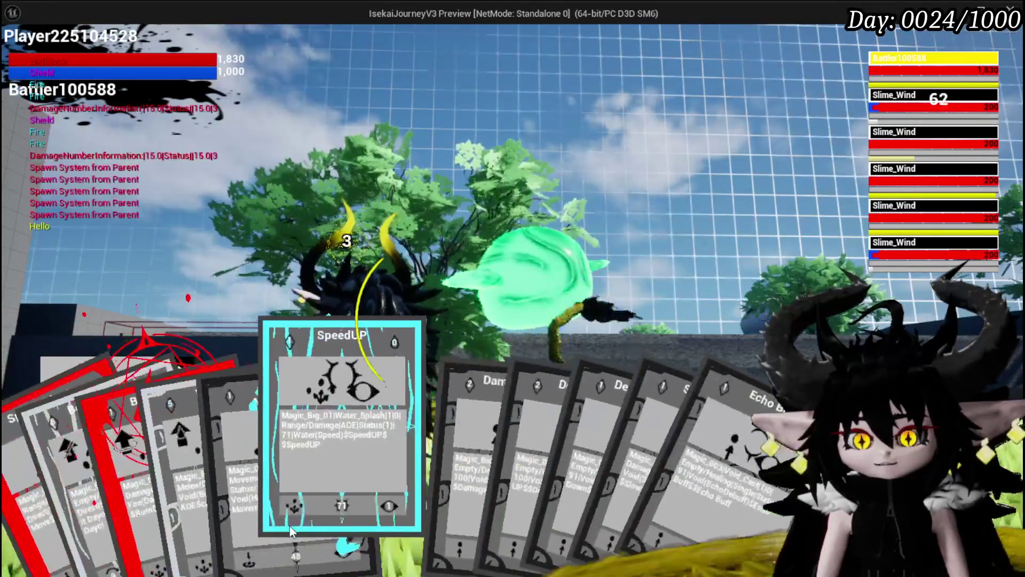
click(518, 444)
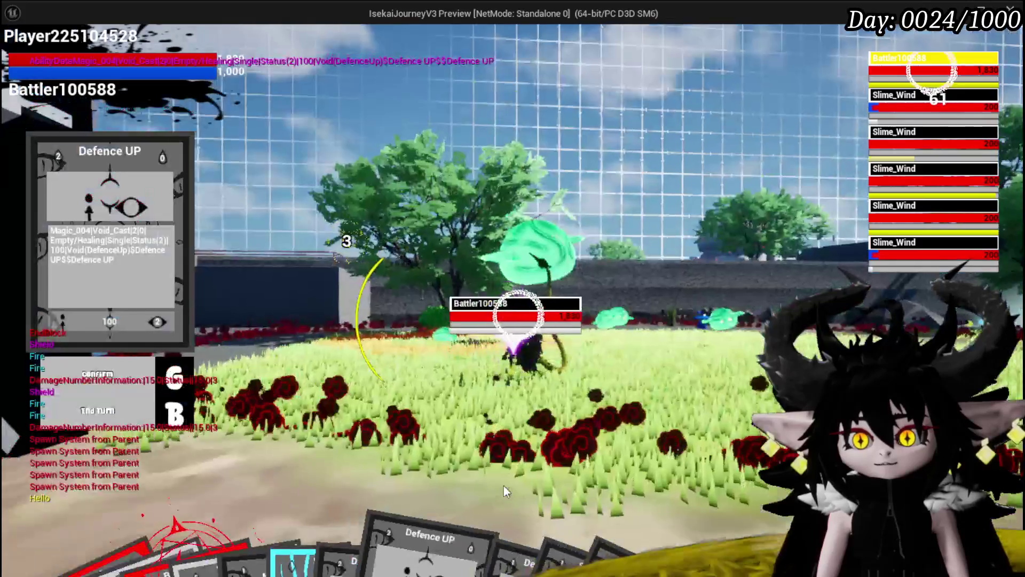
key(e)
mouse_move(463, 488)
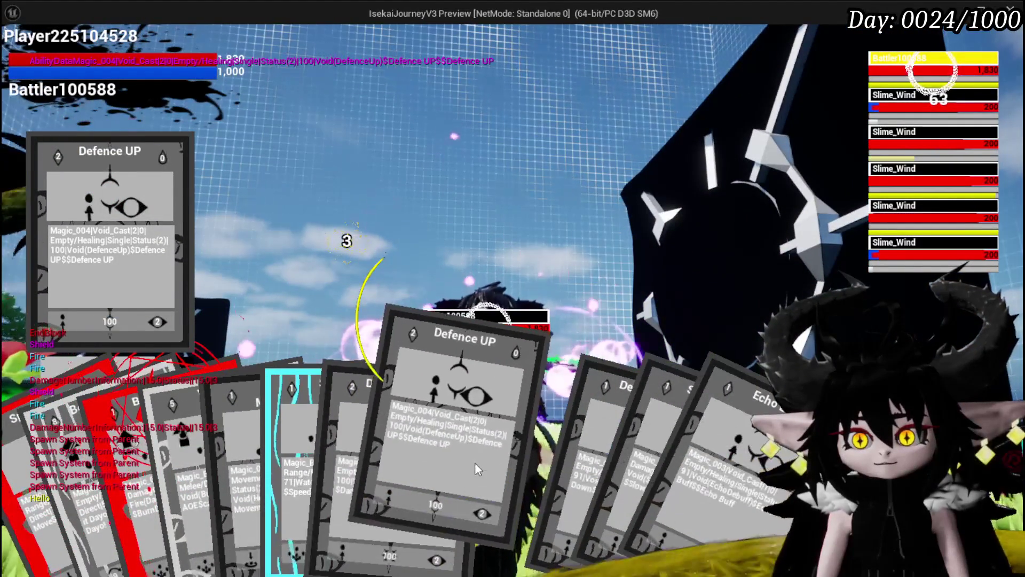
click(475, 462)
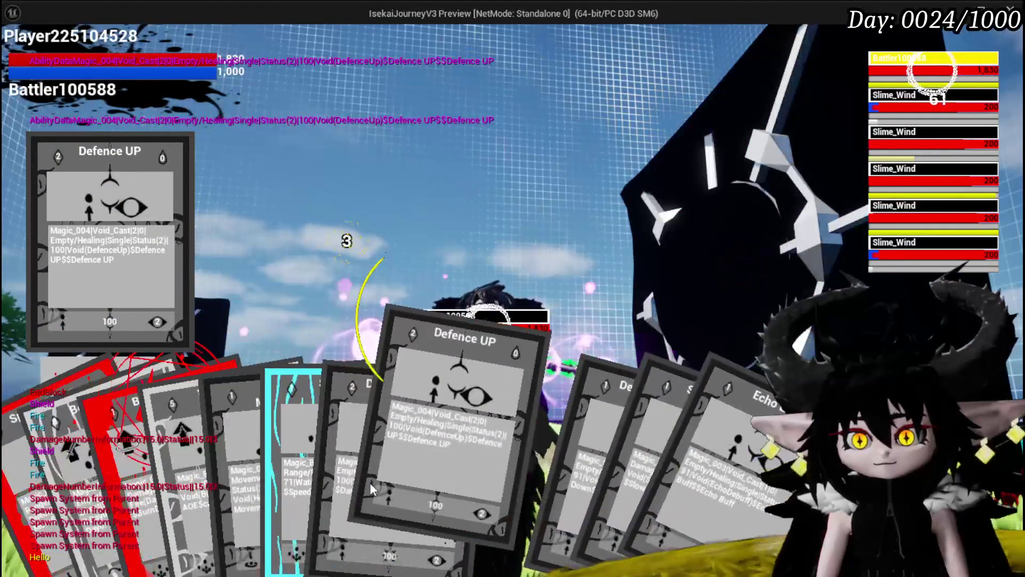
Play Damage Down and Defence Down on the Slime_Wind targets, end the turn, and stop PIE.
click(393, 486)
key(e)
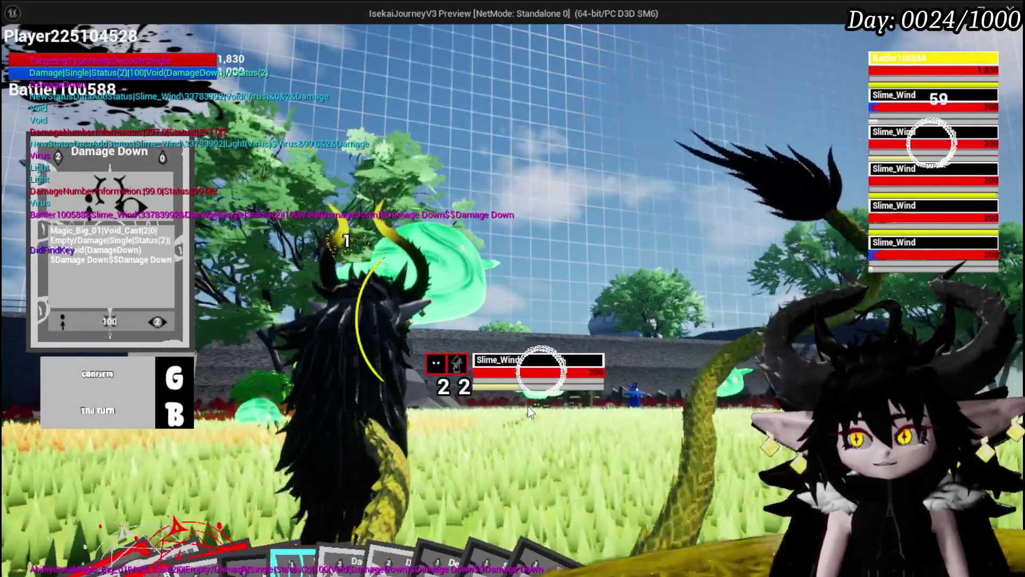
key(e)
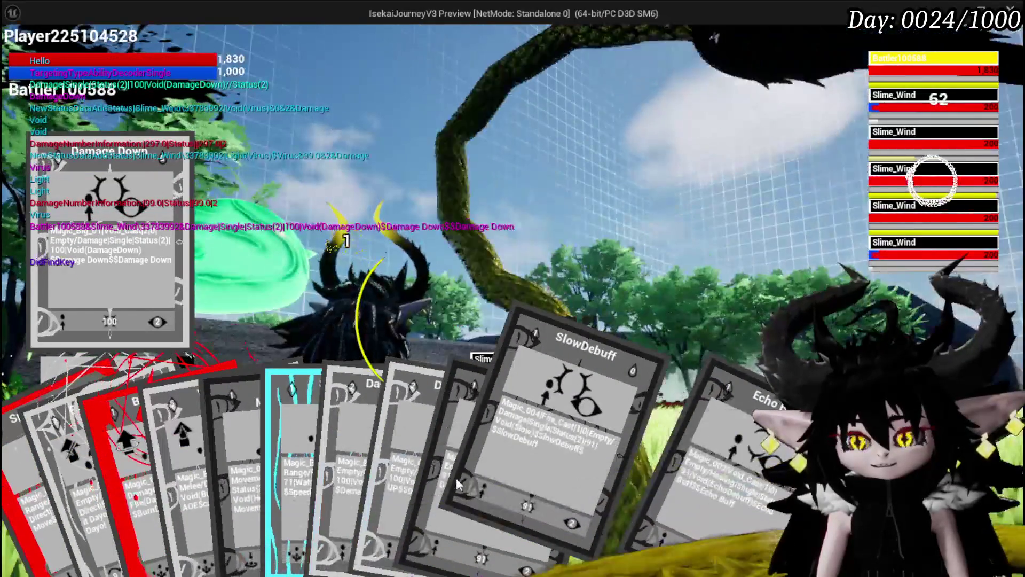
click(559, 418)
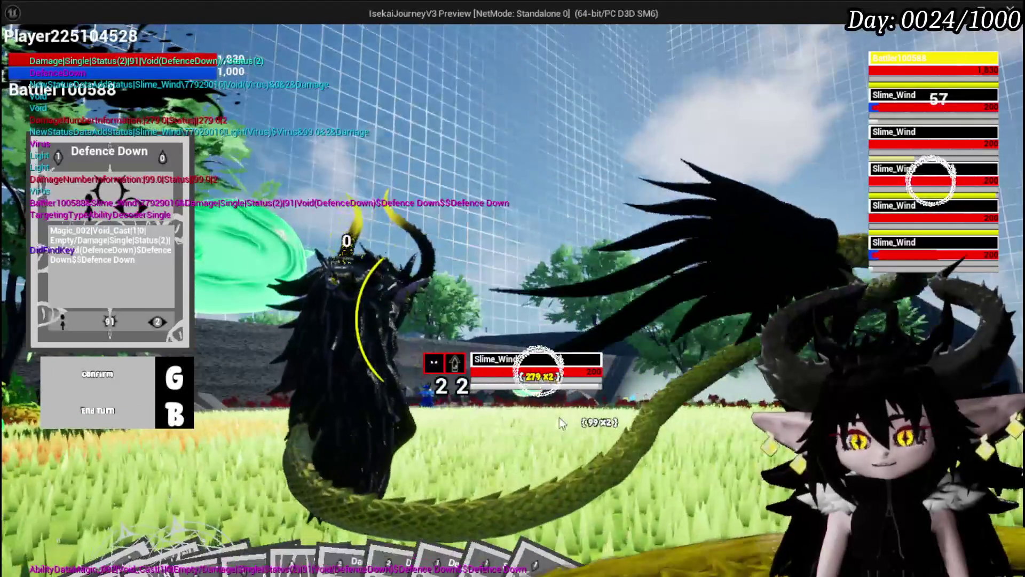
key(b)
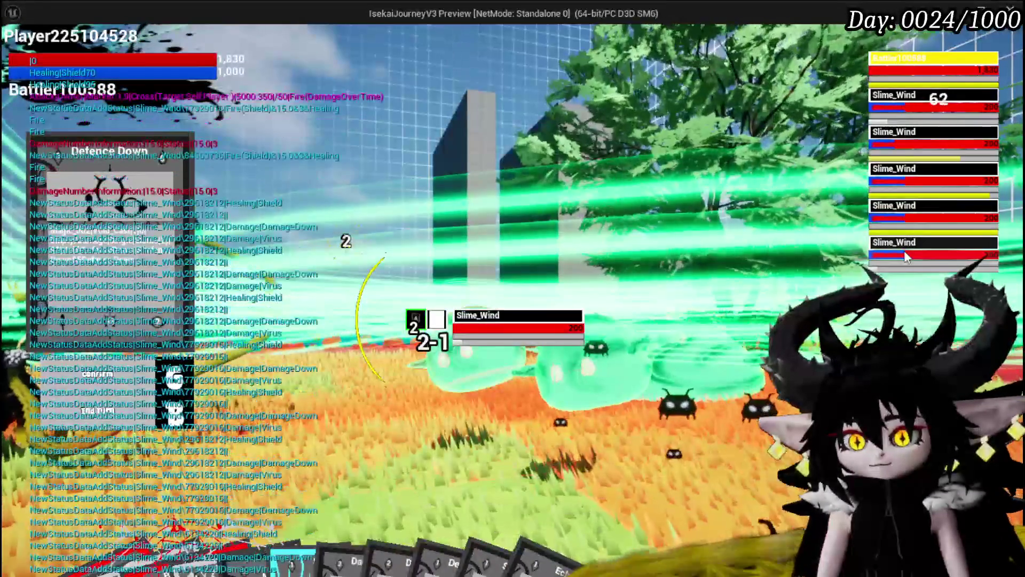
key(Escape)
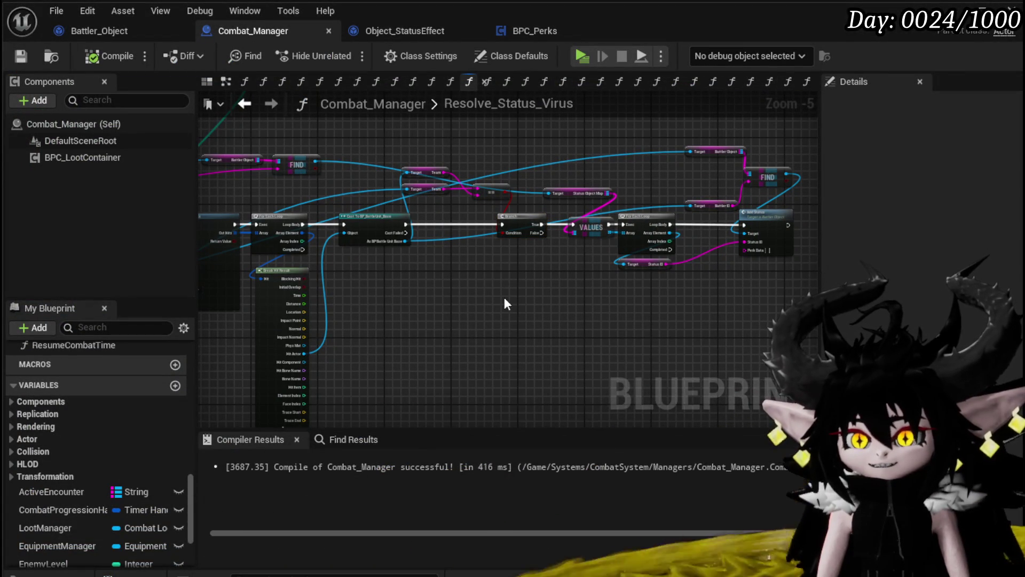
Add a breakpoint on Combat_Manager's Add Status call and tidy the Battler Object and Battler ID getters.
scroll(504, 297, up, 5)
scroll(440, 278, down, 3)
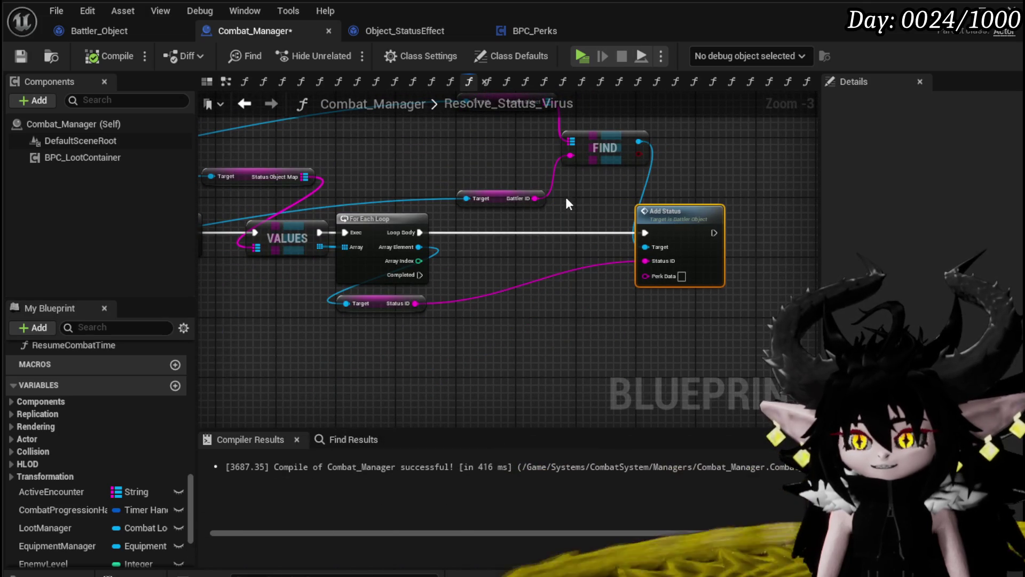
click(571, 199)
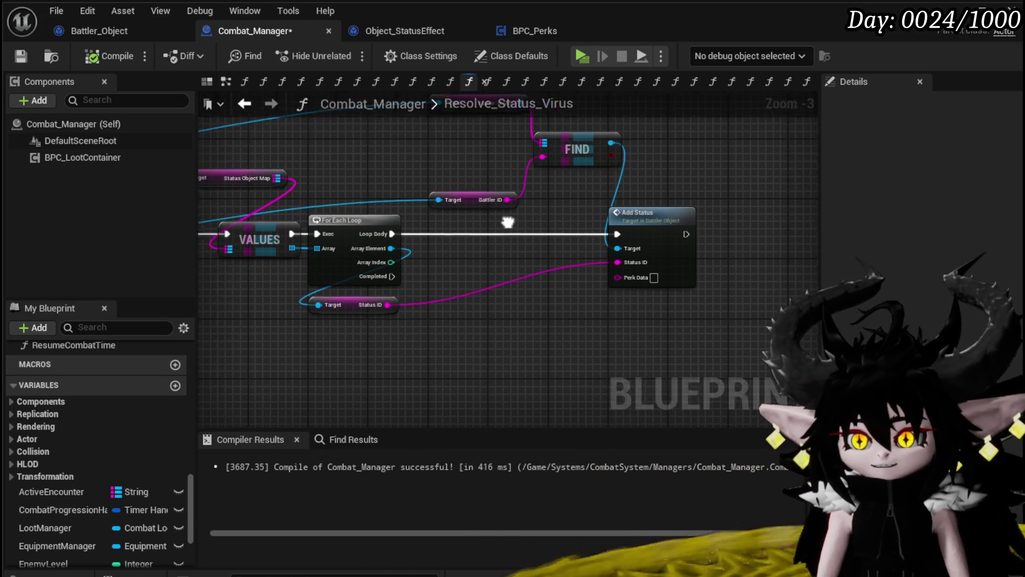
right_click(649, 227)
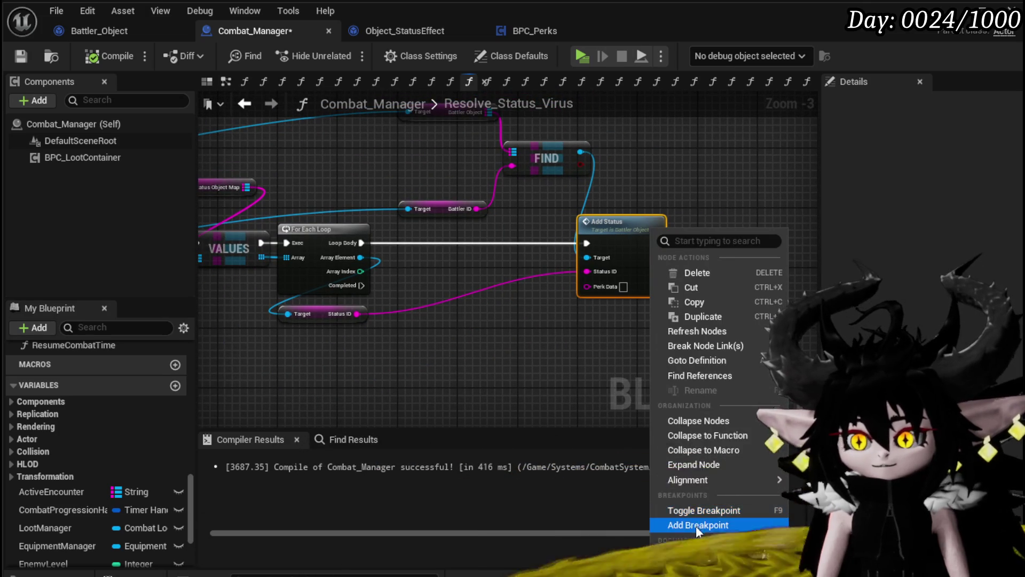
click(696, 525)
drag(465, 295, 467, 250)
drag(452, 197, 445, 227)
click(223, 136)
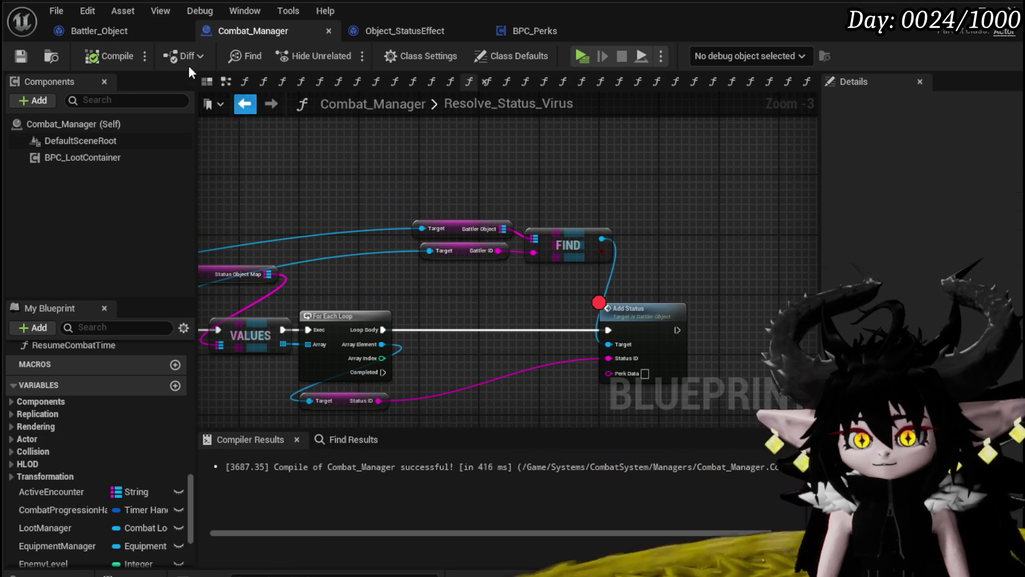
Open Battler_Object's AddStatus function and inspect it, including the GetStatusIDFromString graph.
click(92, 32)
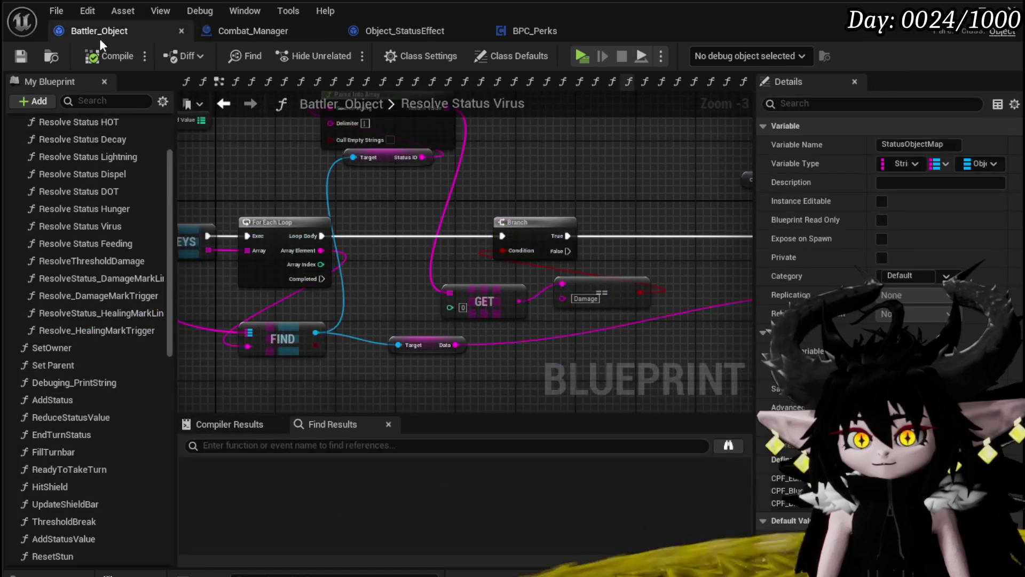
scroll(318, 136, down, 2)
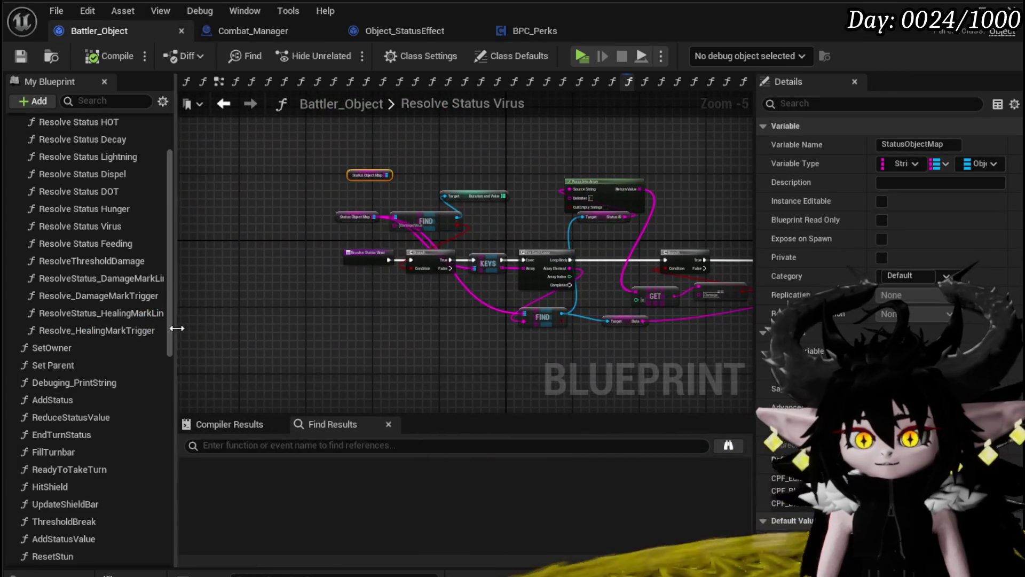
scroll(113, 297, up, 3)
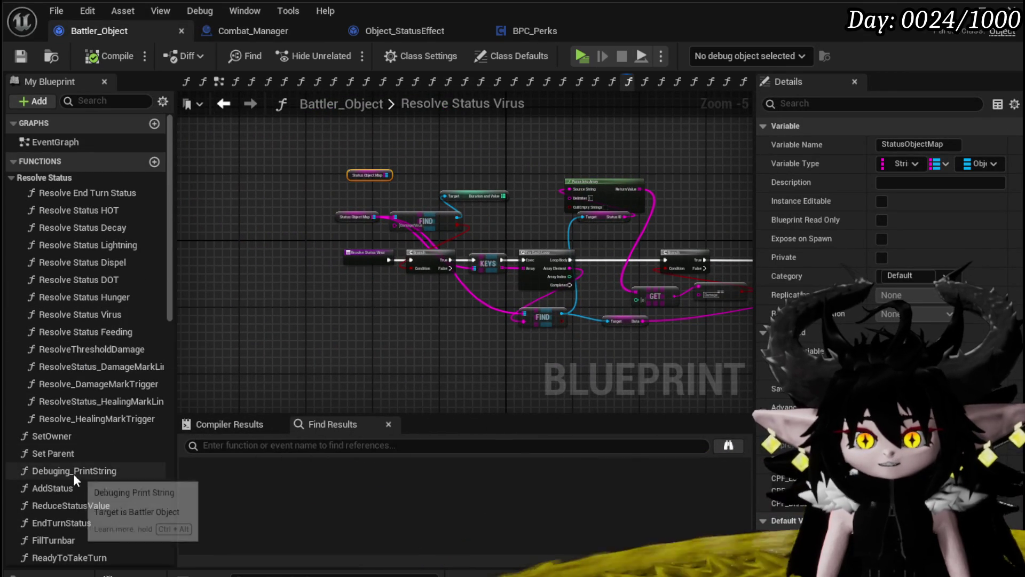
double_click(69, 489)
scroll(466, 275, up, 2)
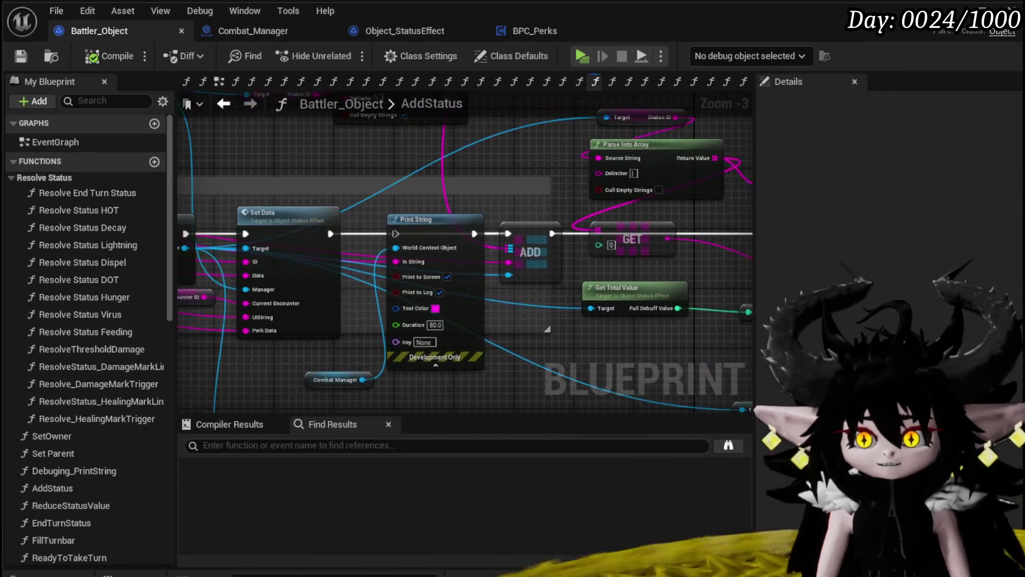
mouse_move(192, 224)
mouse_down()
mouse_move(552, 251)
mouse_move(362, 221)
mouse_move(581, 255)
mouse_move(647, 293)
mouse_up()
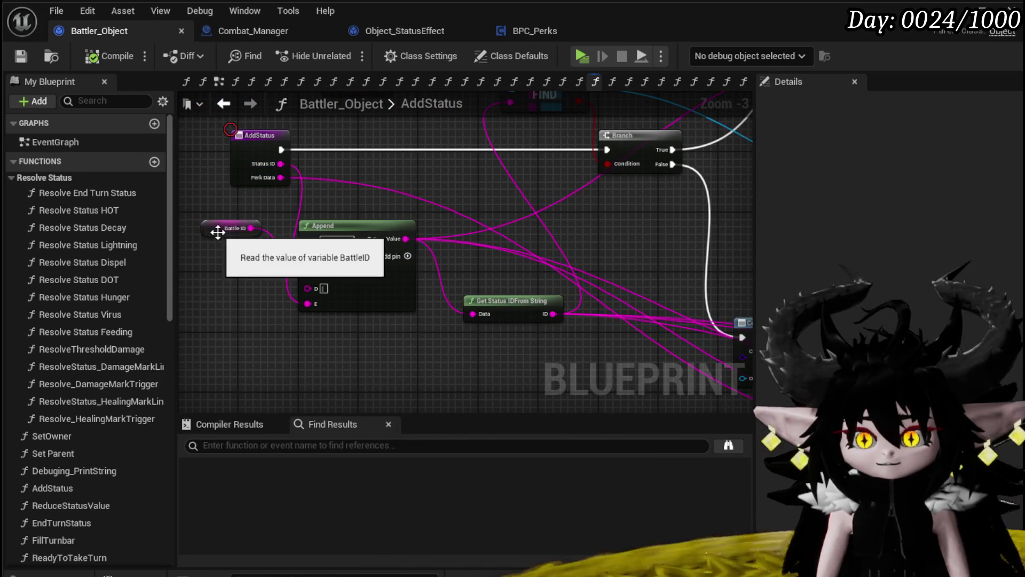
drag(220, 229, 228, 274)
drag(222, 321, 371, 210)
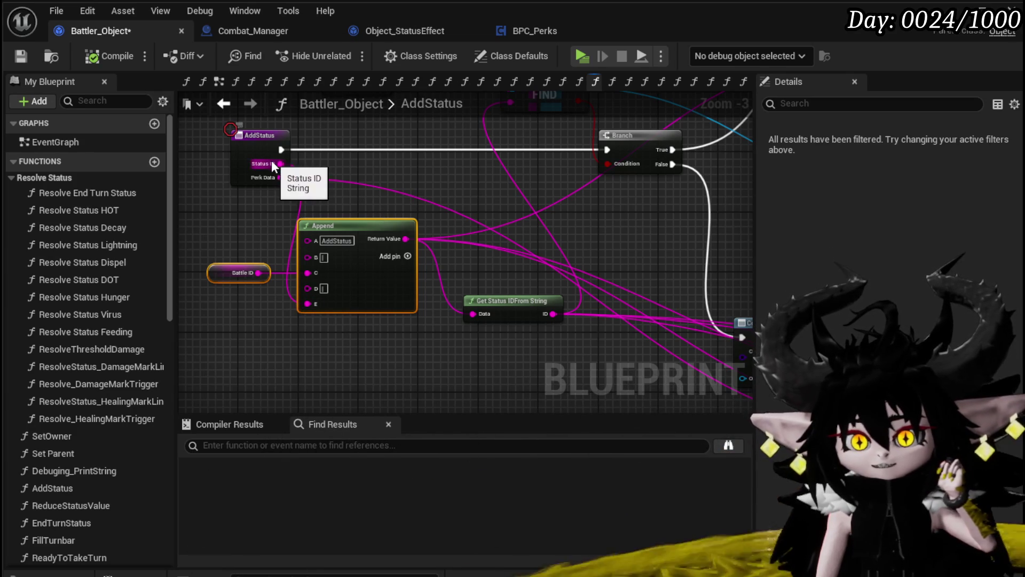
mouse_move(427, 351)
mouse_down()
mouse_move(195, 298)
mouse_move(375, 312)
mouse_move(379, 342)
mouse_up()
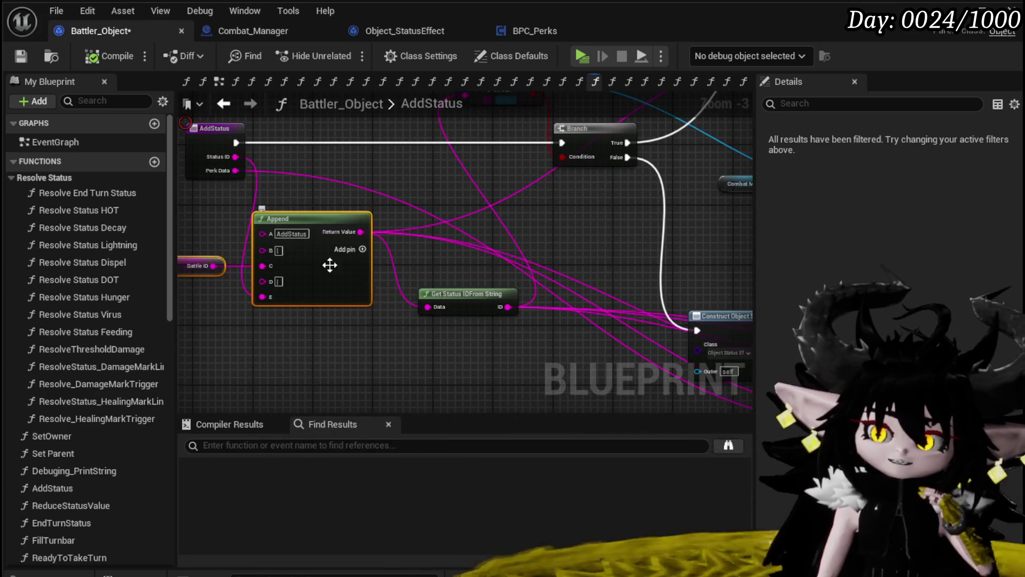
double_click(418, 285)
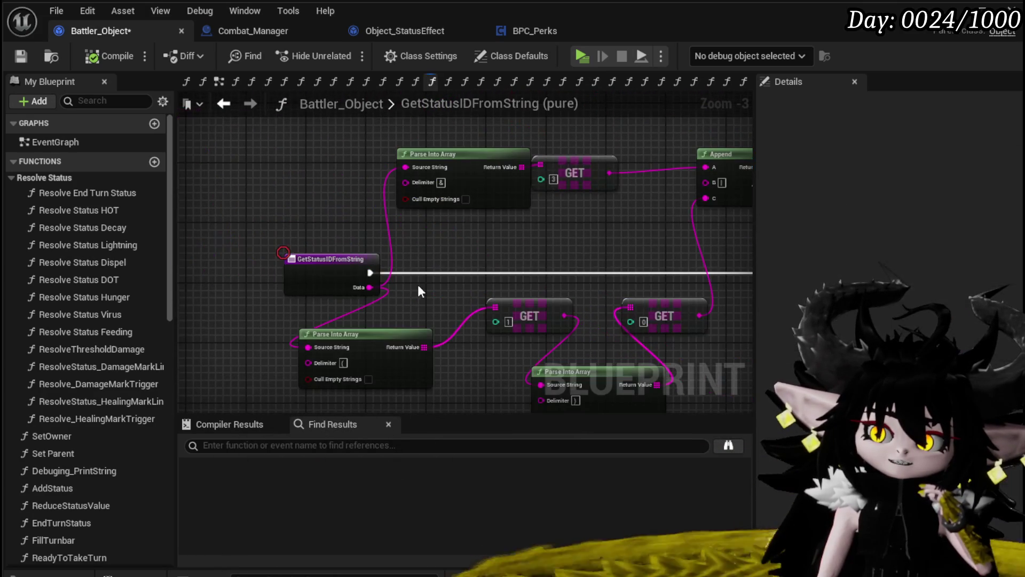
scroll(418, 291, down, 1)
drag(418, 291, 303, 245)
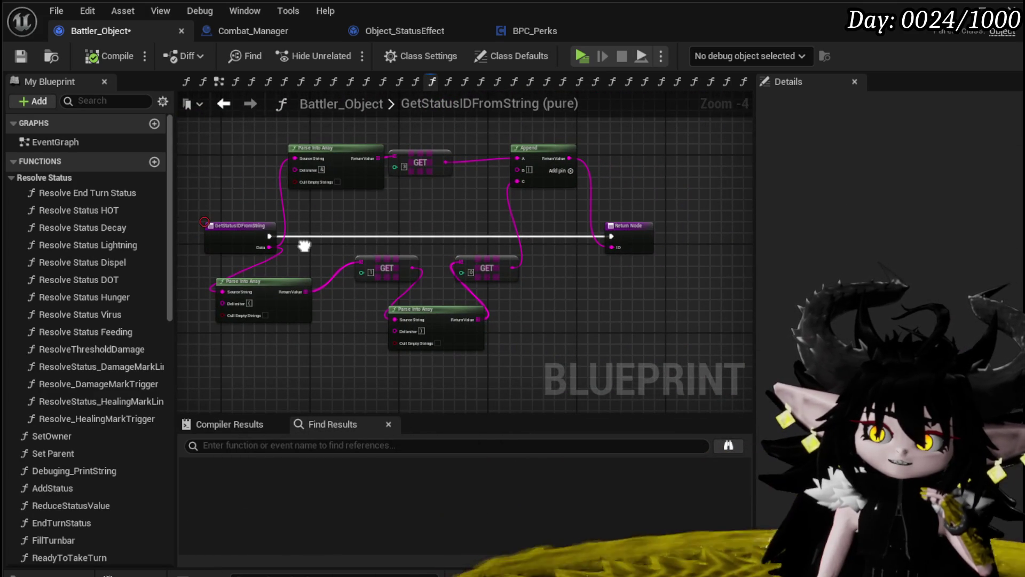
click(224, 103)
Delete AddStatus's Print String node and enable a breakpoint on the AddStatus entry node.
drag(306, 329, 179, 309)
click(522, 227)
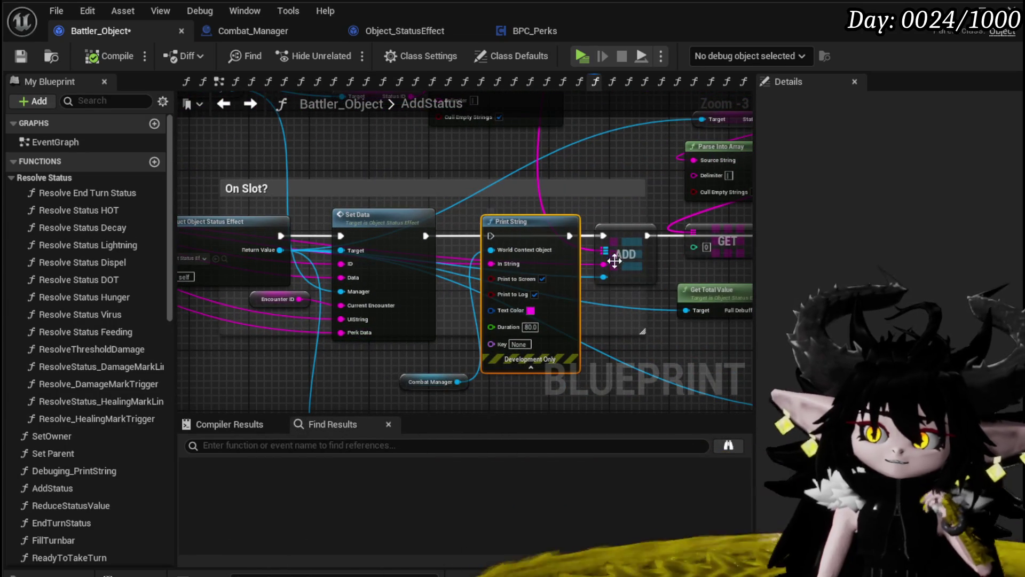
key(Delete)
drag(418, 393, 385, 357)
mouse_move(445, 335)
mouse_down()
mouse_move(527, 337)
mouse_move(675, 364)
mouse_up()
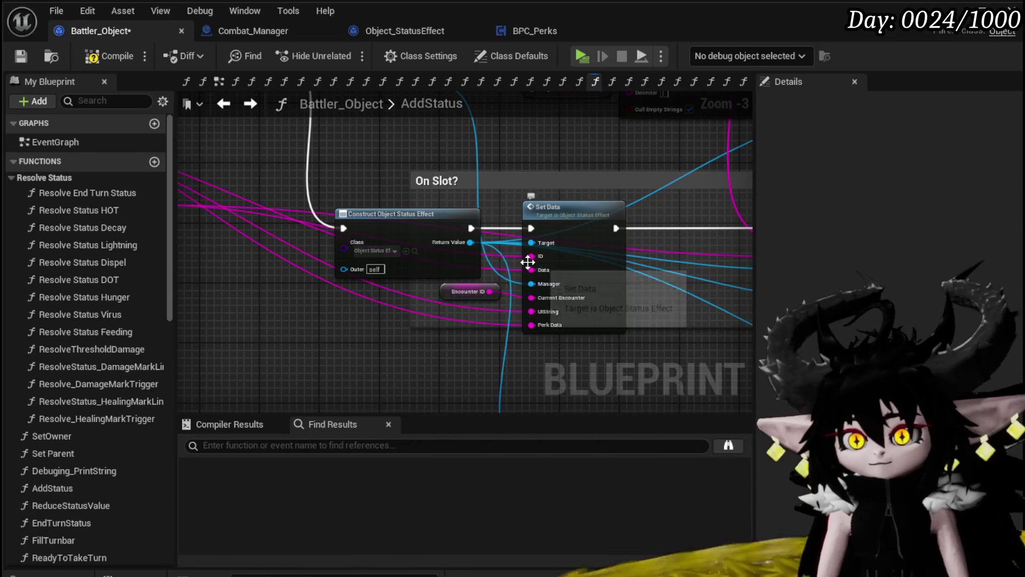
mouse_move(406, 206)
mouse_down()
mouse_move(662, 278)
mouse_move(584, 255)
mouse_move(627, 267)
mouse_up()
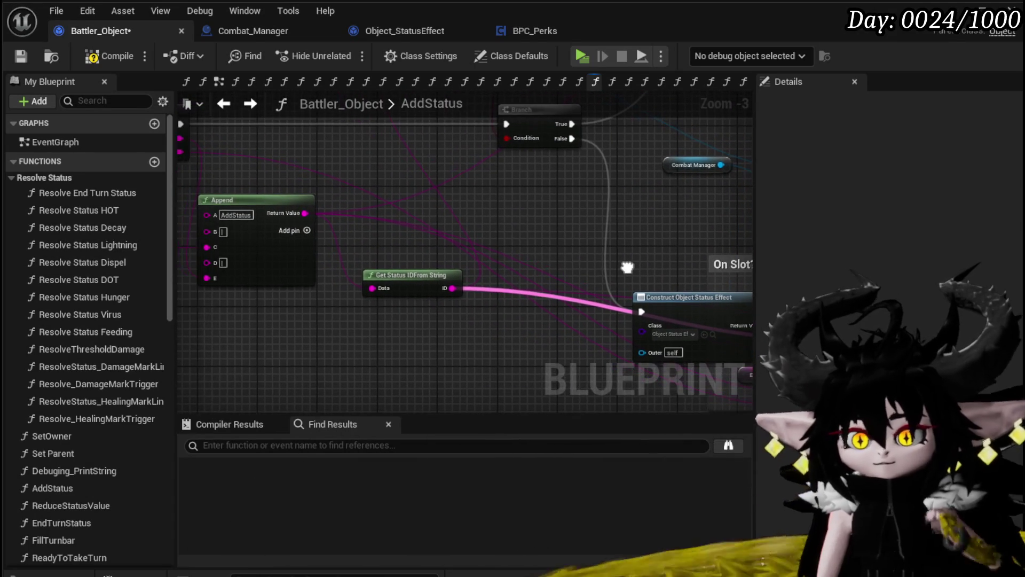
click(449, 276)
drag(448, 275, 635, 345)
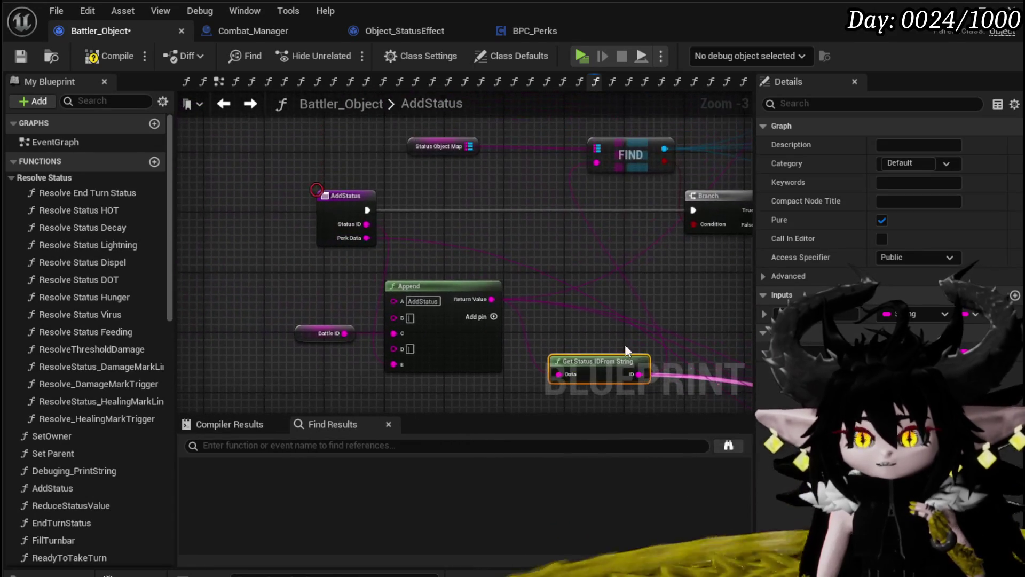
right_click(325, 195)
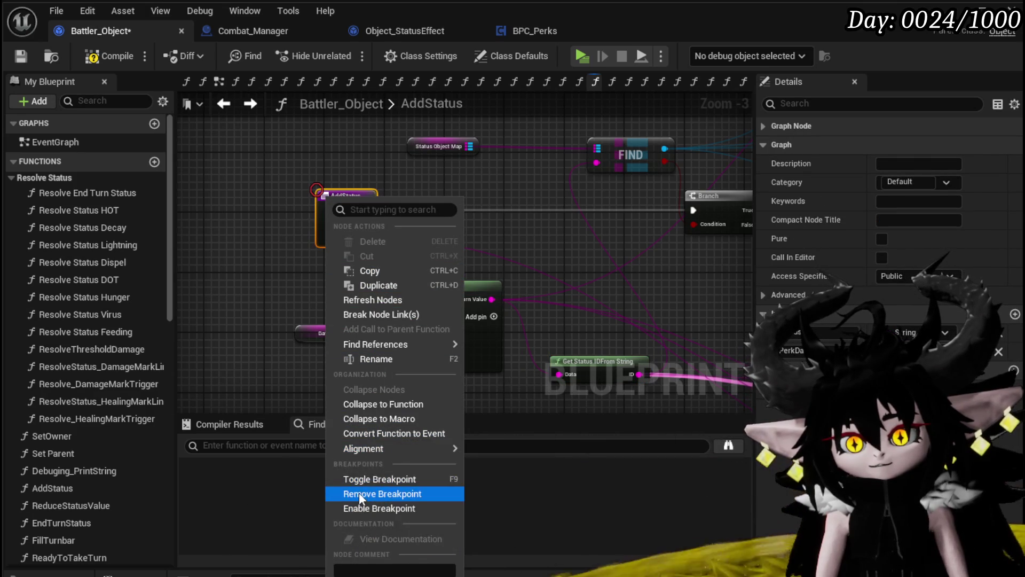
click(364, 508)
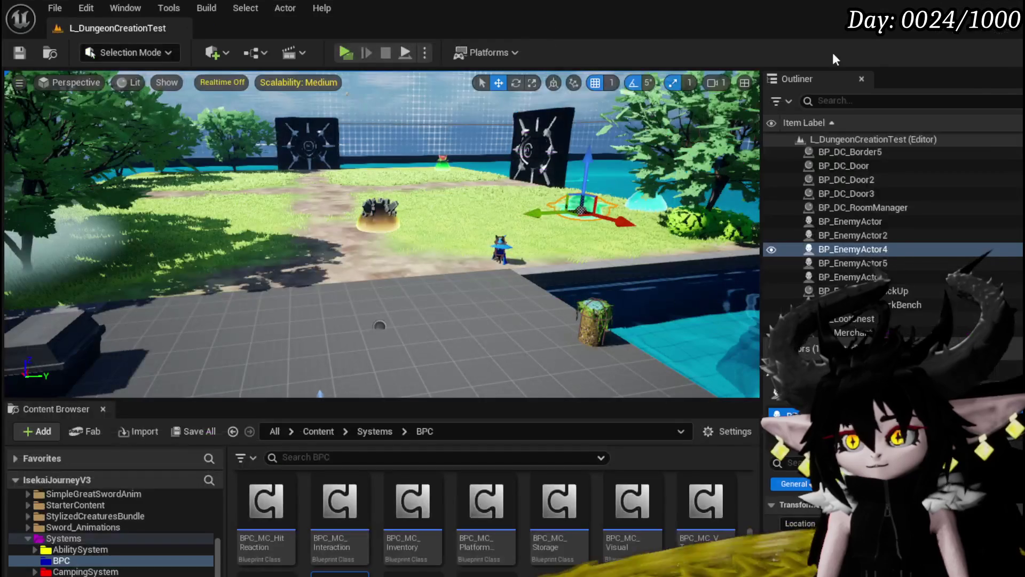
Start Play-In-Editor, walk into the slime to begin battle, and resume past the first break.
click(344, 52)
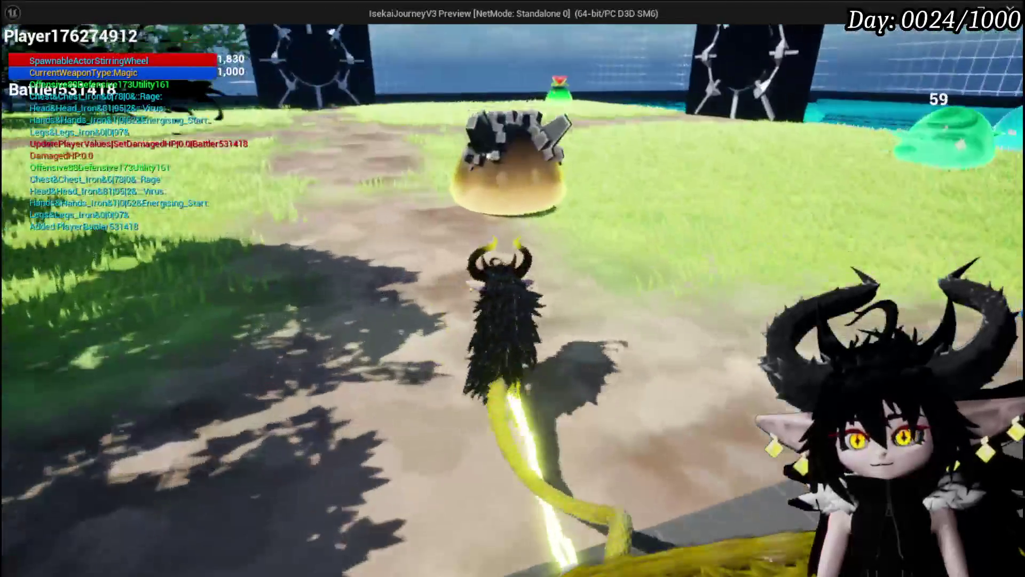
key(w)
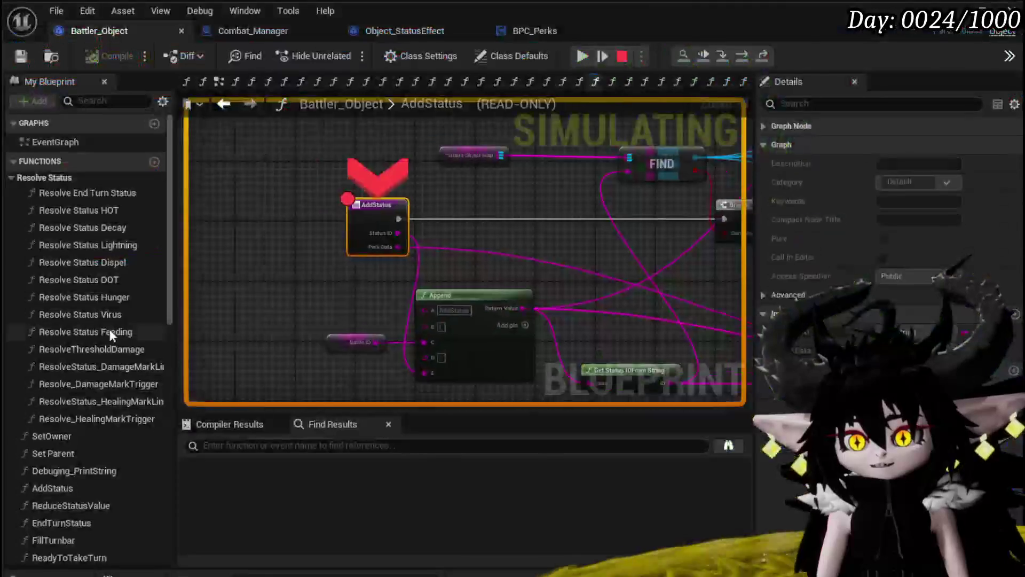
scroll(459, 277, up, 3)
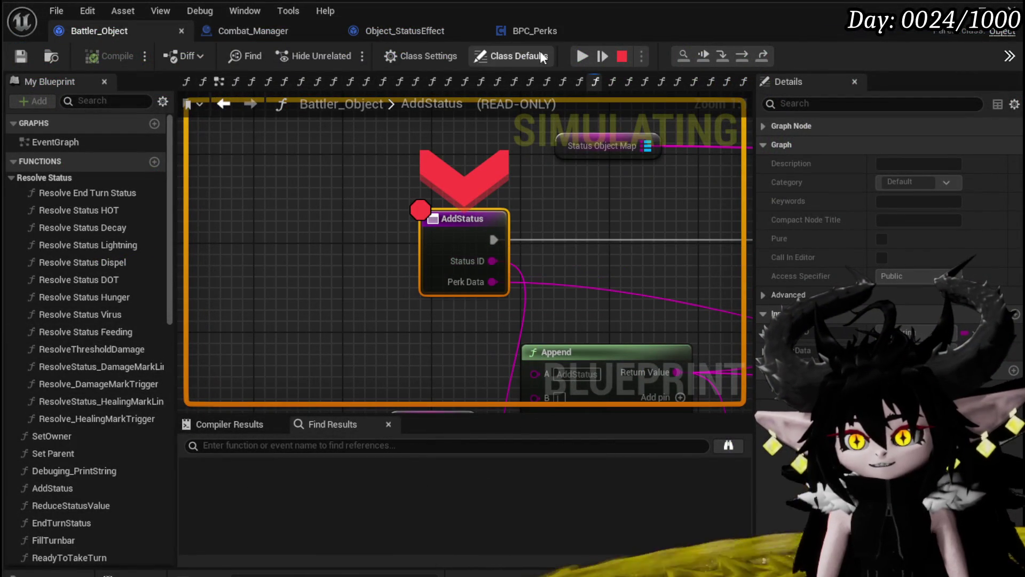
click(573, 56)
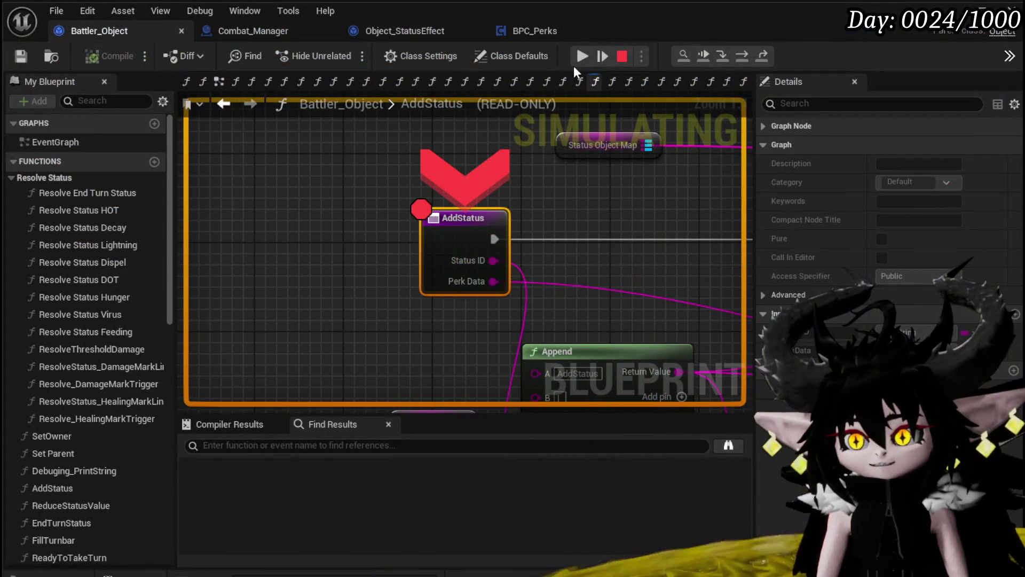
click(591, 62)
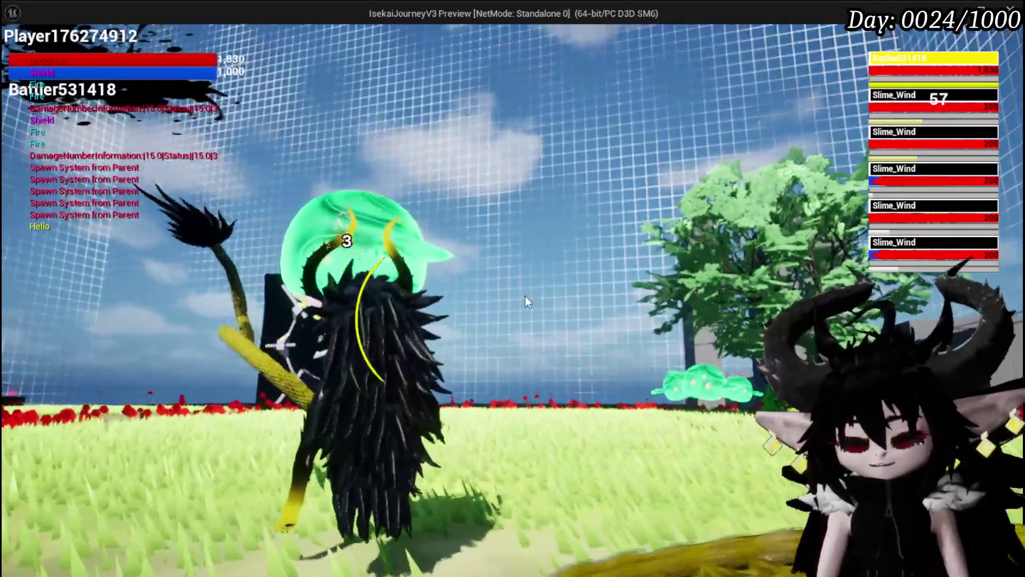
Cast Defence Down on the second Slime_Wind and read Status ID Void(Virus)&0&2&Damage at the breakpoint.
mouse_move(419, 556)
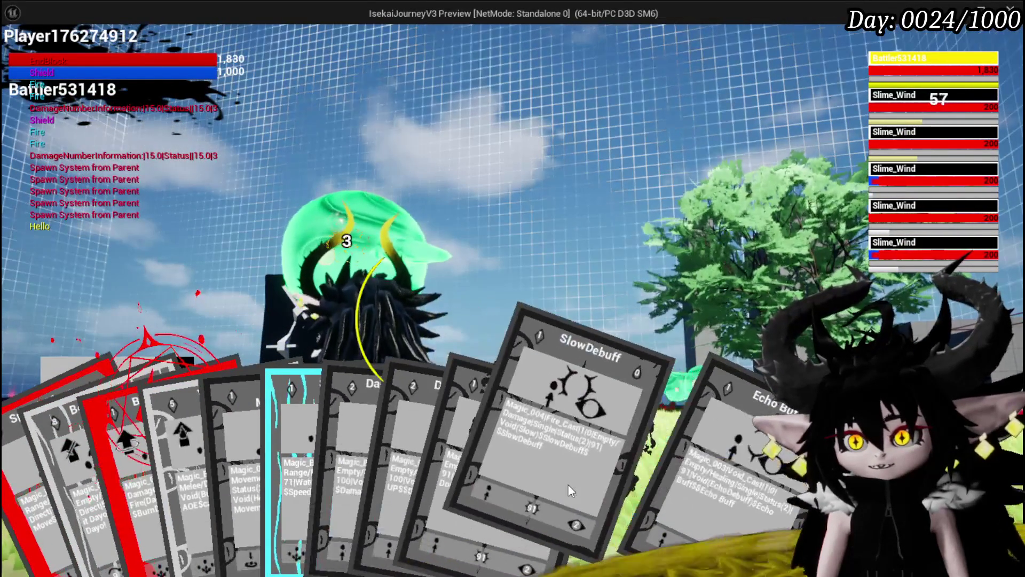
click(502, 473)
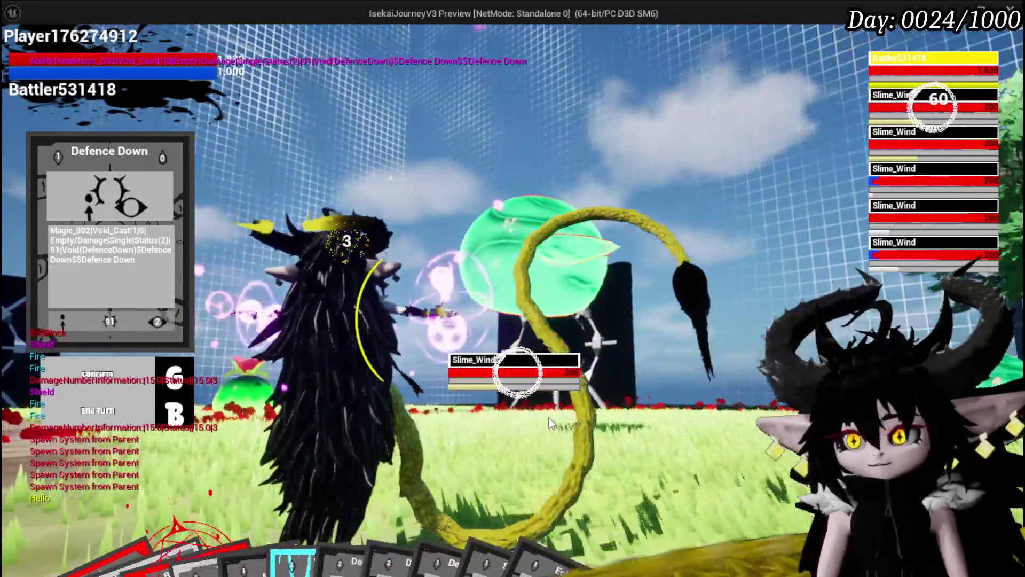
key(e)
key(e)
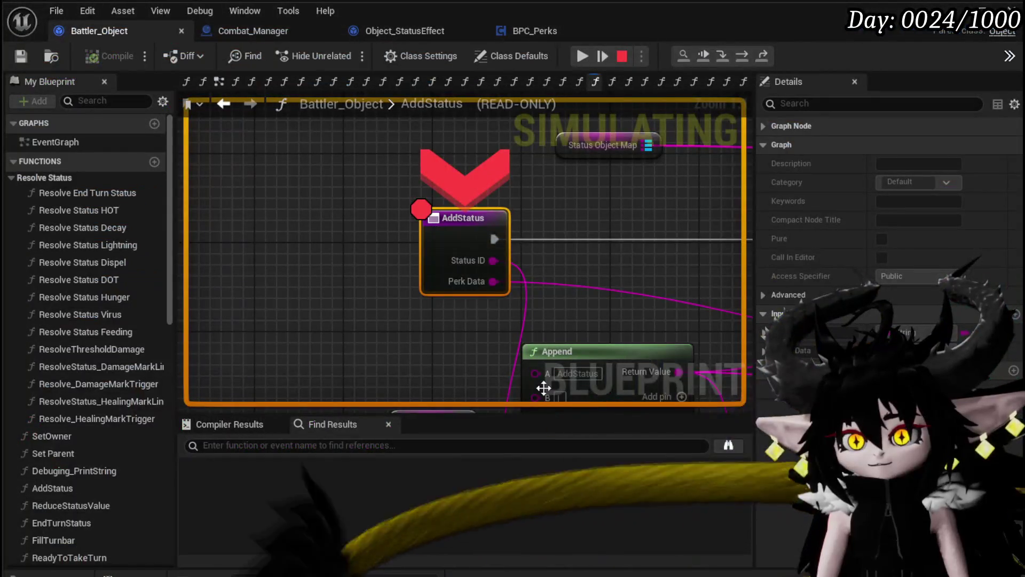
mouse_move(494, 261)
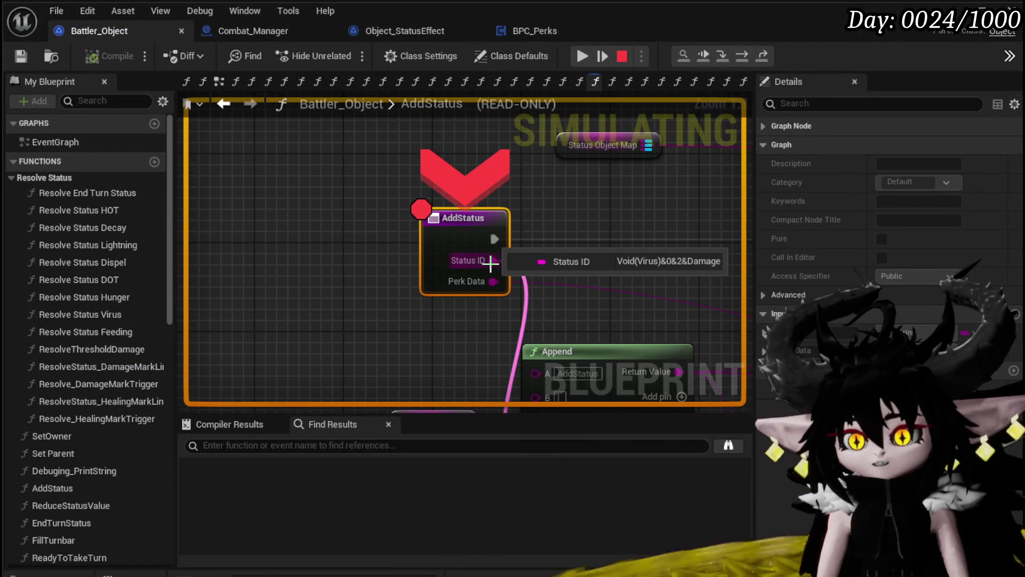
Step from the AddStatus breakpoint past the Branch and Construct nodes into SetData.
click(740, 55)
scroll(396, 277, down, 2)
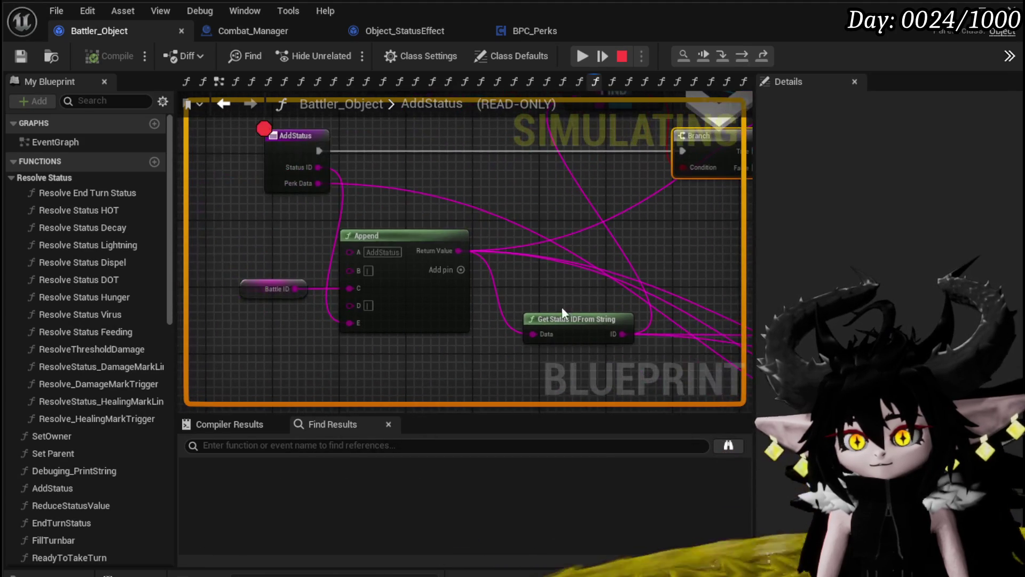
mouse_move(619, 335)
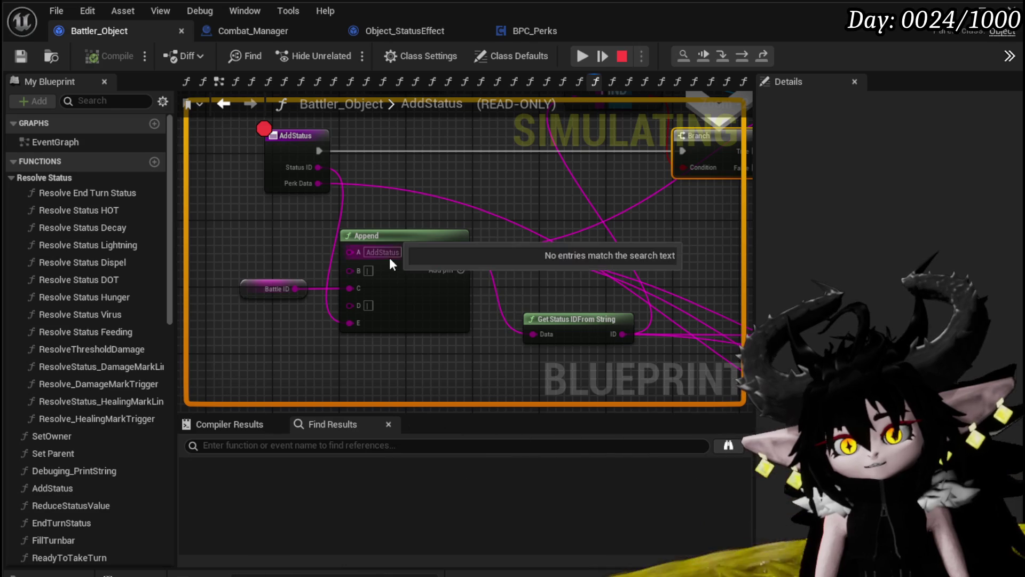
drag(532, 284, 332, 256)
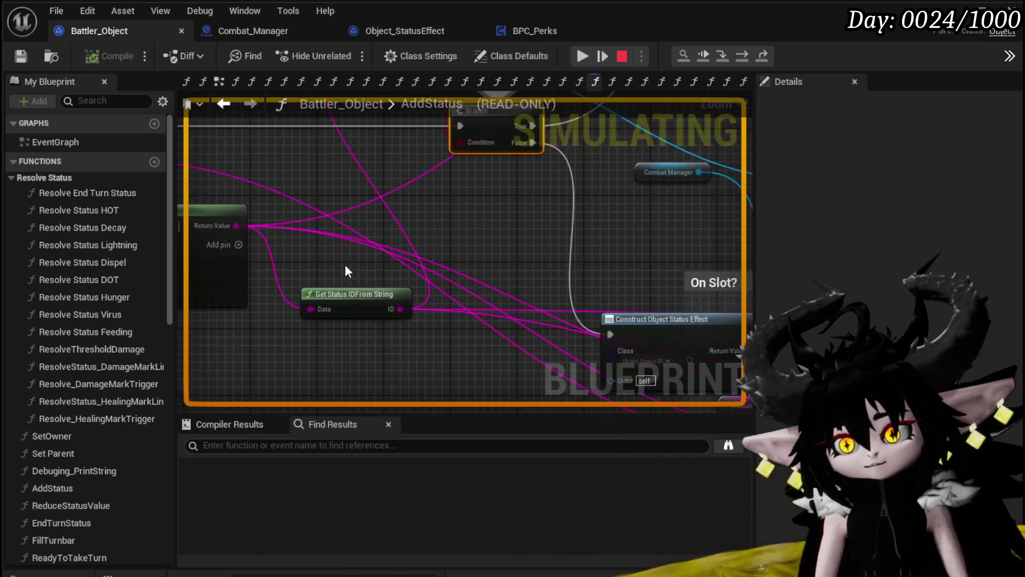
click(735, 59)
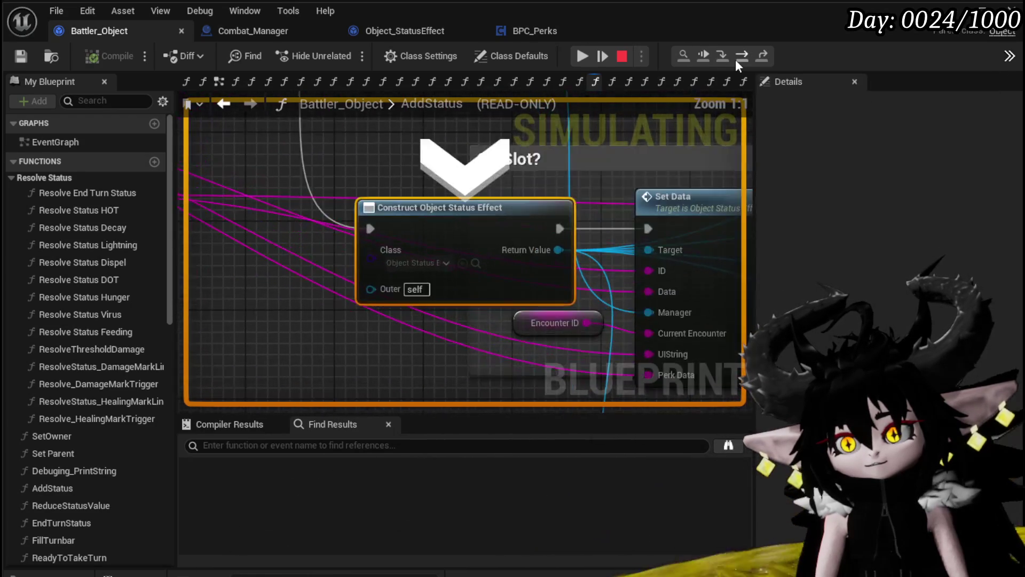
click(736, 59)
click(721, 57)
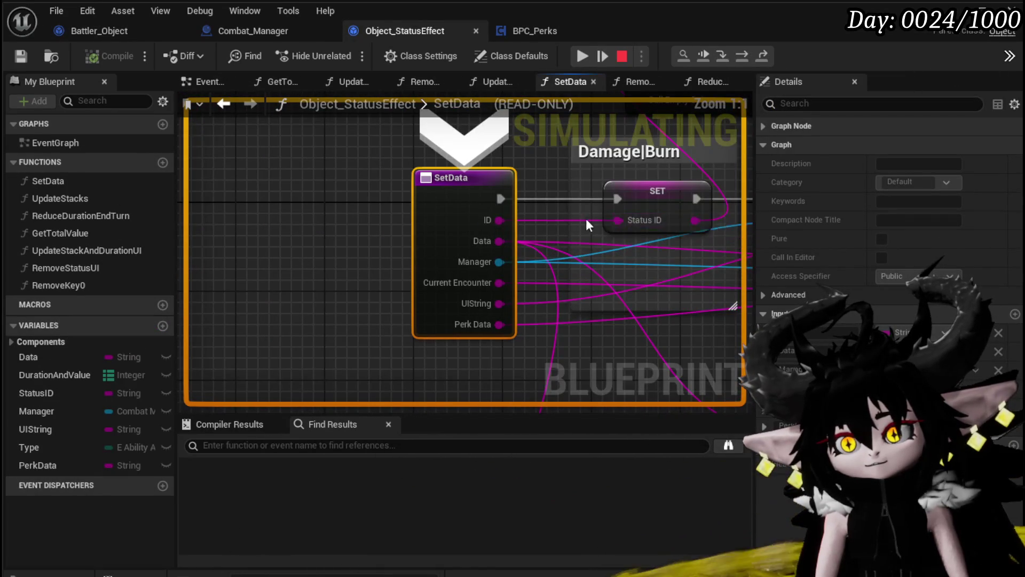
Step through SetData's SET Manager, SET UIString, Print String, Get Data Table Row, SET Type, ADD, and SET Data.
scroll(389, 208, down, 3)
drag(375, 208, 213, 251)
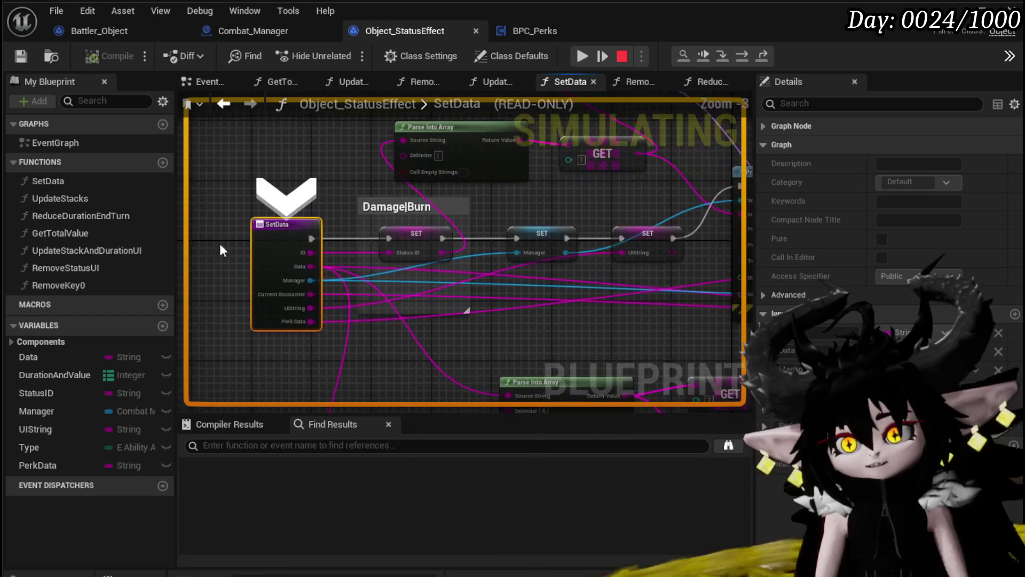
drag(548, 213, 463, 225)
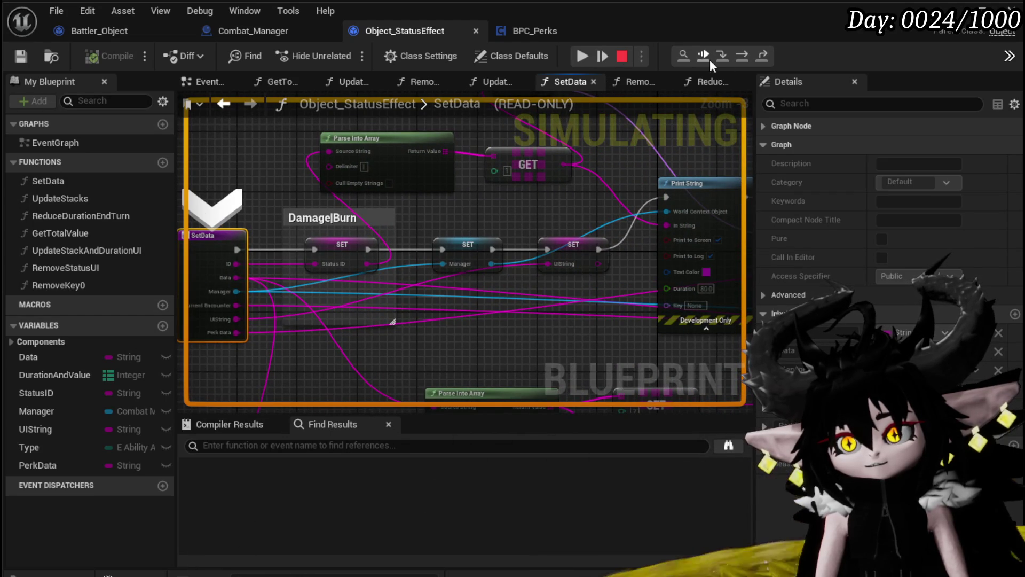
click(740, 57)
click(740, 56)
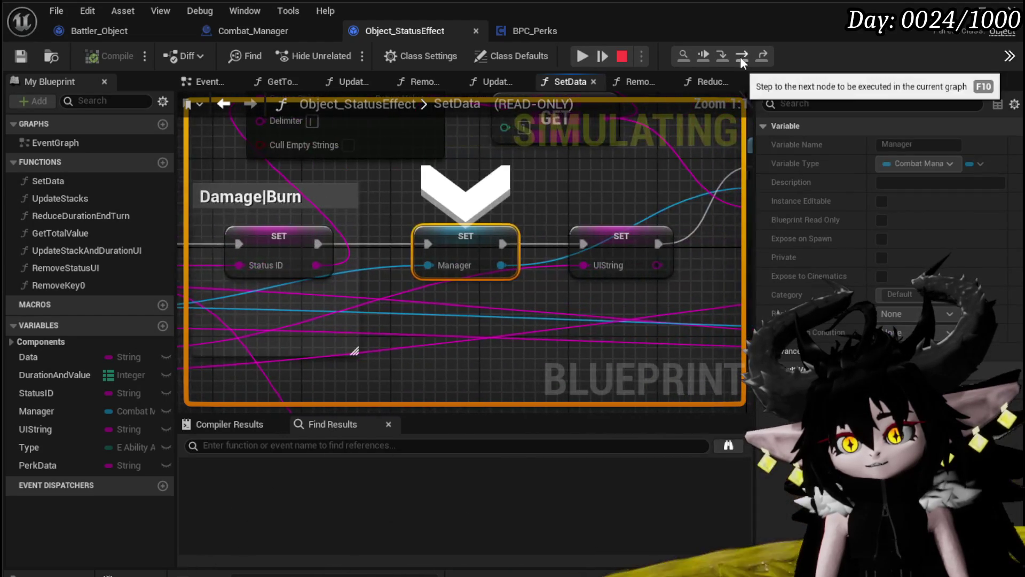
click(740, 57)
click(740, 57)
click(741, 56)
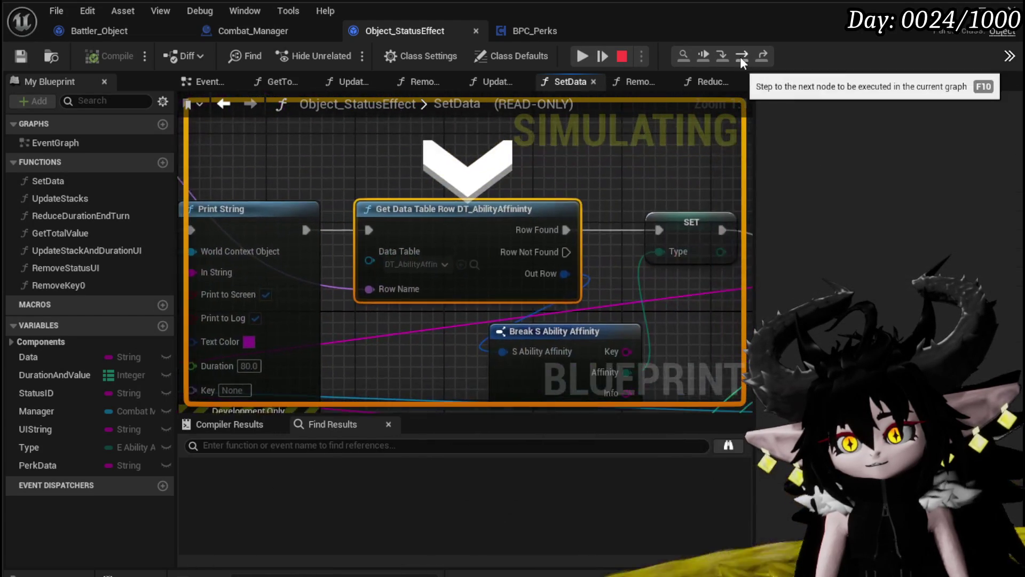
click(740, 56)
click(740, 56)
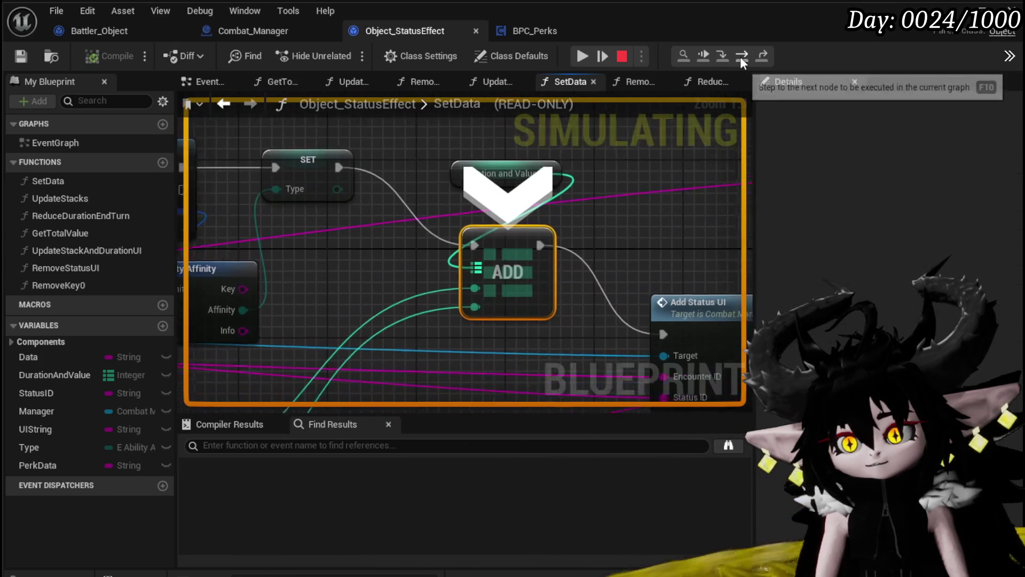
click(741, 57)
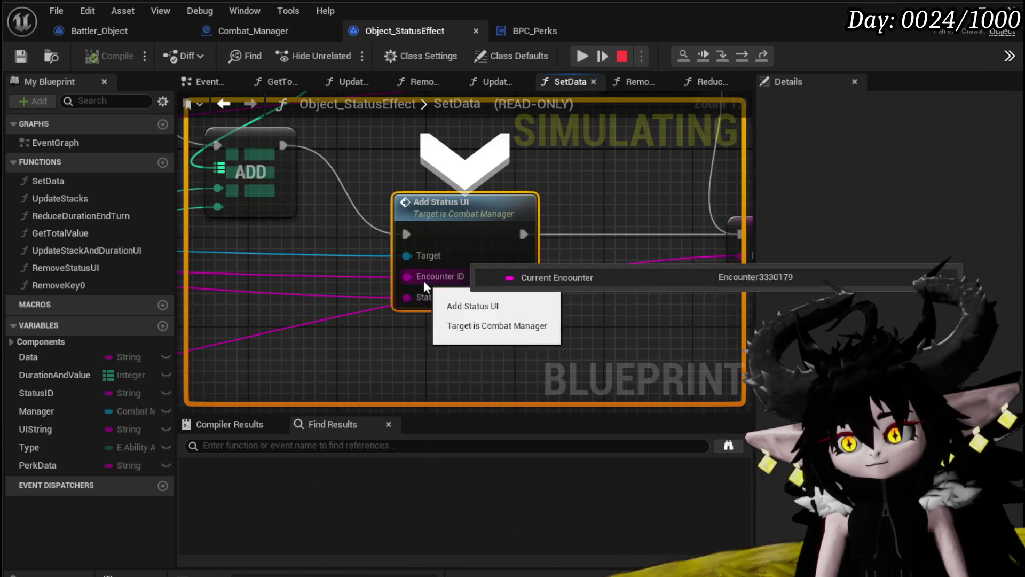
click(737, 60)
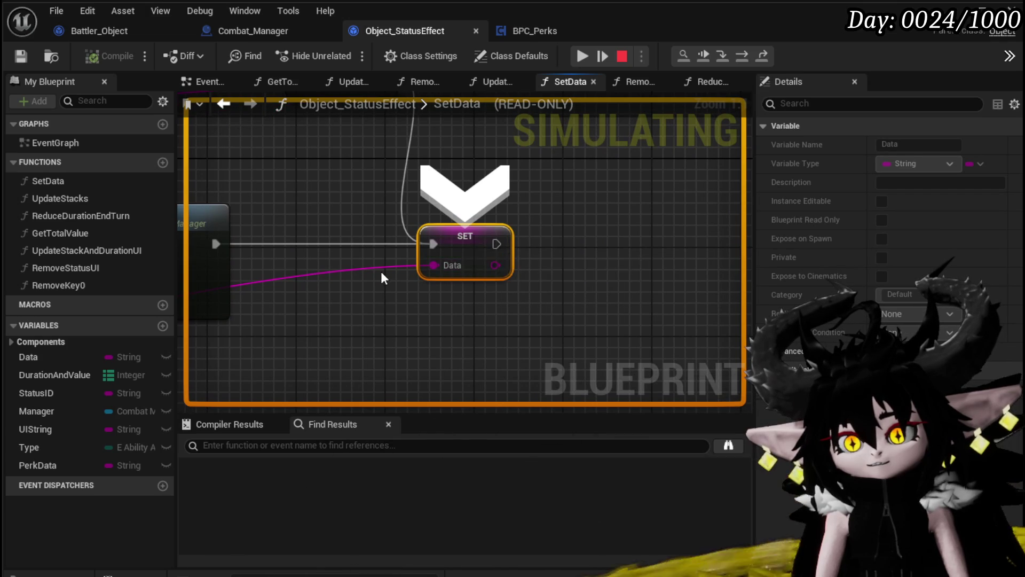
Inspect how the Data wire feeds SetData's Parse Into Array nodes.
scroll(374, 269, down, 6)
mouse_move(380, 299)
mouse_down()
mouse_move(683, 269)
mouse_move(582, 308)
mouse_up()
scroll(582, 308, up, 1)
drag(411, 279, 446, 312)
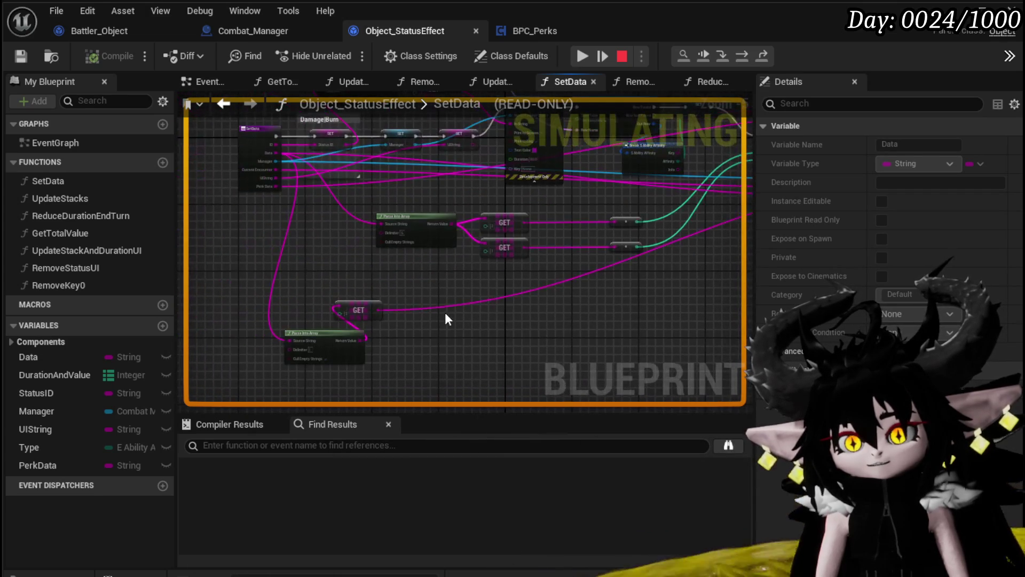
scroll(395, 325, up, 2)
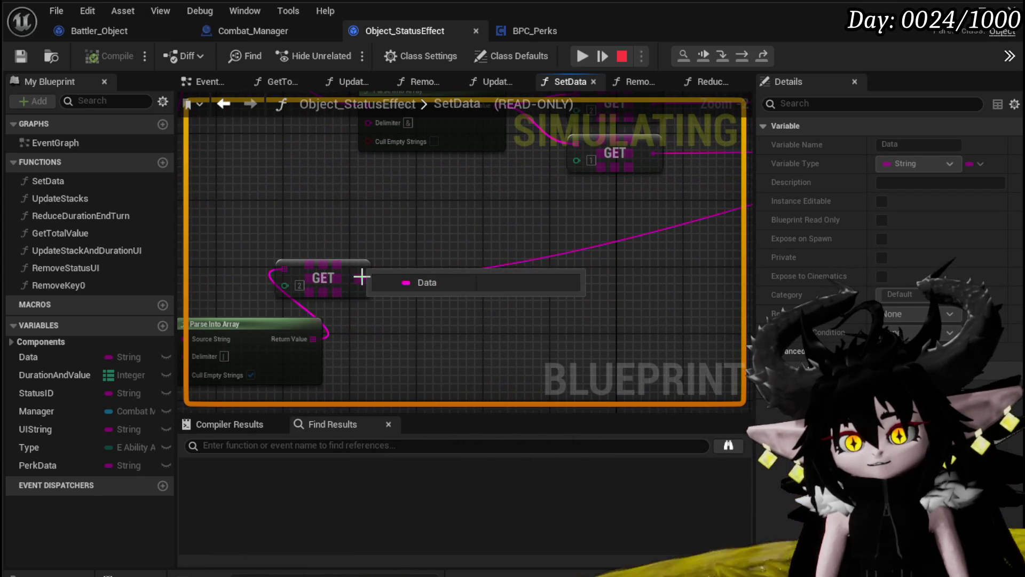
mouse_move(310, 339)
mouse_move(309, 334)
mouse_down()
mouse_move(384, 349)
mouse_move(403, 305)
mouse_up()
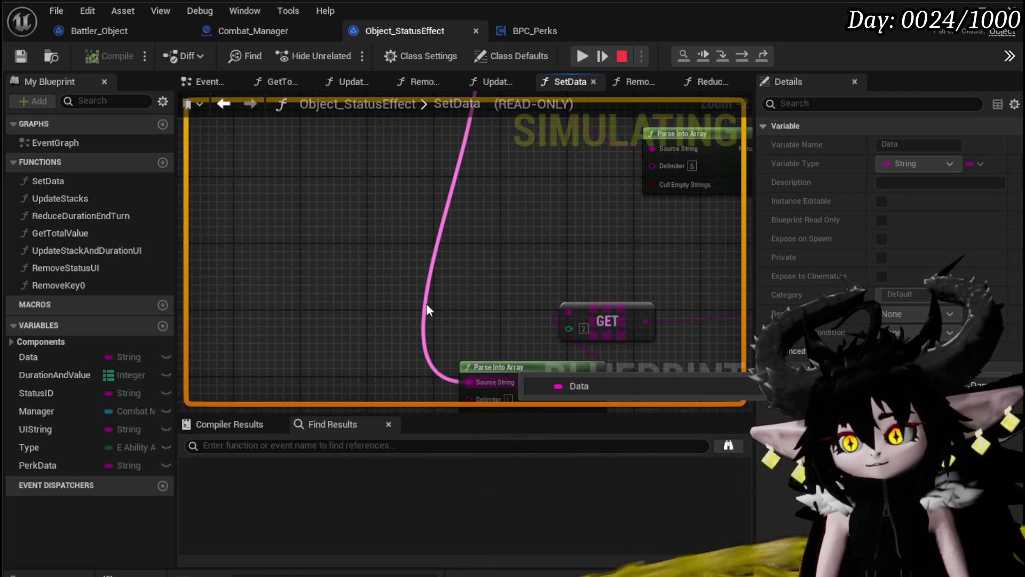
drag(425, 303, 284, 265)
Add a Get Data node off the status Array Element to feed Add Status's Status ID.
right_click(524, 287)
scroll(331, 316, down, 3)
drag(390, 261, 431, 318)
text(Data)
scroll(514, 385, down, 10)
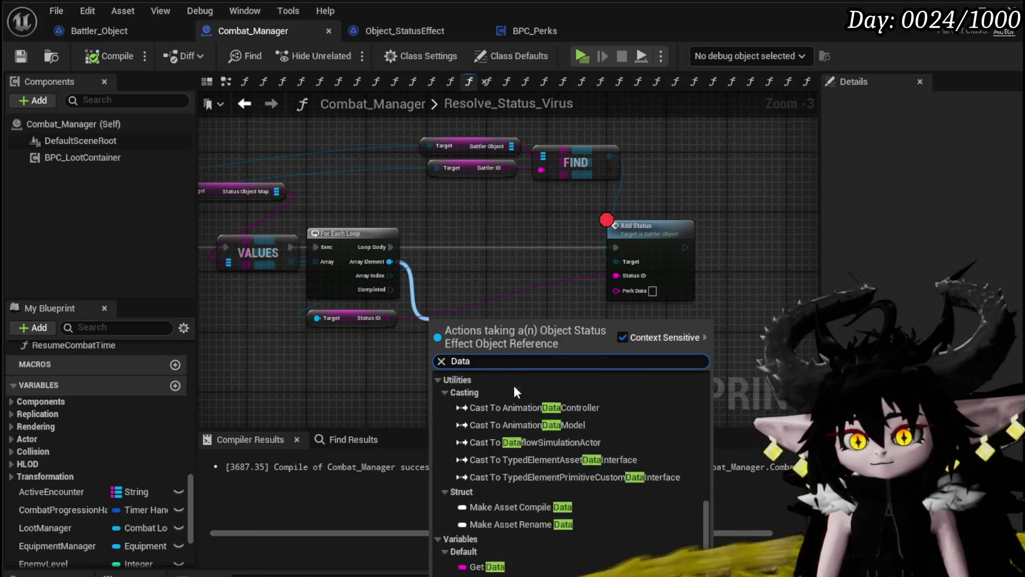
click(501, 541)
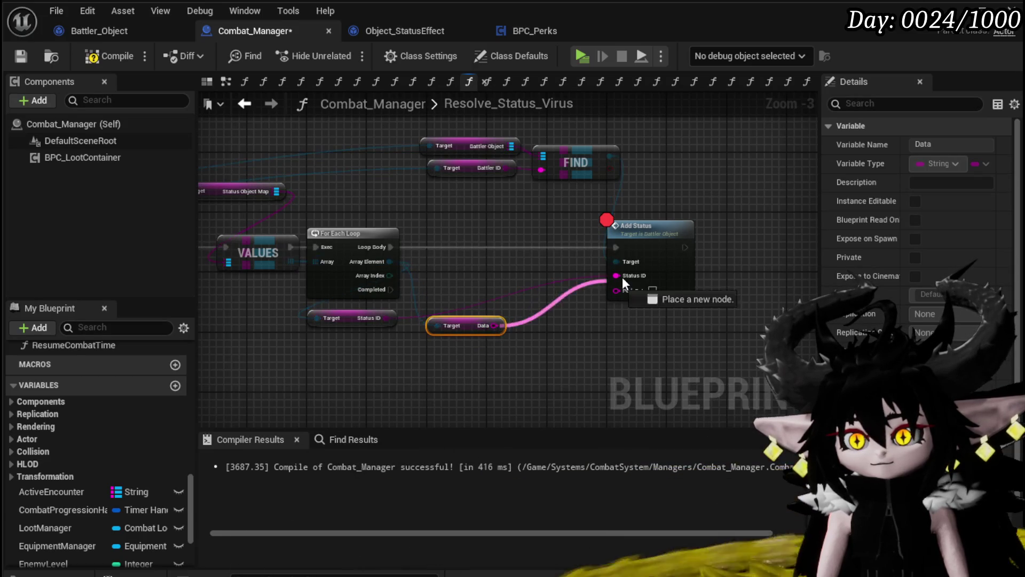
drag(474, 331, 361, 352)
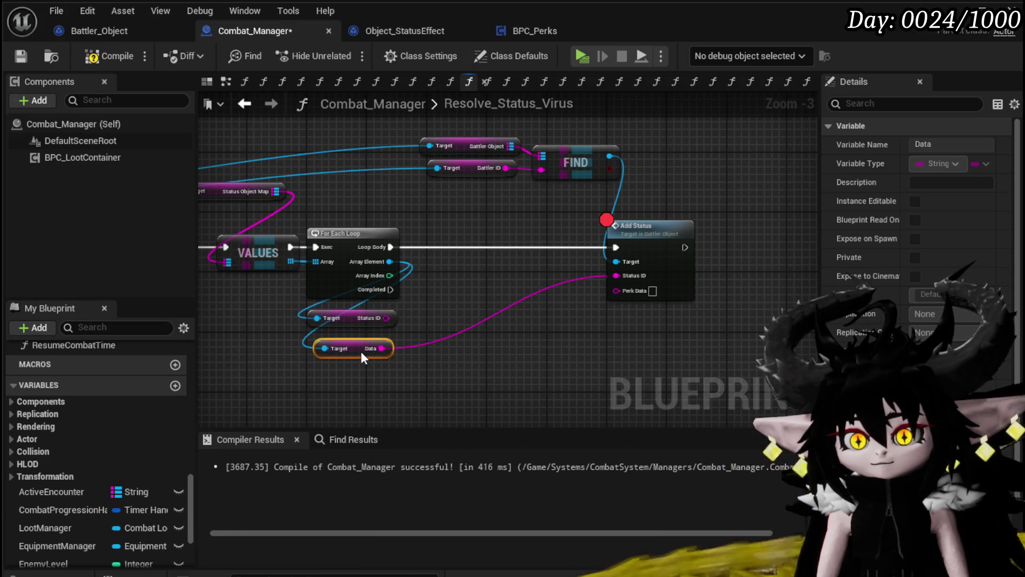
click(386, 294)
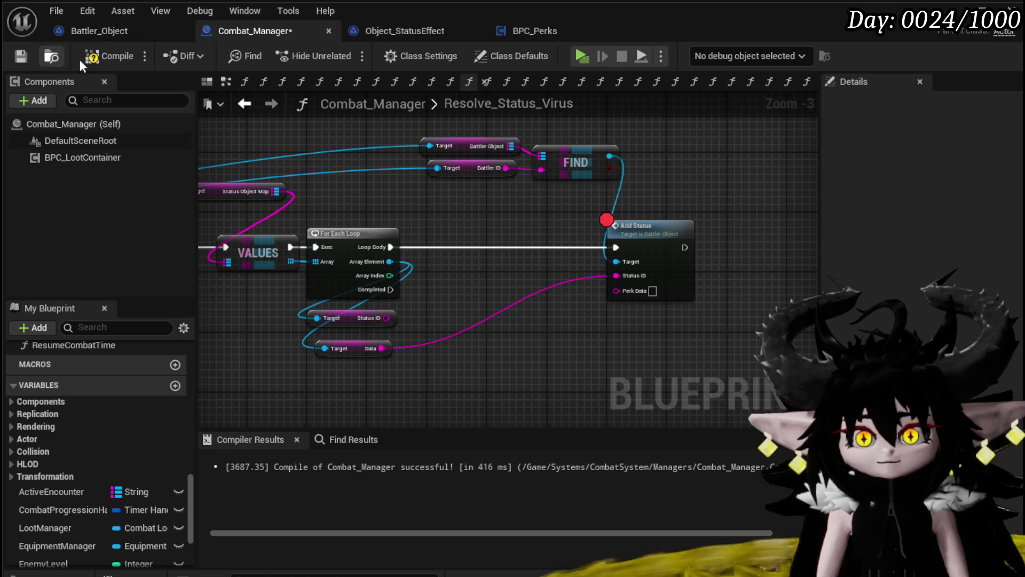
Compile Combat_Manager, return to the level, and launch Play-In-Editor.
click(24, 57)
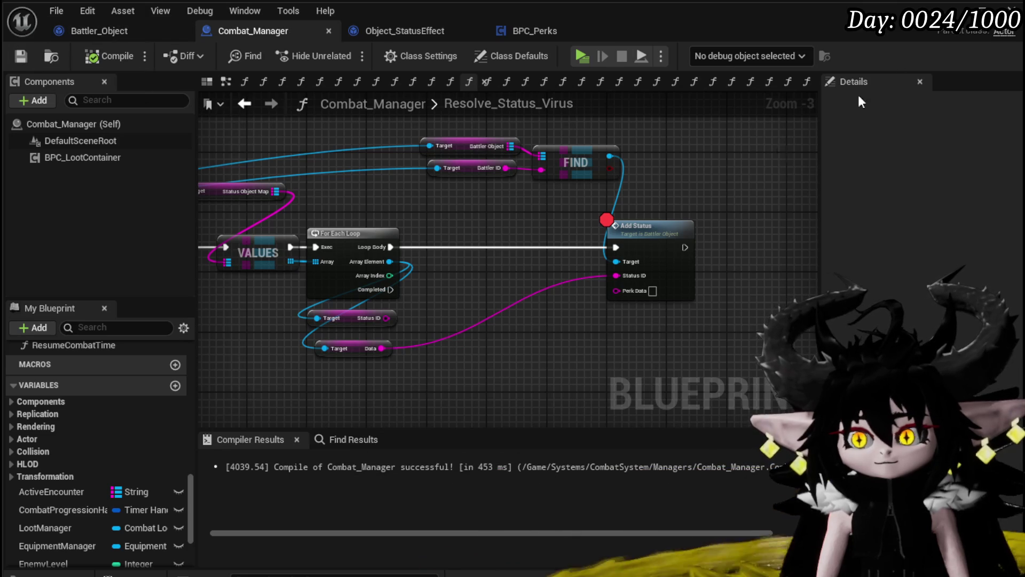
click(951, 9)
click(337, 59)
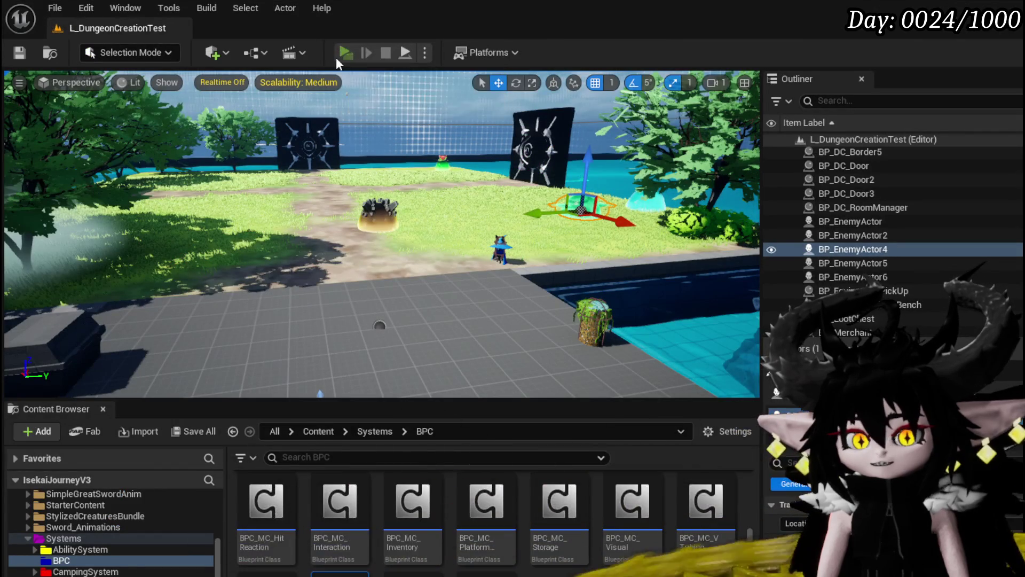
Walk toward the slimes, cast the fire spell, answer the X prompt, and resume past AddStatus.
key(w)
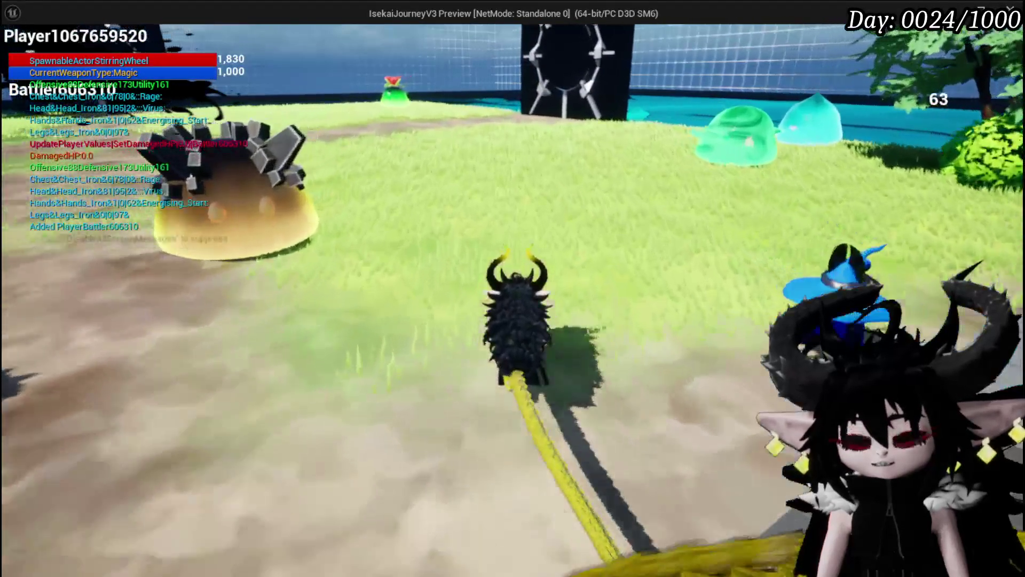
key(e)
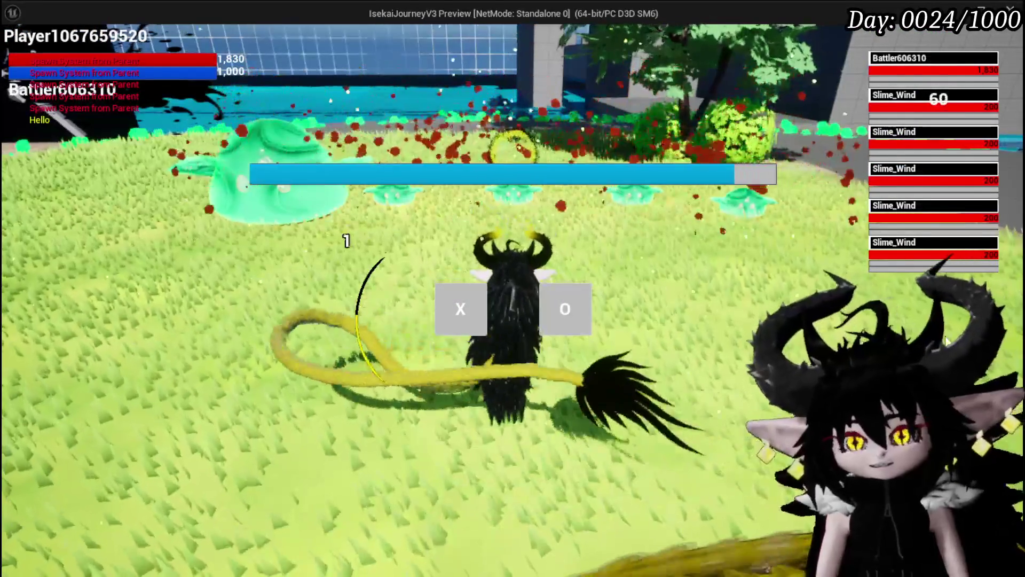
click(450, 300)
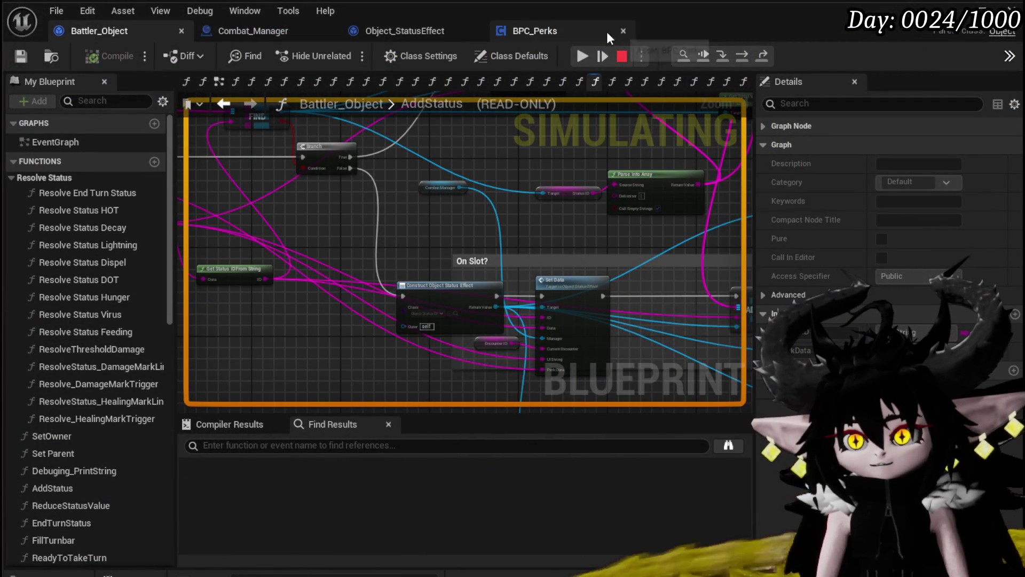
click(577, 62)
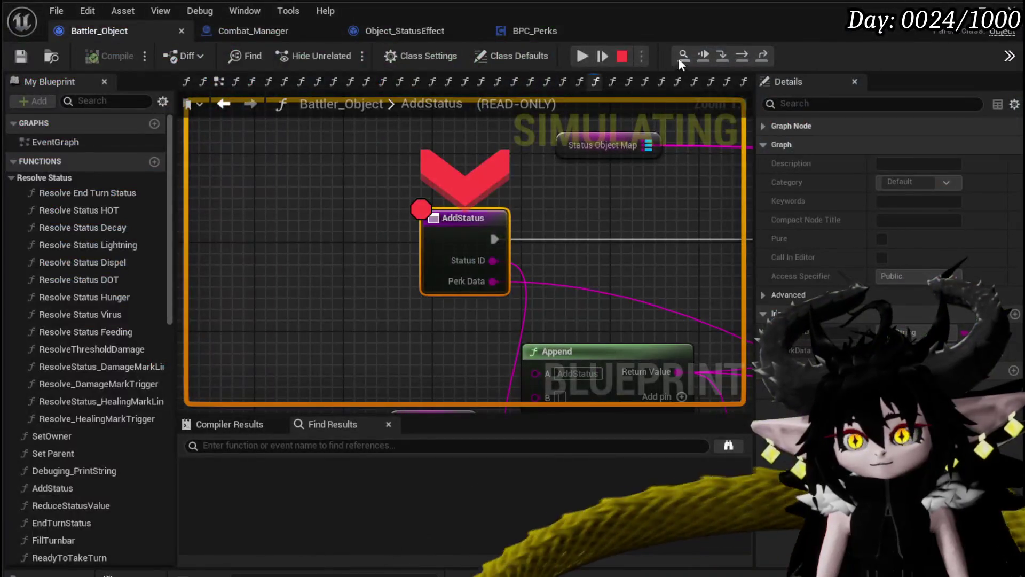
Play Defence Down on a Slime_Wind and resume through AddStatus breaks until Add Status pauses.
click(583, 56)
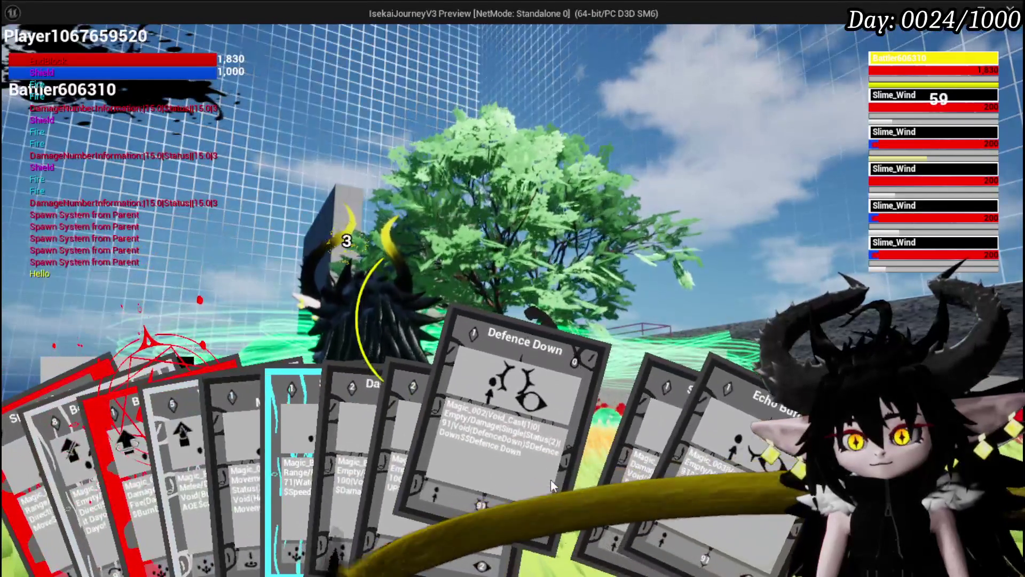
click(550, 479)
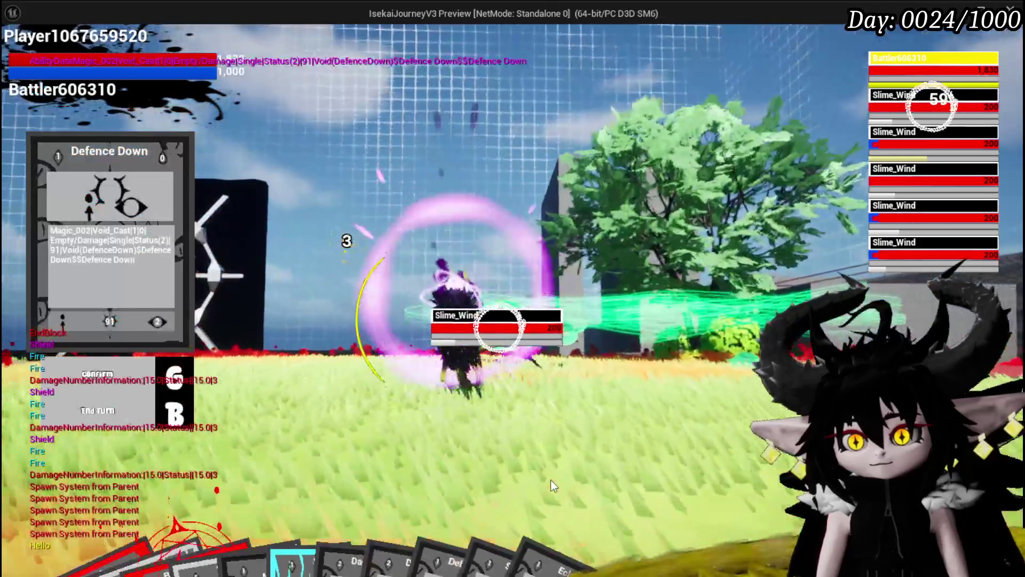
key(e)
key(e)
key(e)
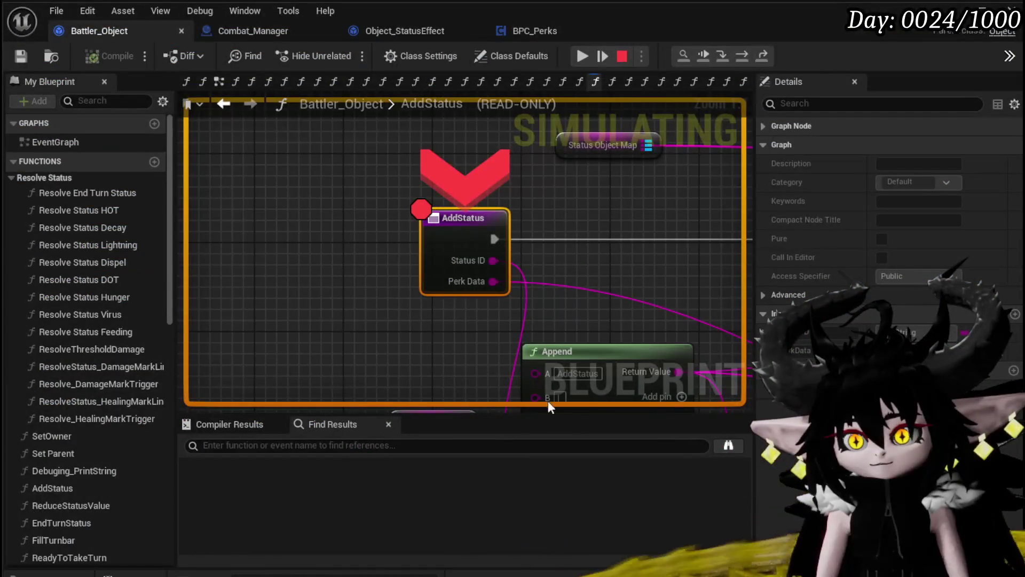
click(578, 56)
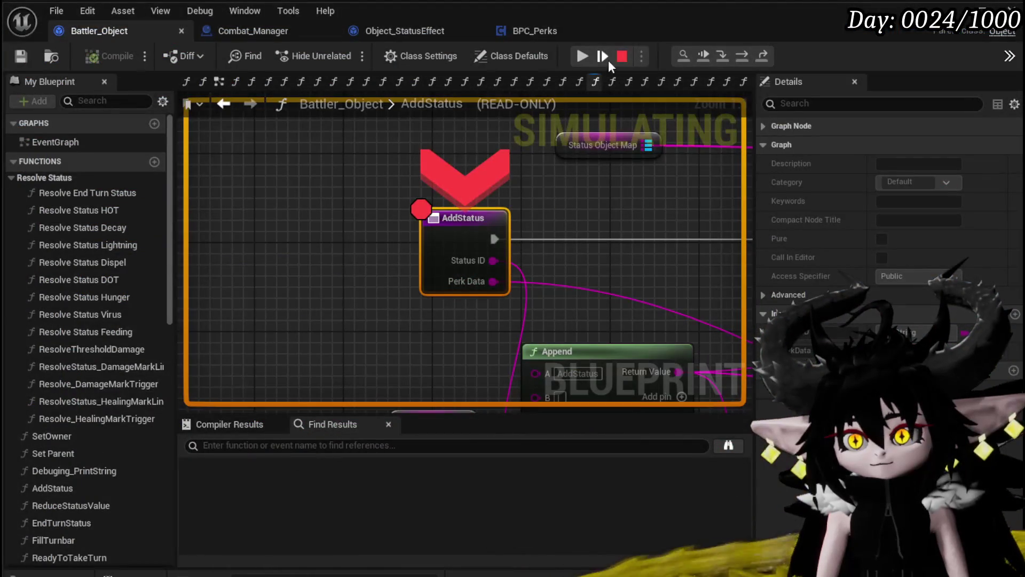
click(575, 59)
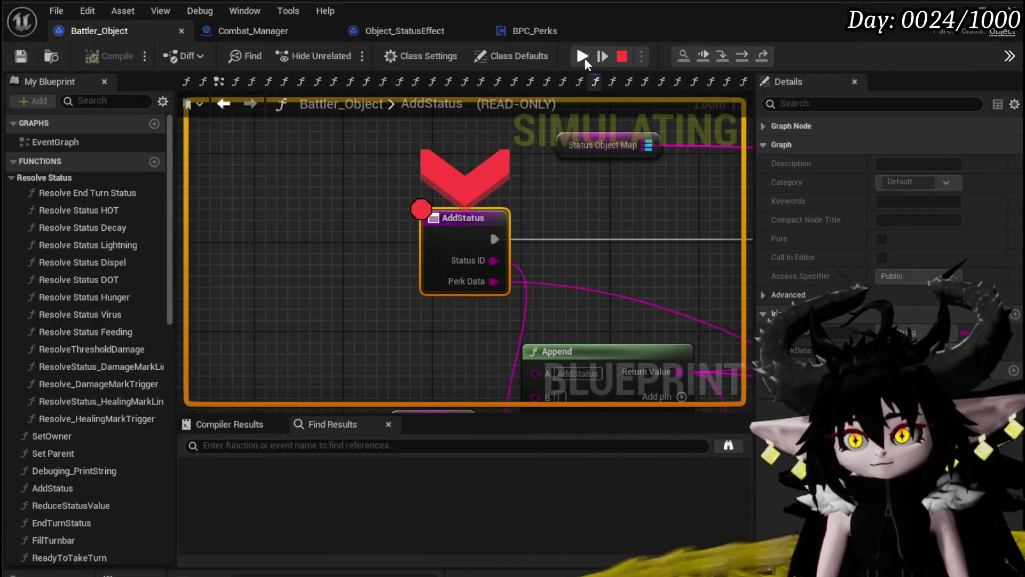
click(583, 59)
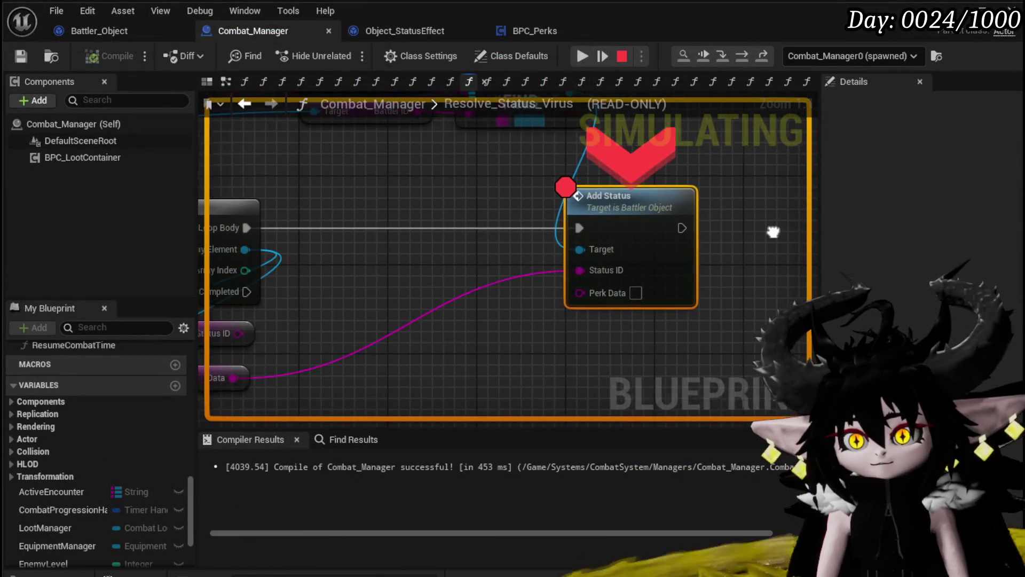
Inspect the Add Status inputs and the VALUES and loop nodes in Resolve_Status_Virus.
drag(441, 259, 525, 265)
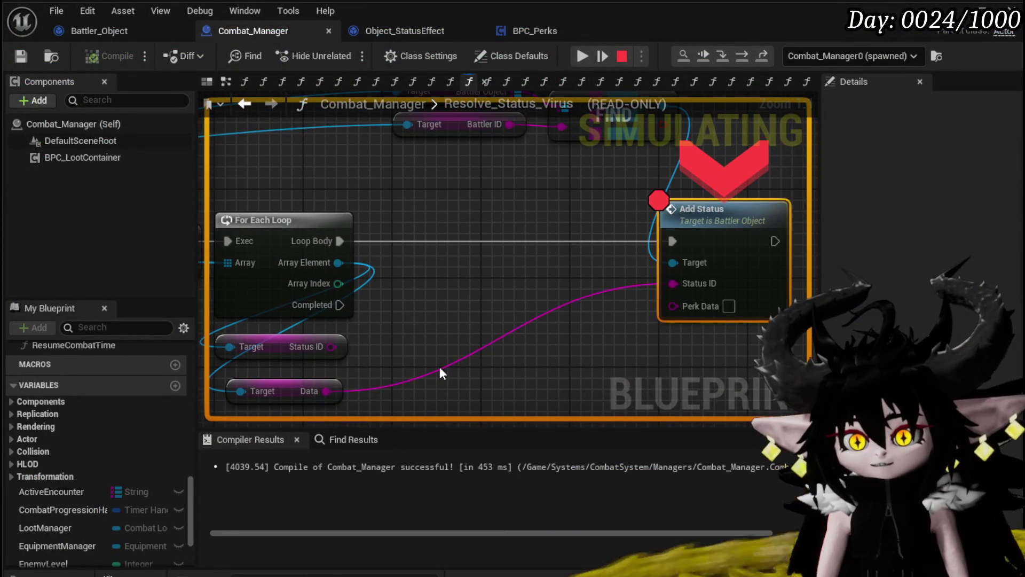
mouse_move(441, 369)
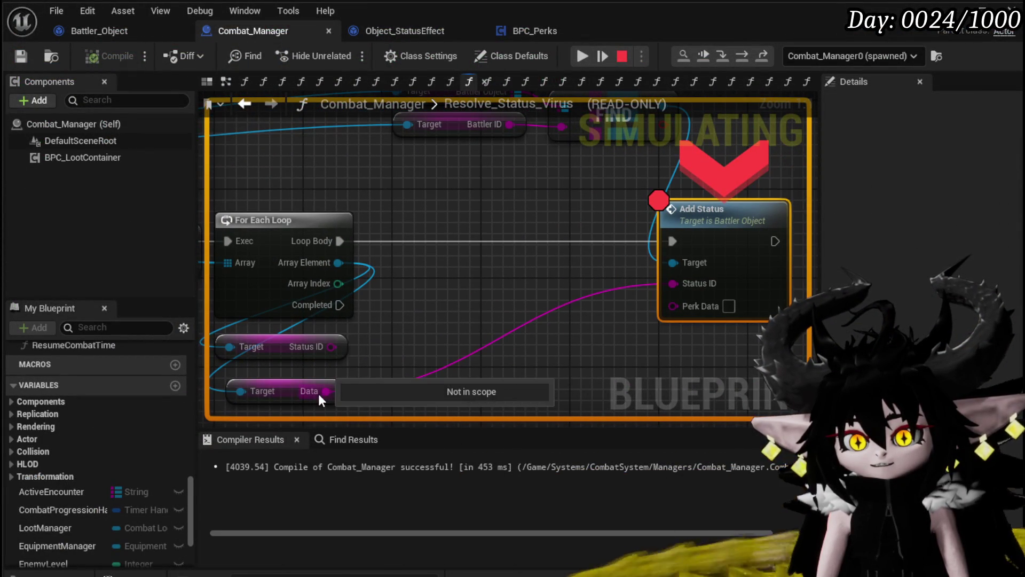
drag(509, 267, 501, 310)
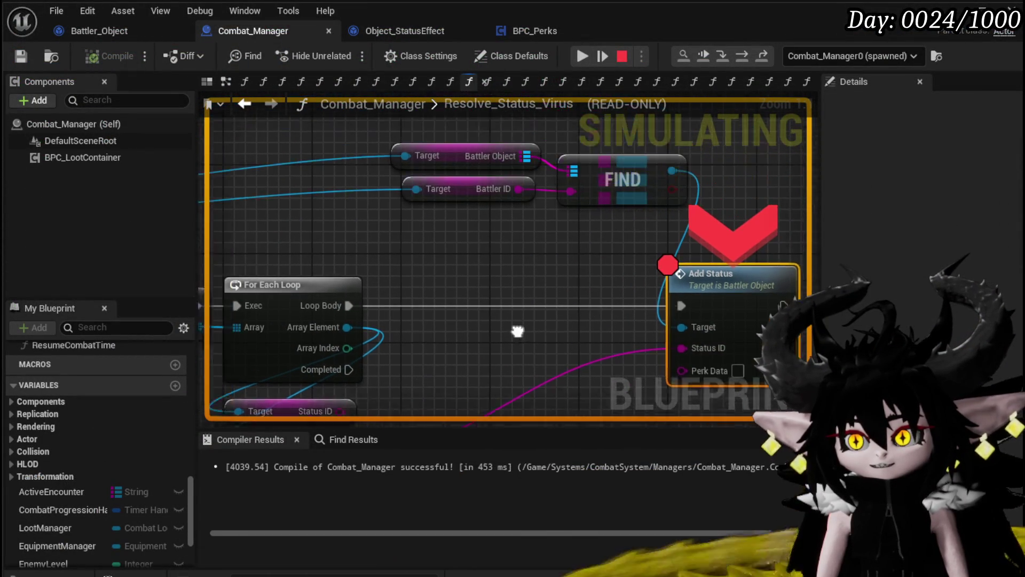
scroll(652, 213, down, 2)
mouse_move(652, 213)
mouse_down()
mouse_move(568, 215)
mouse_move(690, 234)
mouse_up()
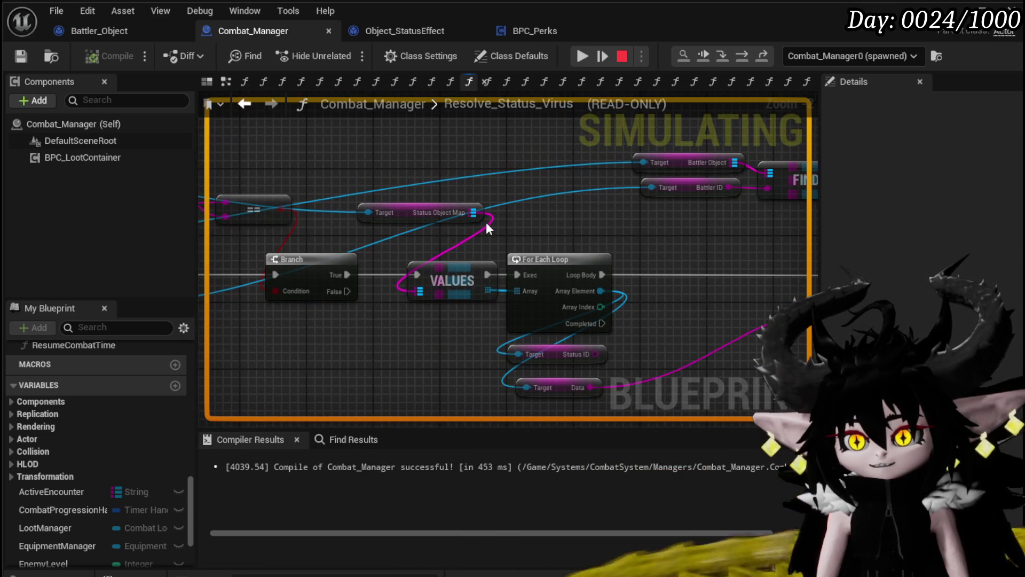
mouse_move(504, 291)
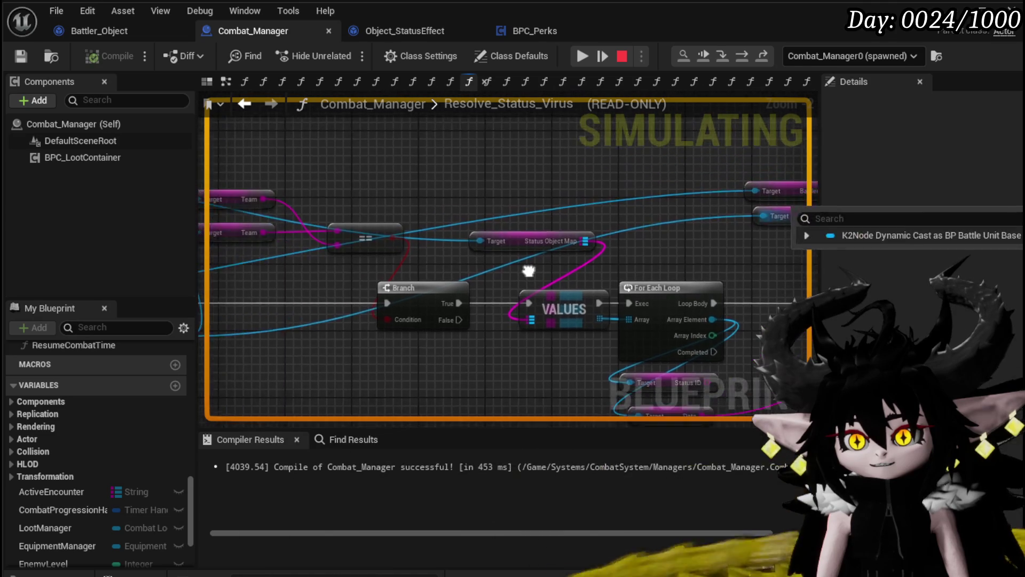
mouse_move(591, 230)
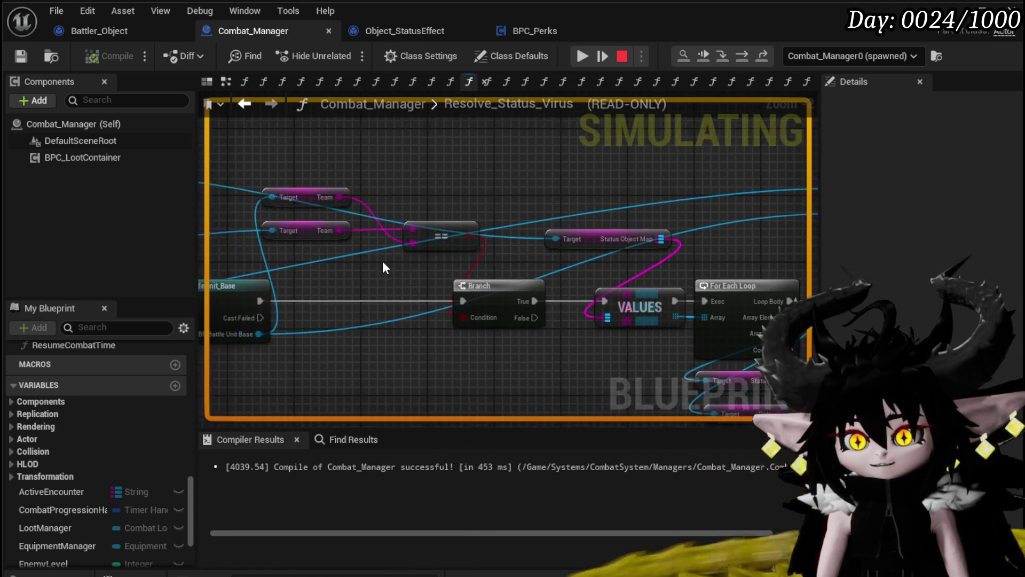
Check the Cast, Branch and FIND values, then step into AddStatus to read Fire(Shield)&15.0&3&Healing.
mouse_move(382, 261)
mouse_down()
mouse_move(409, 277)
mouse_move(401, 279)
mouse_move(630, 294)
mouse_move(394, 241)
mouse_move(422, 248)
mouse_up()
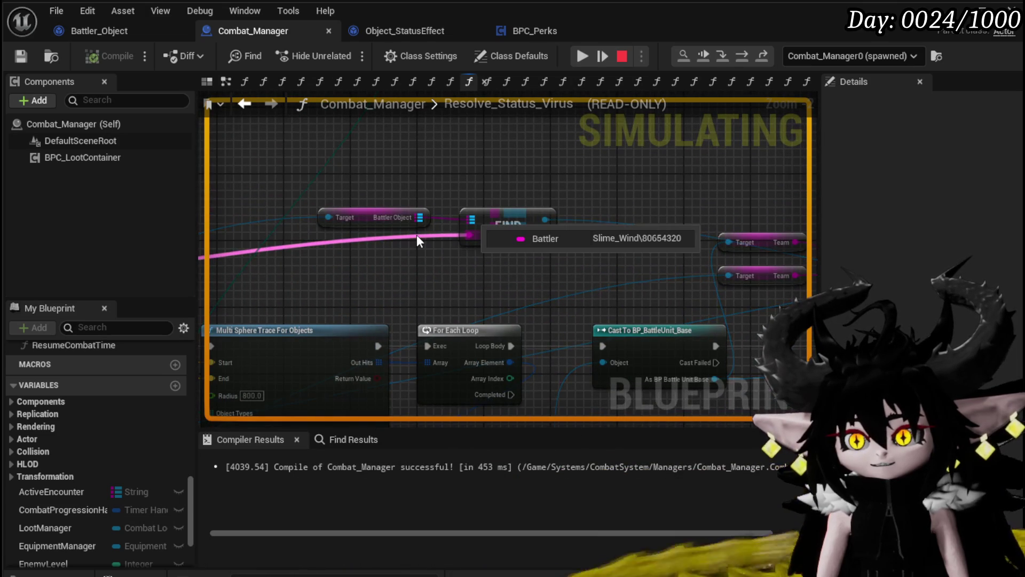
mouse_move(486, 216)
mouse_down()
mouse_move(419, 172)
mouse_move(392, 198)
mouse_move(327, 200)
mouse_up()
drag(362, 165, 133, 135)
mouse_move(474, 334)
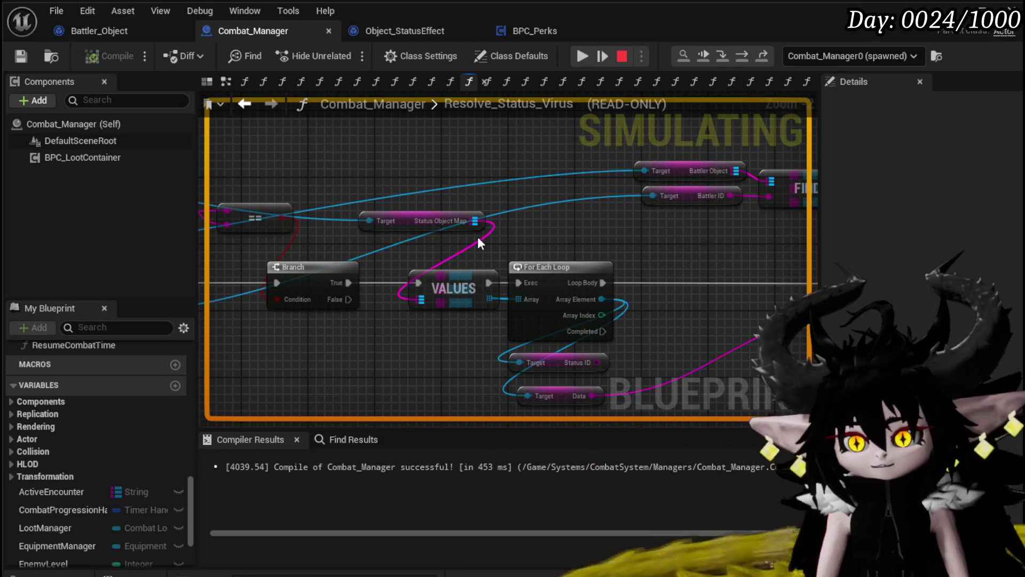
drag(606, 286, 447, 248)
mouse_move(442, 325)
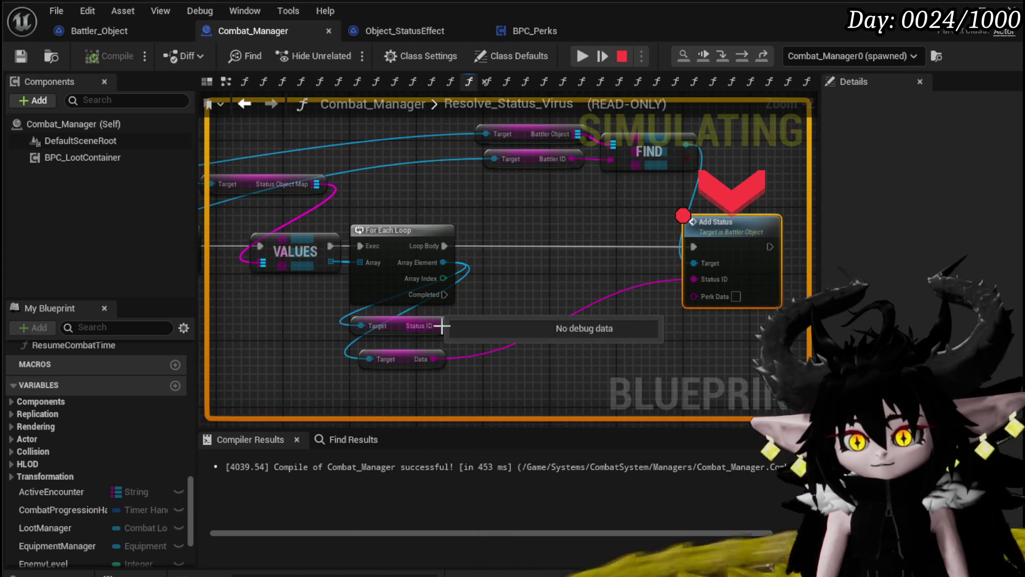
drag(430, 354, 301, 345)
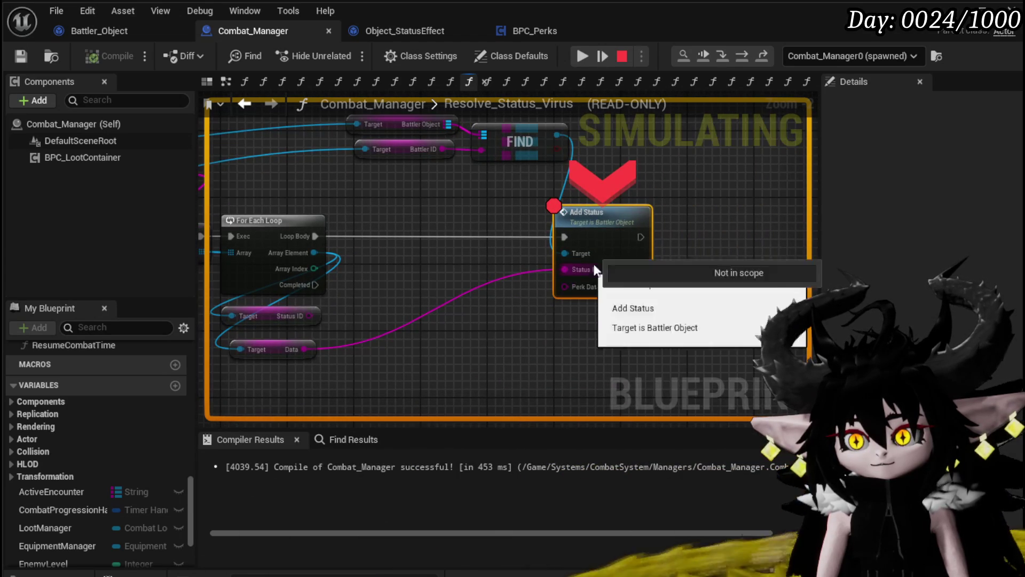
click(724, 55)
mouse_move(517, 273)
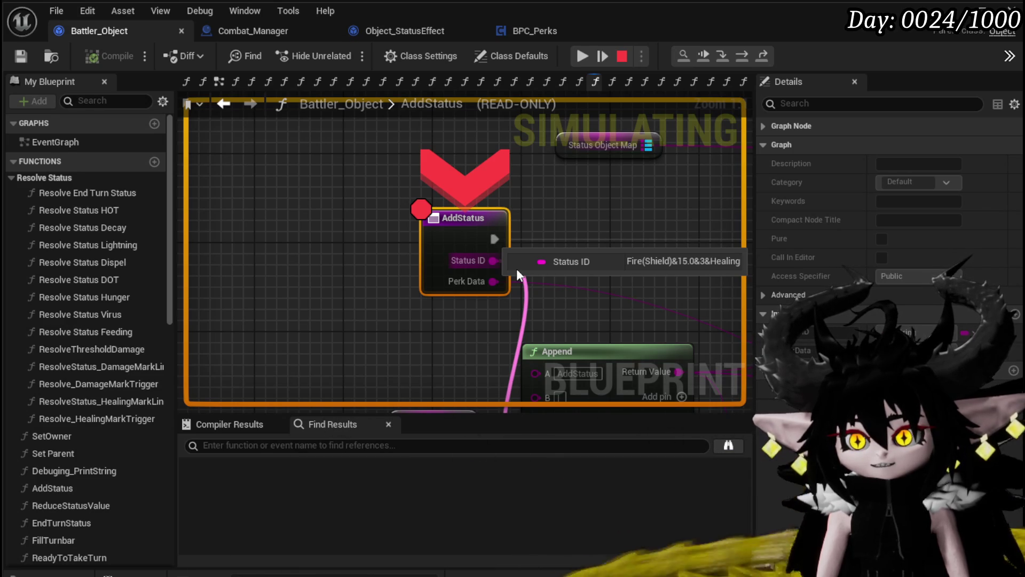
Resume to the next Add Status calls and step into AddStatus to read each incoming Status ID.
drag(621, 285, 514, 213)
click(574, 52)
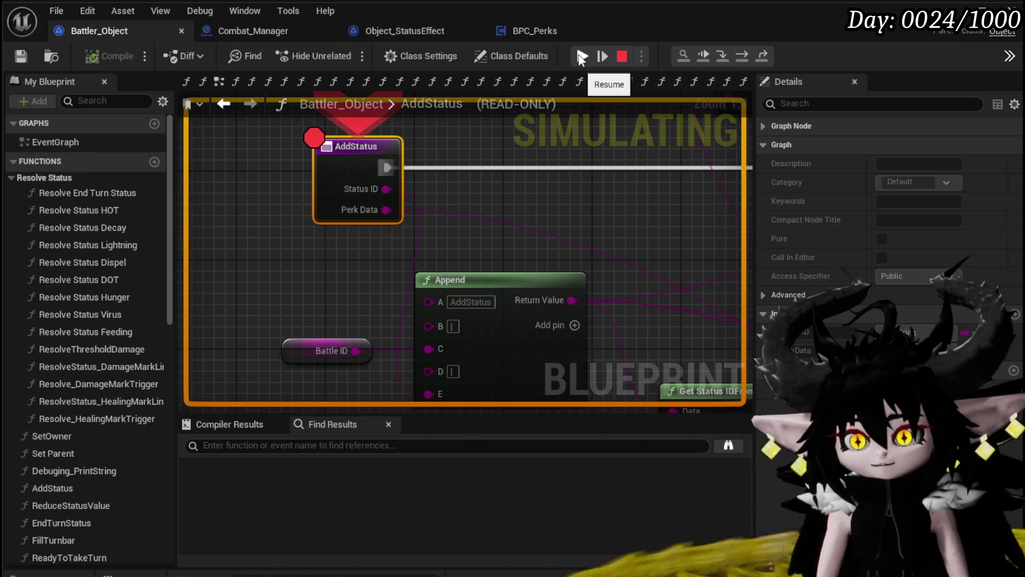
click(582, 56)
mouse_move(452, 291)
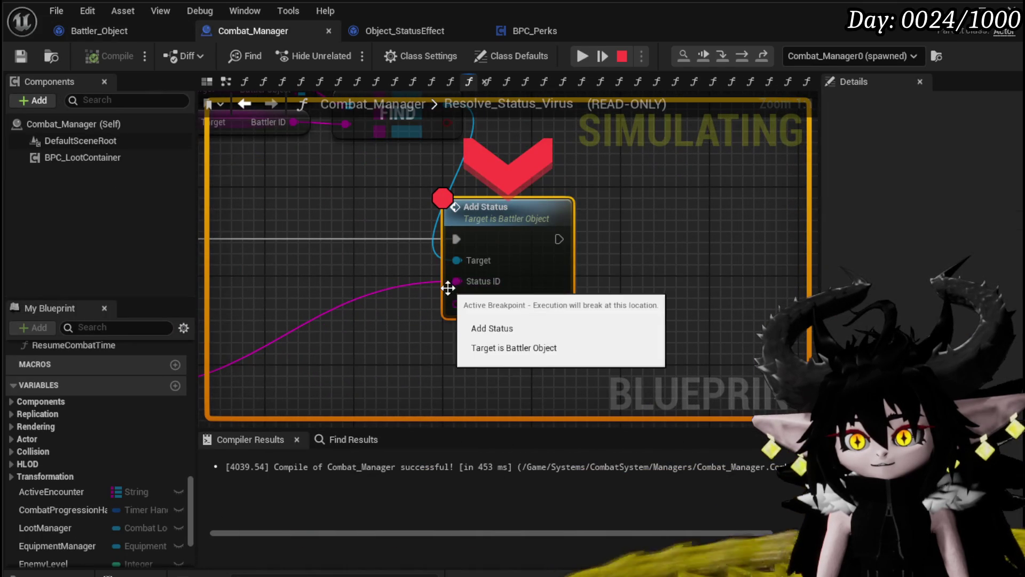
click(727, 58)
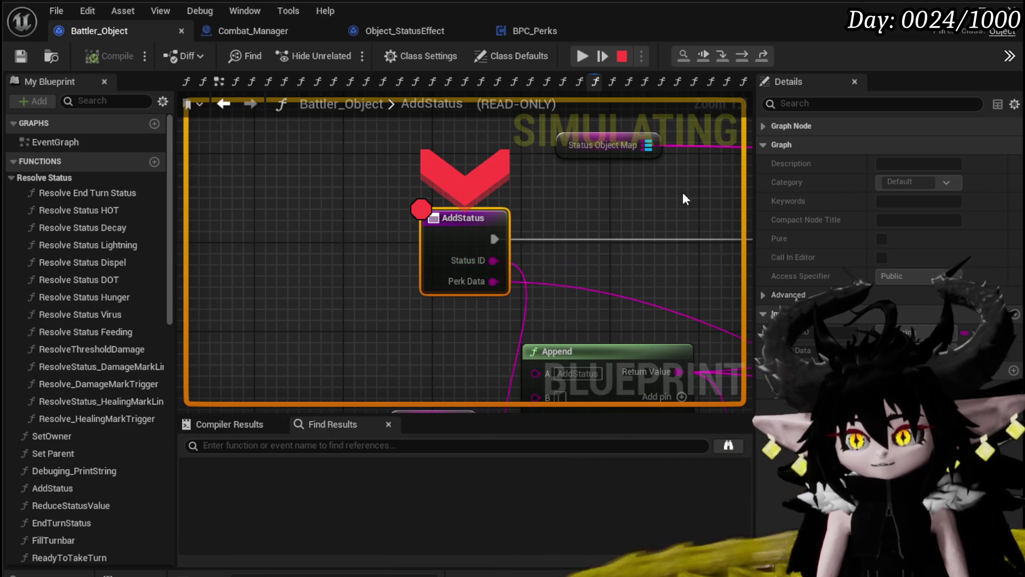
click(583, 55)
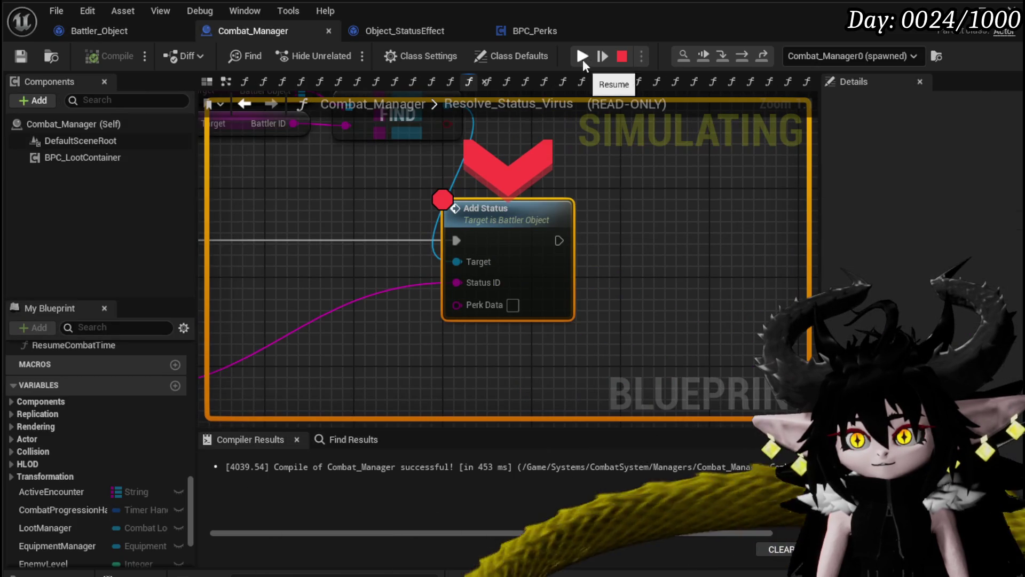
click(724, 55)
Keep resuming and stepping into AddStatus until Status ID reads Void(Virus)&0&2&Damage.
mouse_move(519, 270)
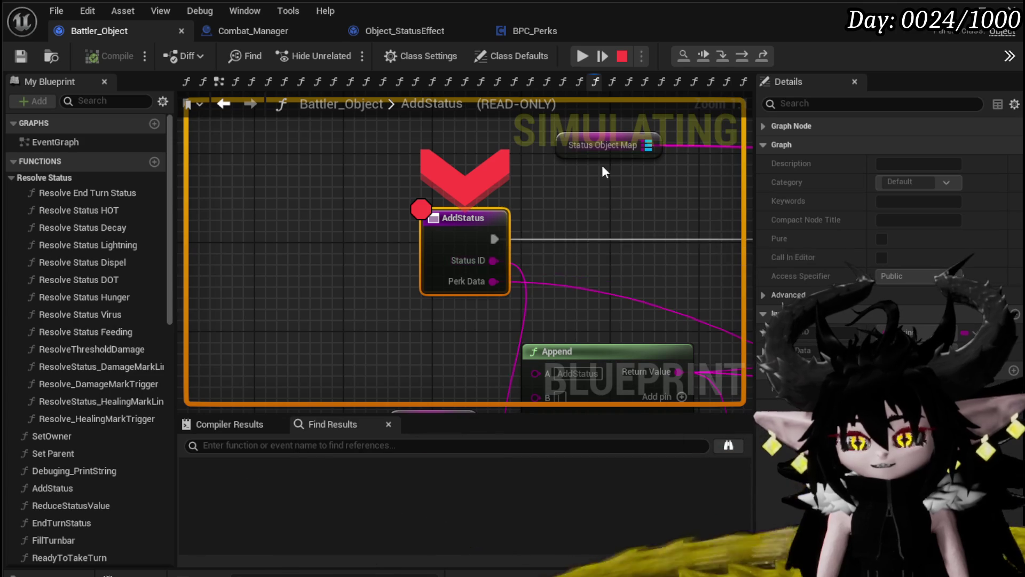
scroll(593, 168, down, 2)
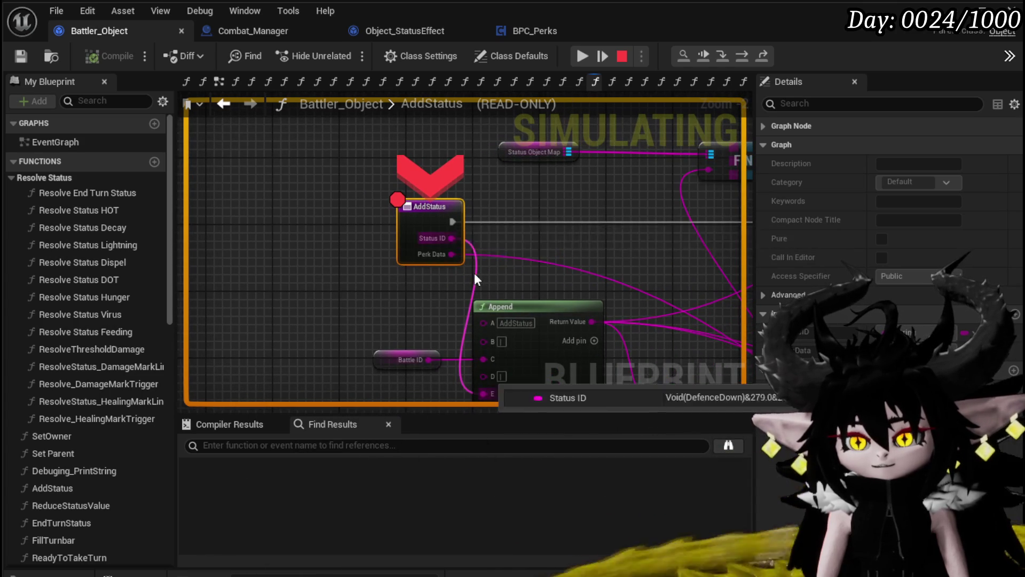
mouse_move(477, 275)
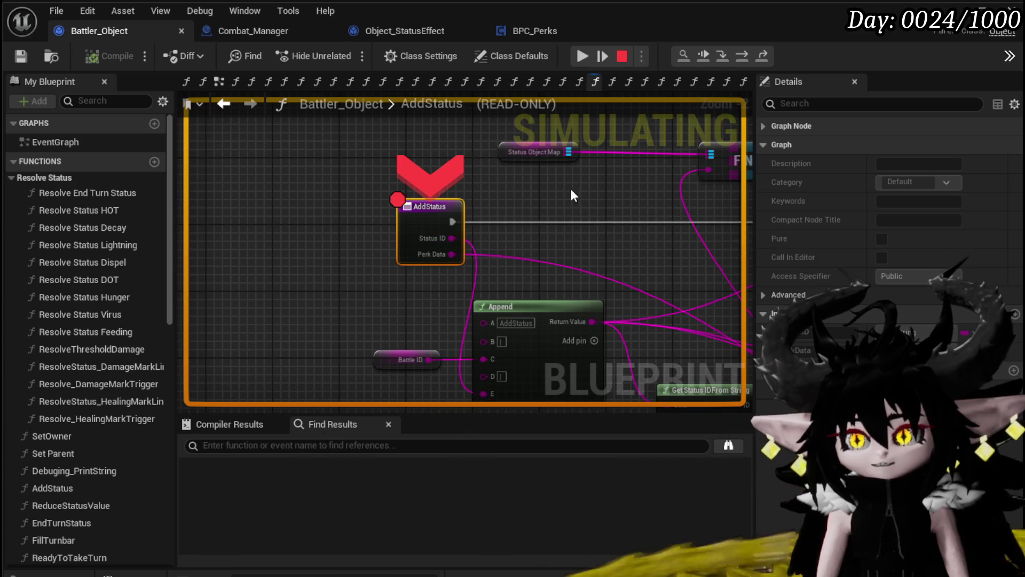
drag(568, 193, 518, 219)
click(585, 55)
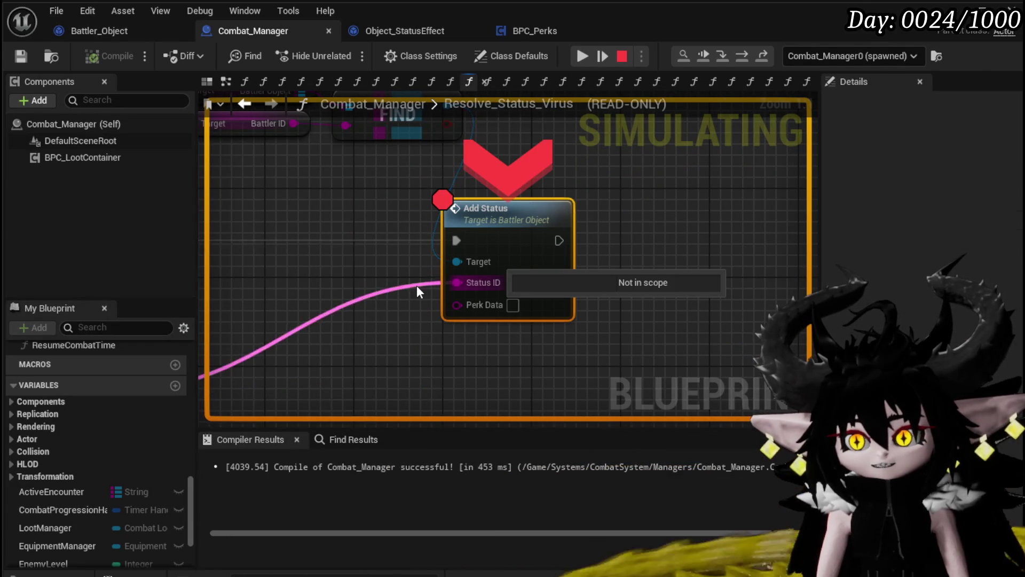
click(747, 58)
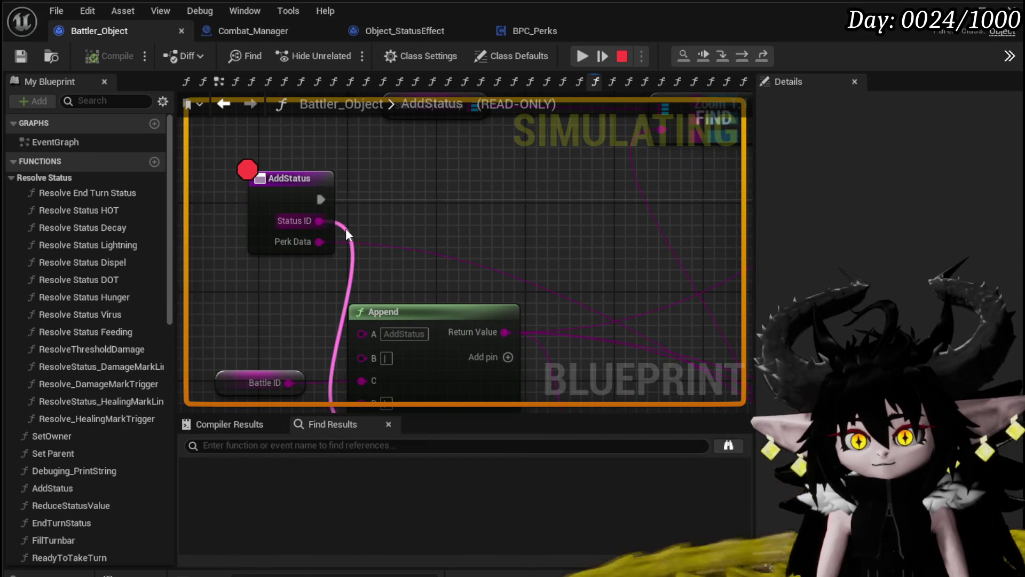
mouse_move(348, 237)
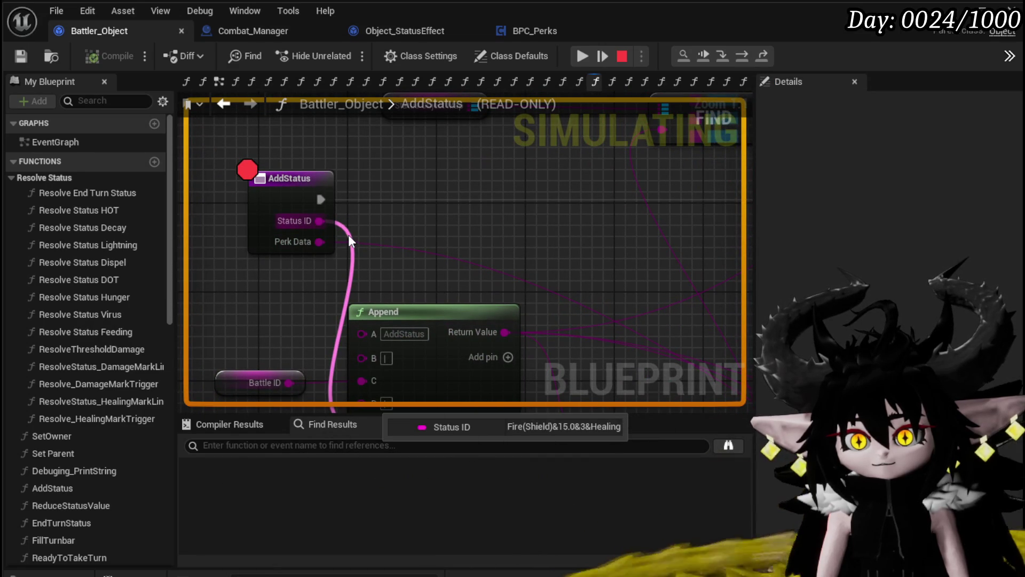
mouse_move(319, 220)
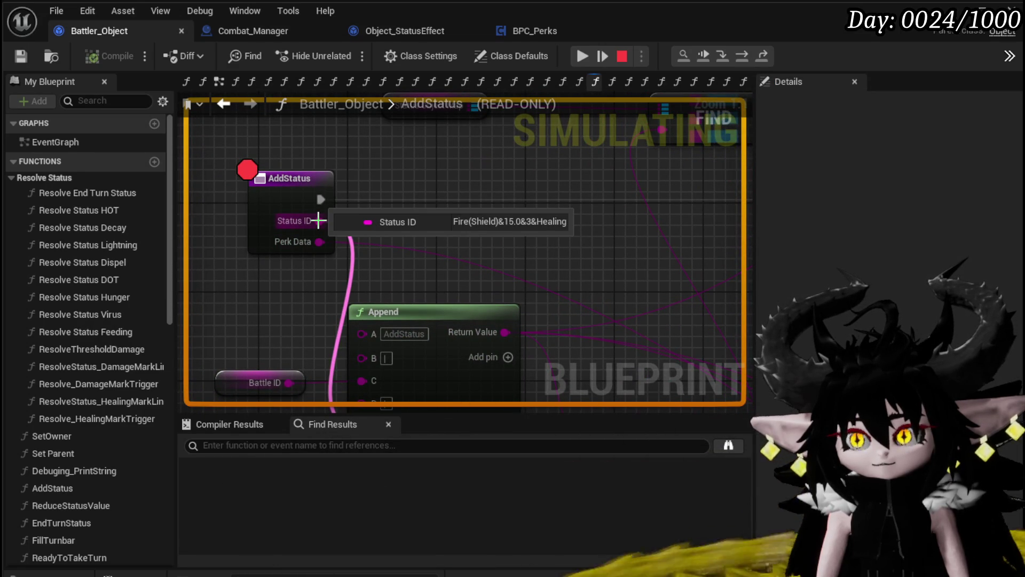
click(579, 58)
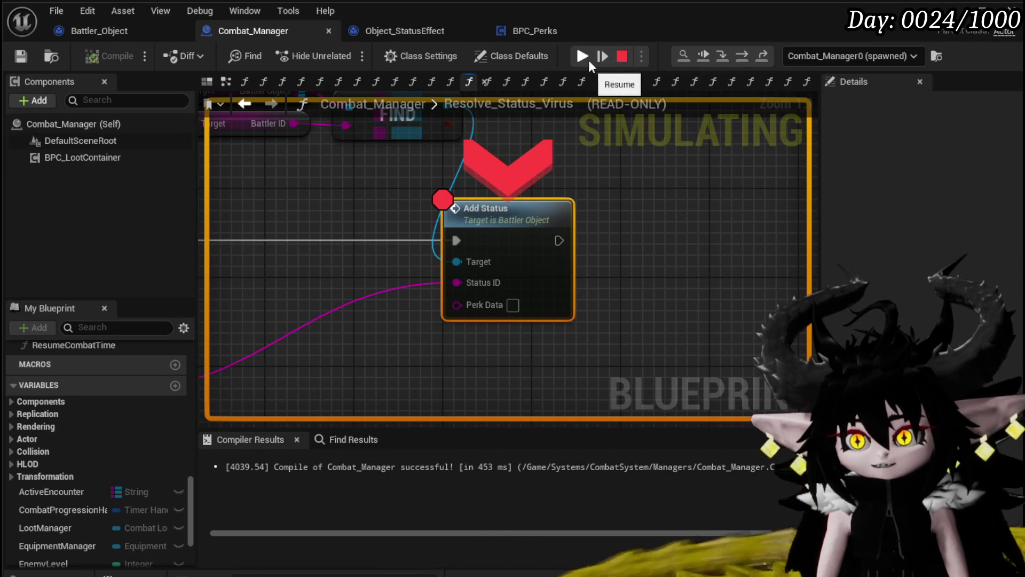
click(729, 56)
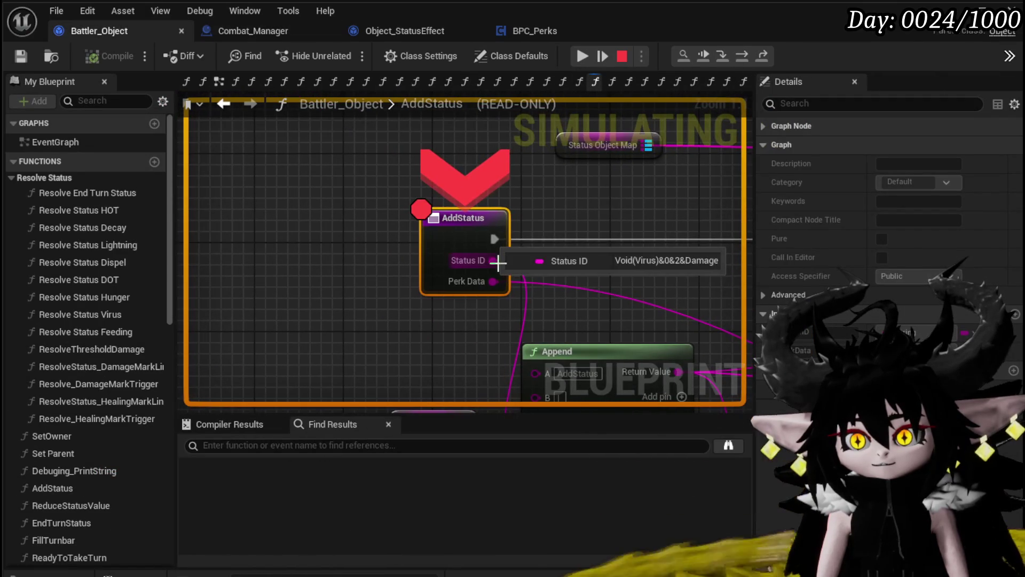
Resume through successive Add Status breakpoint hits until execution halts in Battler_Object's AddStatus.
click(583, 58)
click(583, 57)
click(582, 58)
click(583, 58)
click(583, 58)
click(582, 57)
click(582, 58)
click(583, 57)
click(582, 58)
click(582, 58)
click(583, 58)
click(582, 58)
click(582, 58)
click(583, 58)
click(583, 57)
click(582, 58)
click(582, 58)
click(583, 58)
click(582, 57)
click(582, 57)
click(583, 57)
click(583, 57)
click(583, 57)
click(583, 58)
click(582, 58)
click(582, 58)
click(583, 57)
click(583, 58)
click(583, 58)
click(582, 58)
click(583, 58)
click(582, 58)
click(582, 58)
click(583, 58)
Remove and disable the breakpoints on Battler_Object's AddStatus node.
right_click(462, 254)
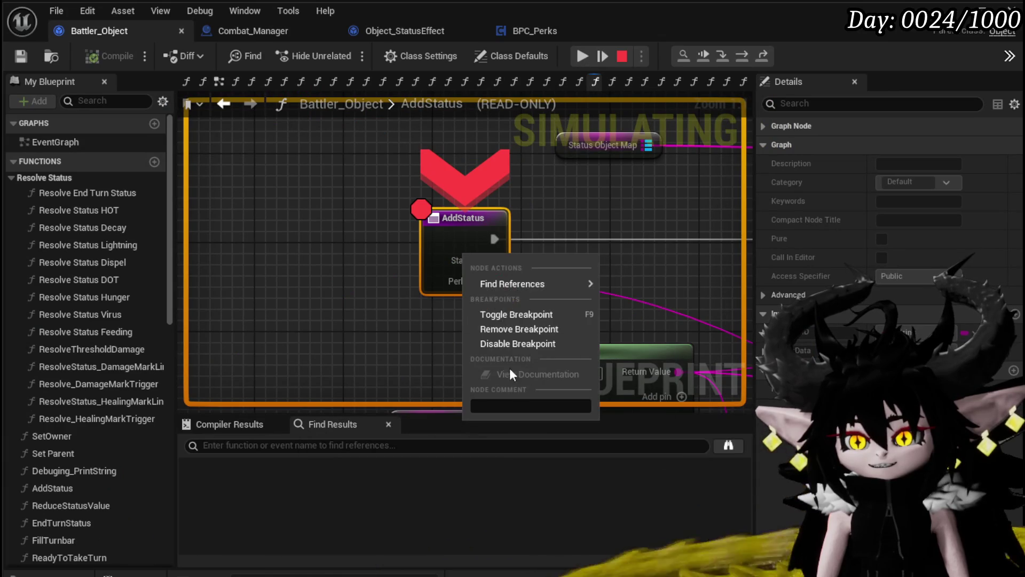
click(505, 329)
right_click(473, 229)
click(504, 303)
right_click(448, 256)
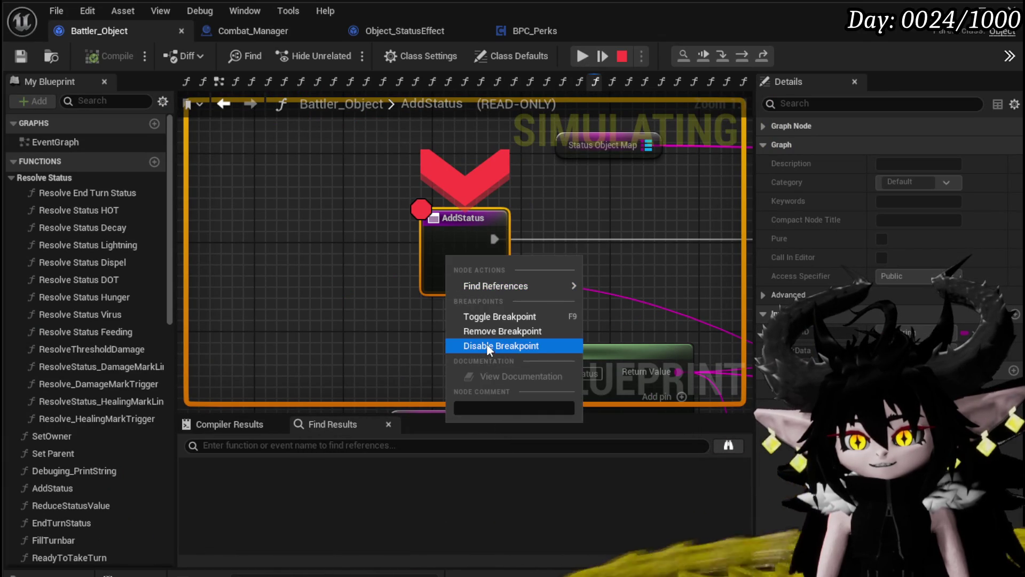
click(487, 346)
Turn off Combat_Manager's Add Status breakpoint and resume the card battle.
right_click(496, 208)
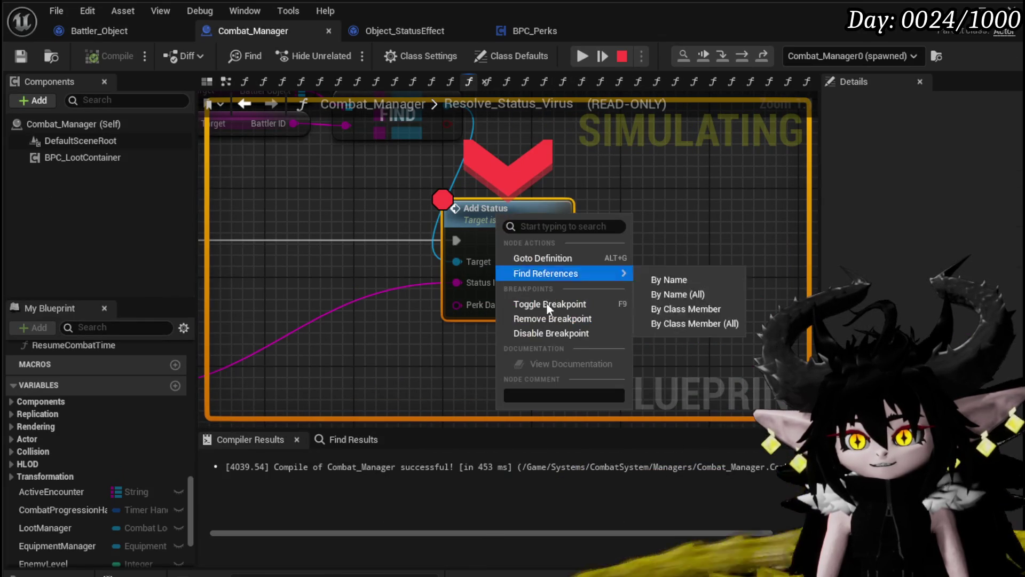
click(541, 332)
click(581, 56)
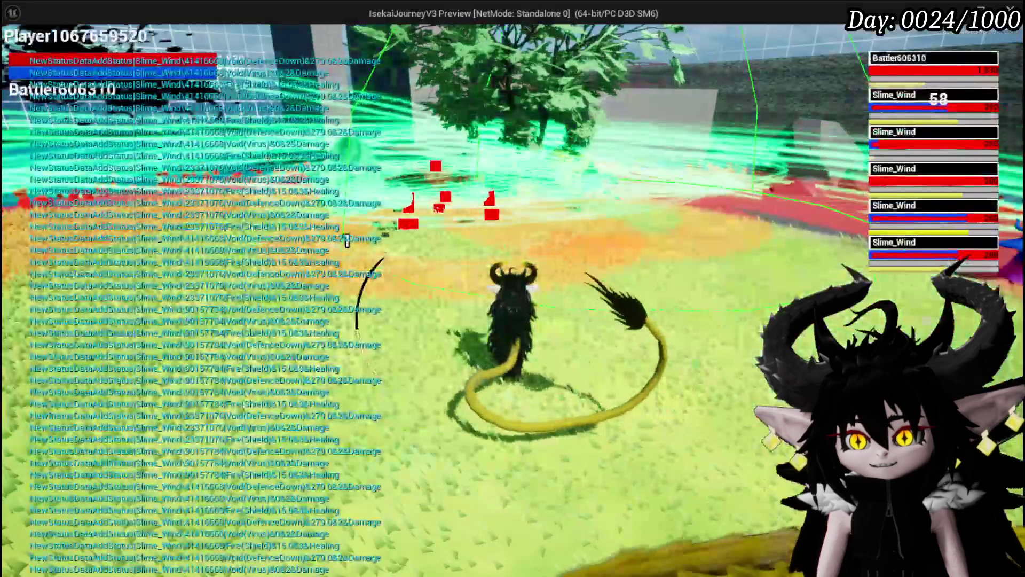
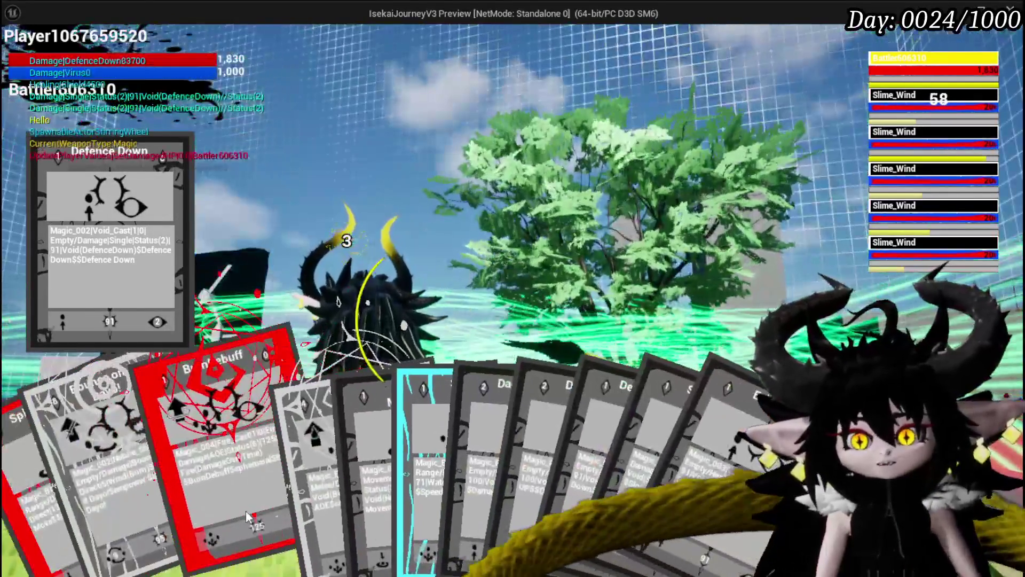
Cast the Burn Debuff card onto the slimes, then stop the play test.
click(240, 511)
drag(241, 512, 517, 373)
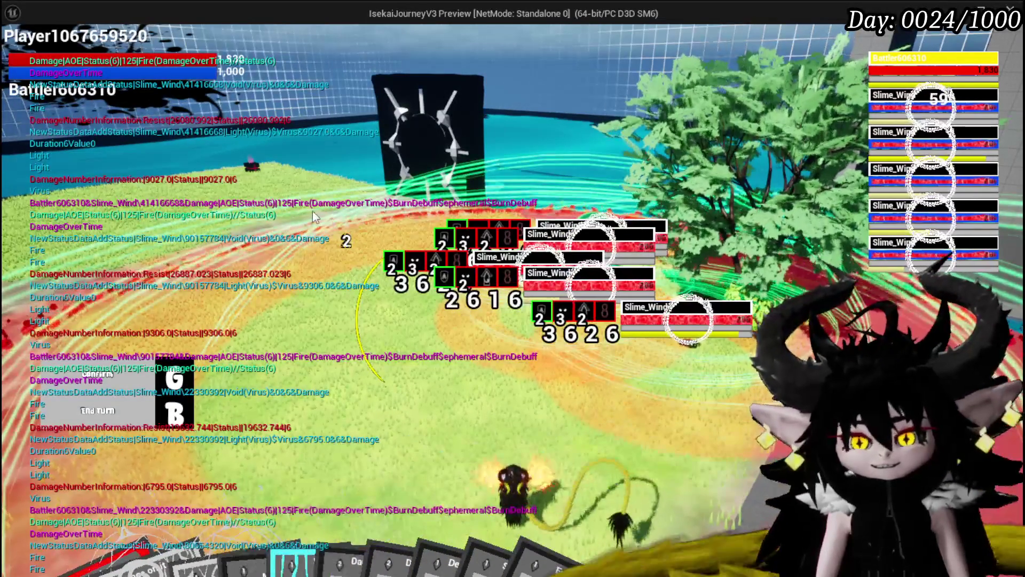
key(Escape)
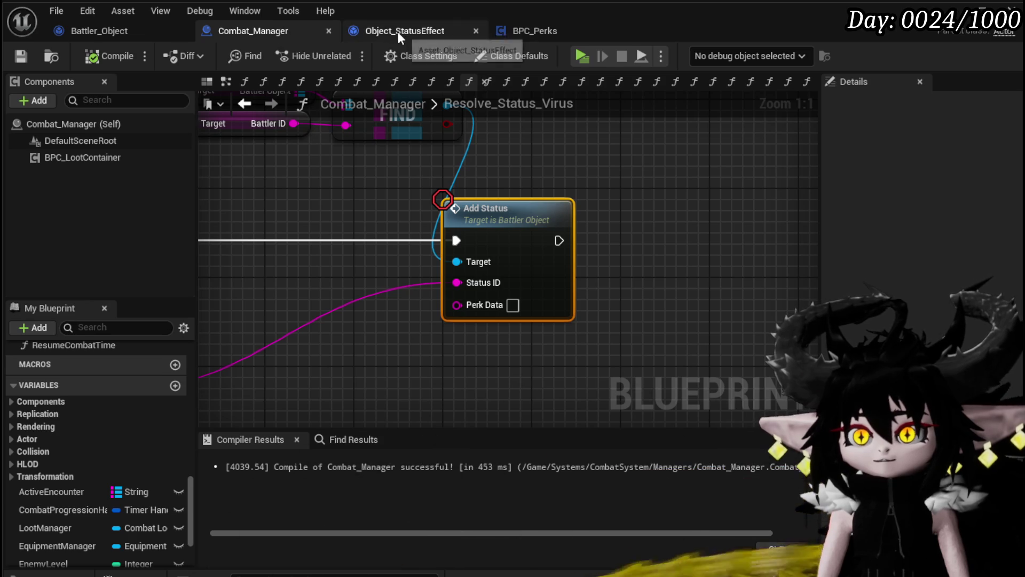
click(159, 26)
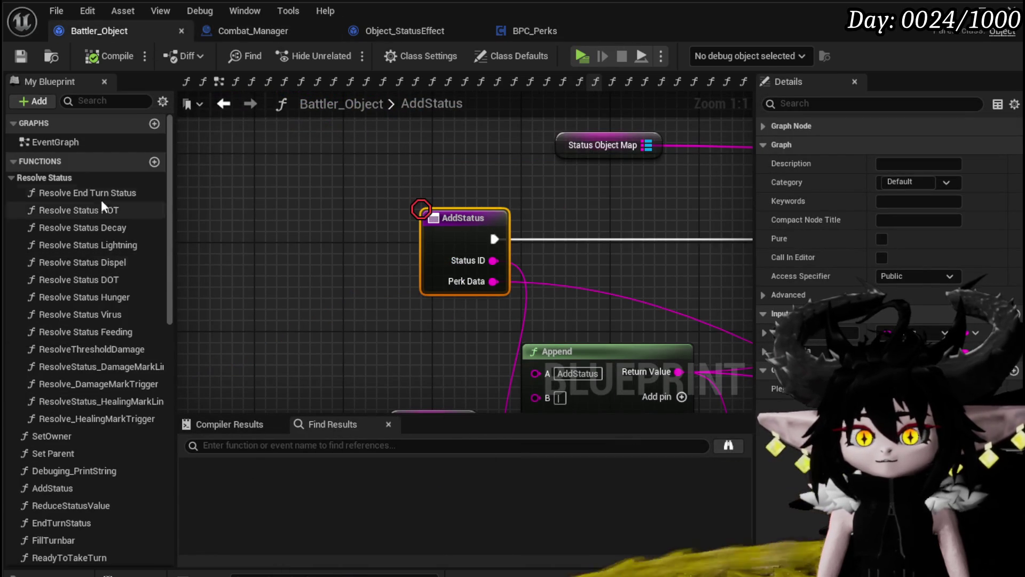
click(74, 195)
double_click(71, 195)
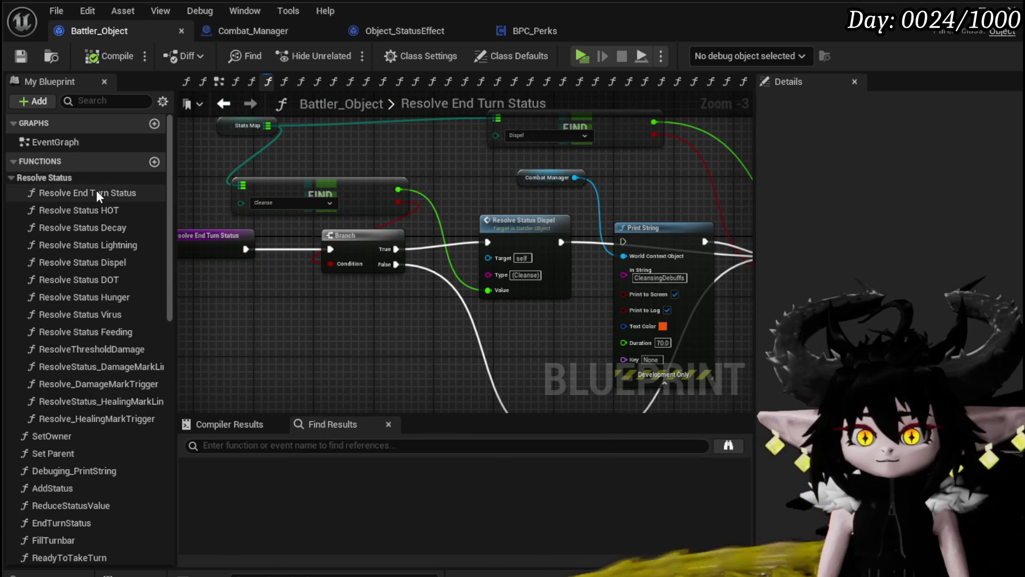
scroll(94, 350, down, 5)
click(94, 344)
double_click(94, 345)
drag(340, 334, 265, 267)
click(550, 334)
mouse_move(550, 334)
mouse_down()
mouse_move(492, 348)
mouse_move(259, 332)
mouse_move(46, 246)
mouse_move(24, 264)
mouse_move(40, 286)
mouse_move(495, 311)
mouse_move(268, 282)
mouse_move(608, 161)
mouse_move(611, 148)
mouse_move(463, 213)
mouse_up()
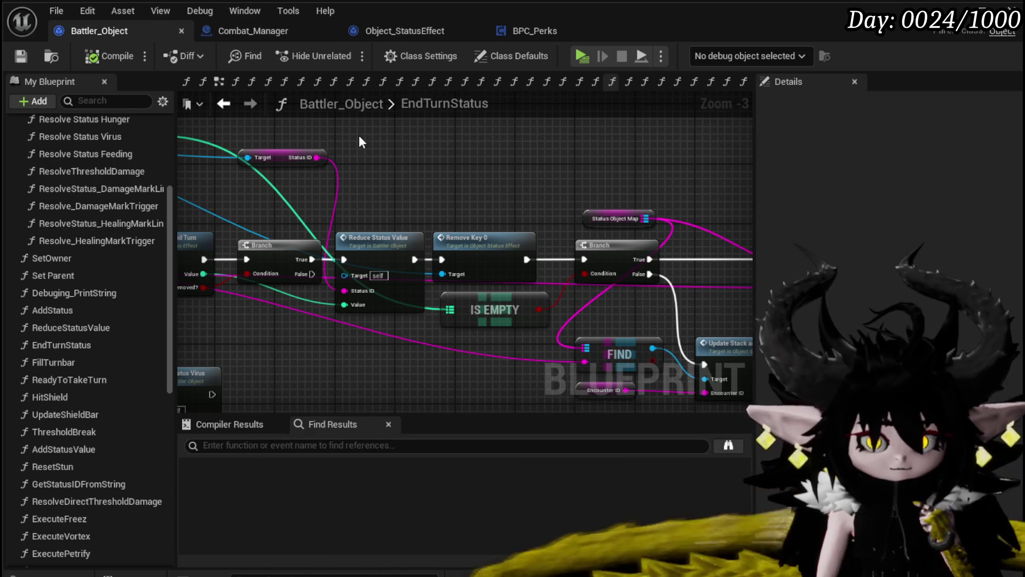
scroll(418, 283, down, 1)
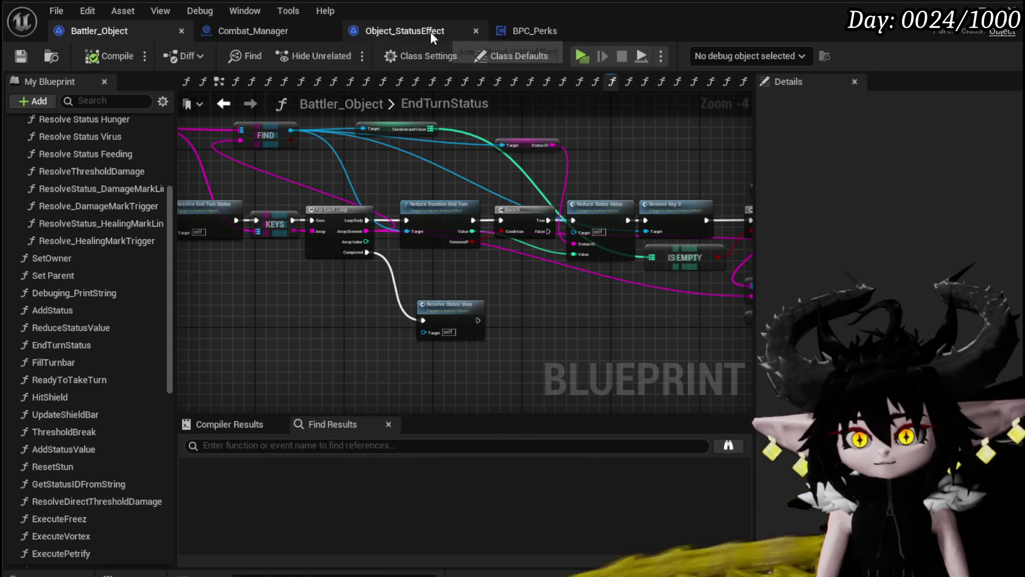
click(431, 31)
click(258, 32)
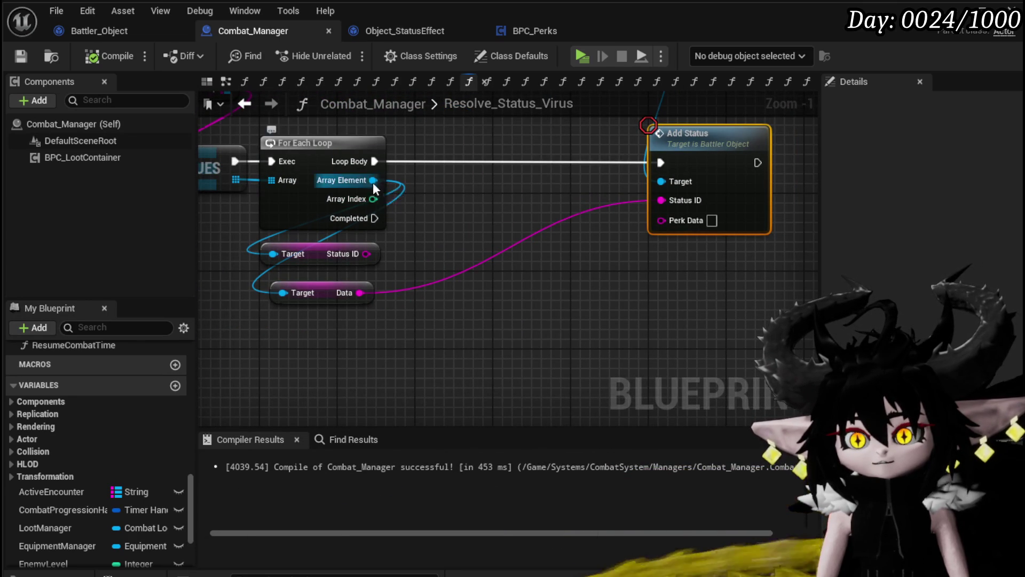
Add a Duration and Value getter from each looped status effect object, placed below the Data getter.
drag(373, 180, 453, 255)
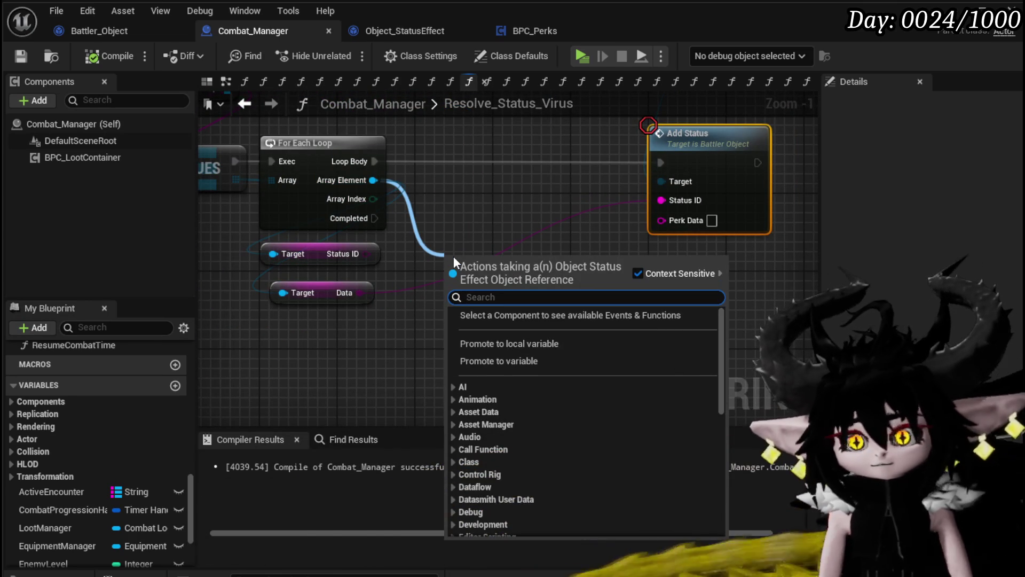
text(Values)
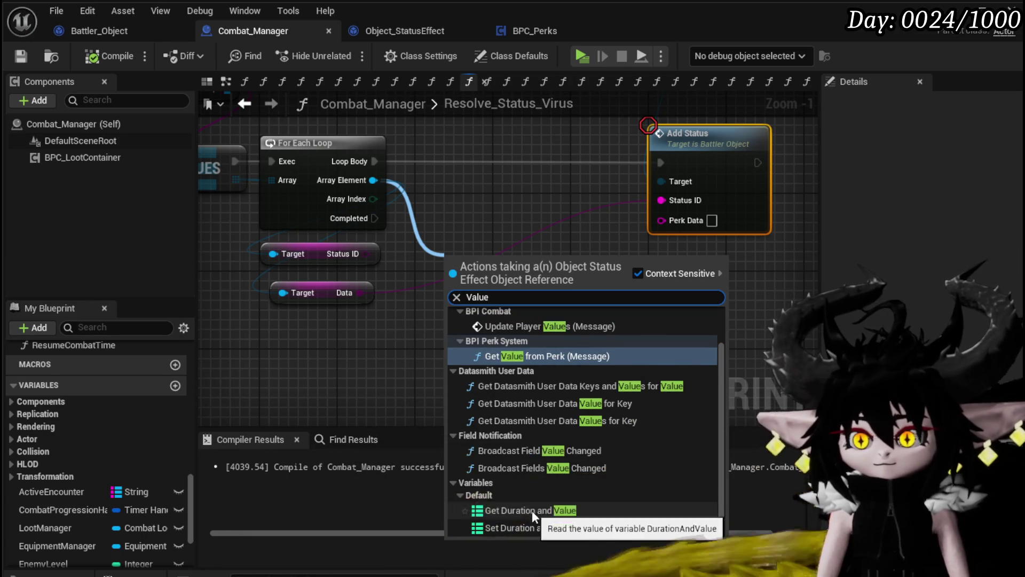
click(532, 511)
mouse_move(497, 272)
mouse_down()
mouse_move(477, 305)
mouse_move(309, 368)
mouse_up()
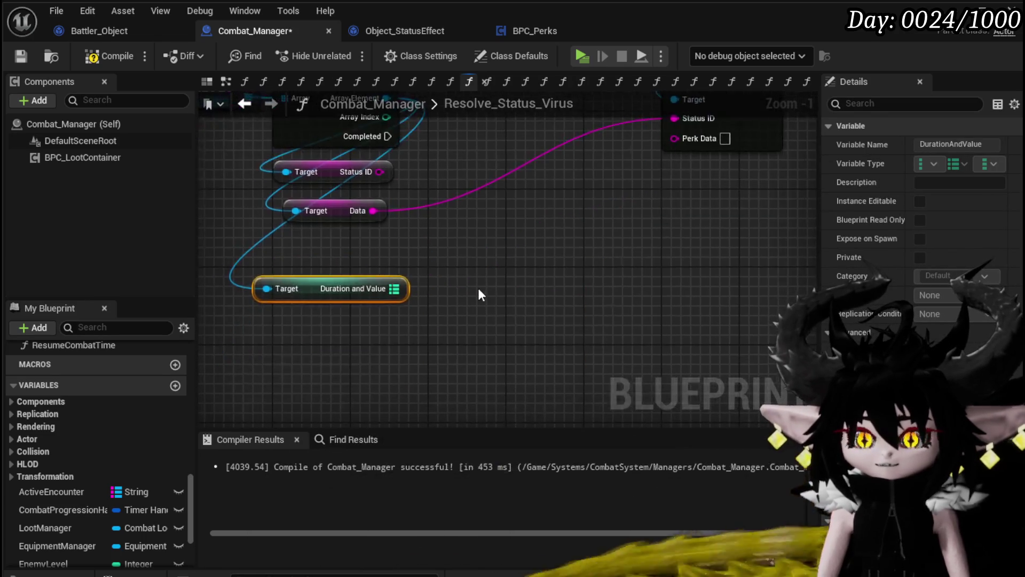
scroll(518, 349, up, 1)
drag(518, 348, 482, 354)
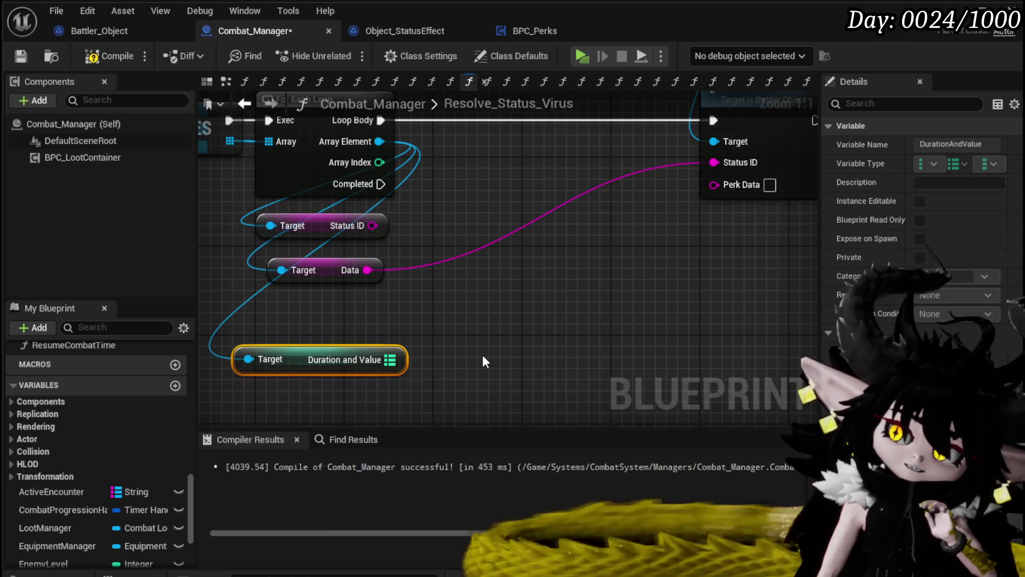
Compile and save the Combat_Manager blueprint.
click(109, 56)
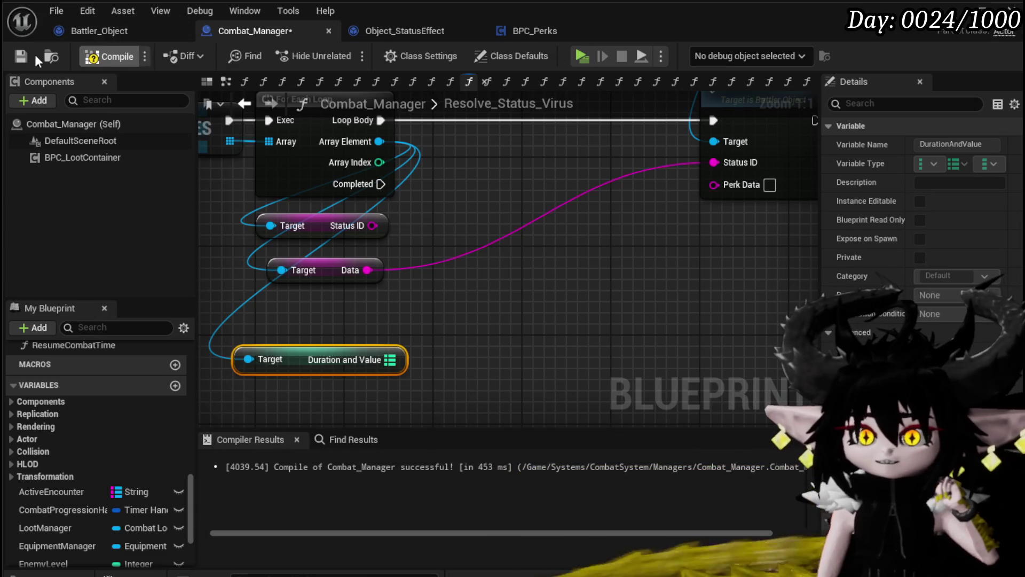
click(21, 58)
click(431, 32)
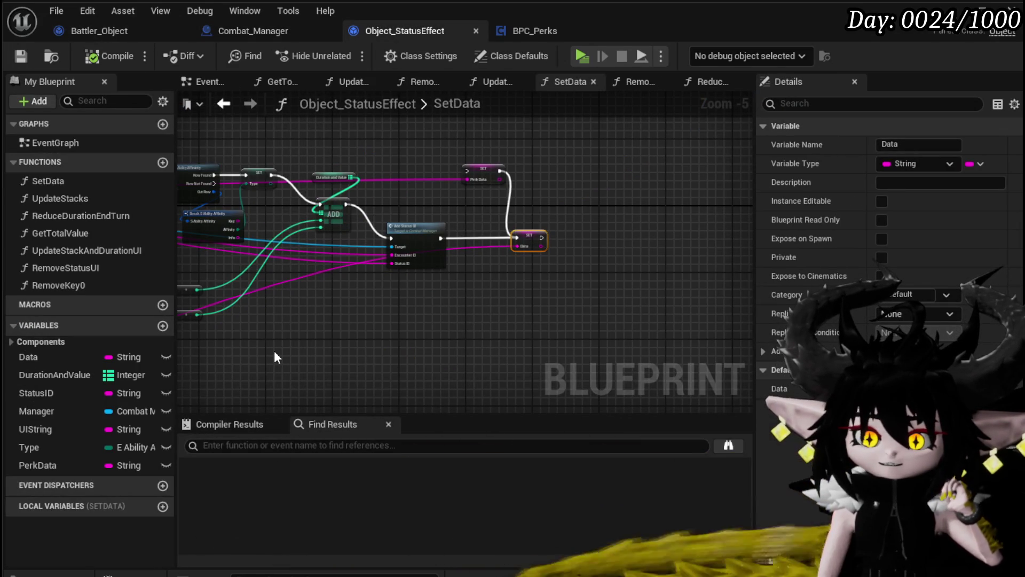
Review the UpdateStacks and UpdateStackAndDurationUI function graphs, ending on GetTotalValue.
double_click(101, 195)
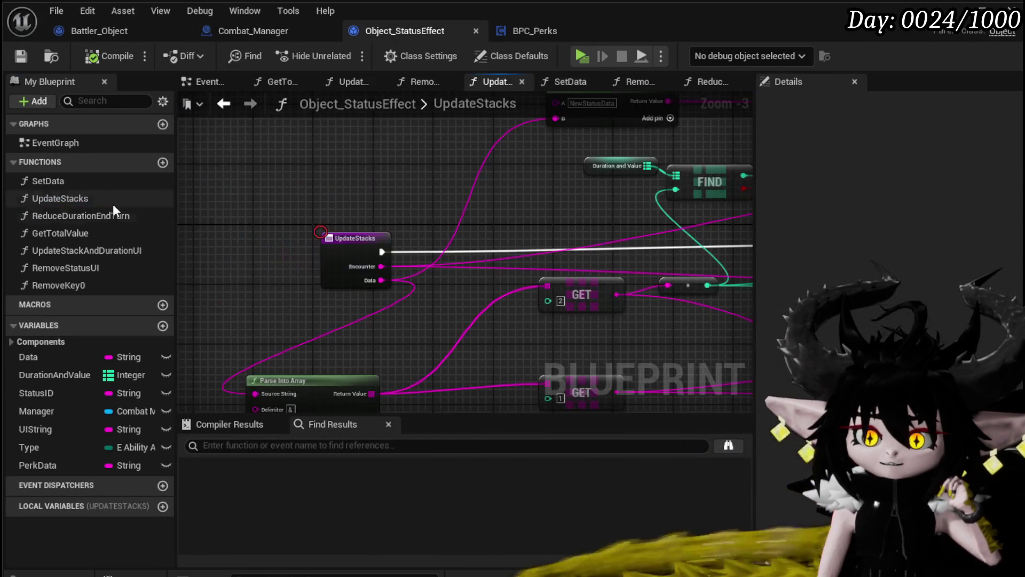
scroll(565, 321, up, 3)
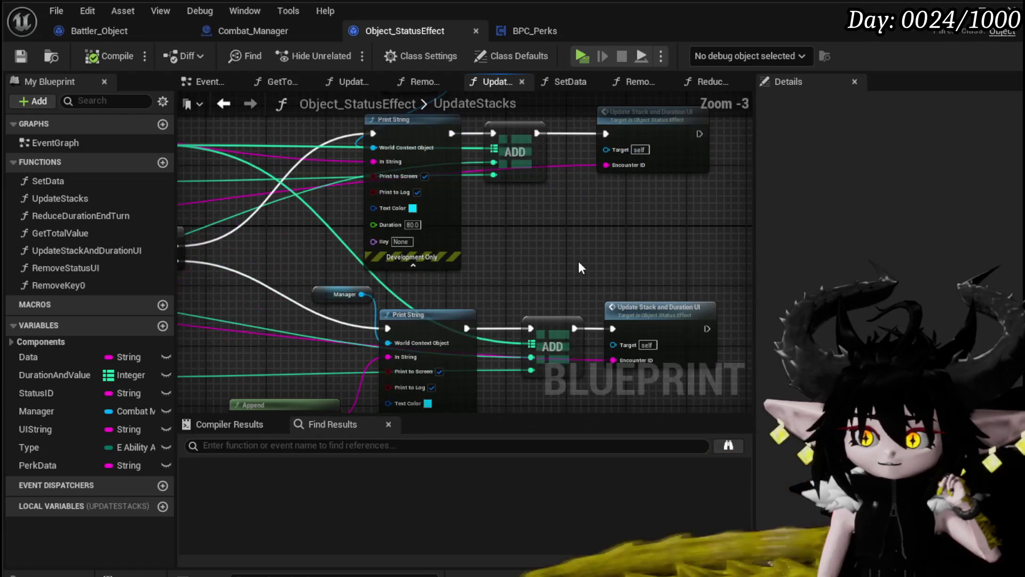
scroll(577, 265, down, 1)
mouse_move(526, 305)
mouse_down()
mouse_move(490, 254)
mouse_move(688, 287)
mouse_up()
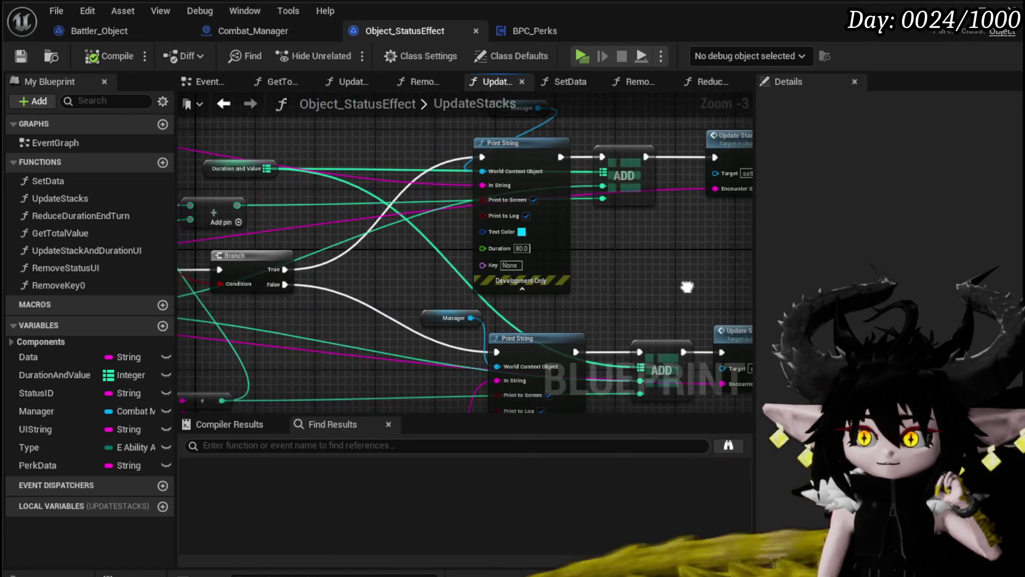
mouse_move(428, 311)
mouse_down()
mouse_move(577, 299)
mouse_move(585, 256)
mouse_move(378, 291)
mouse_move(413, 280)
mouse_up()
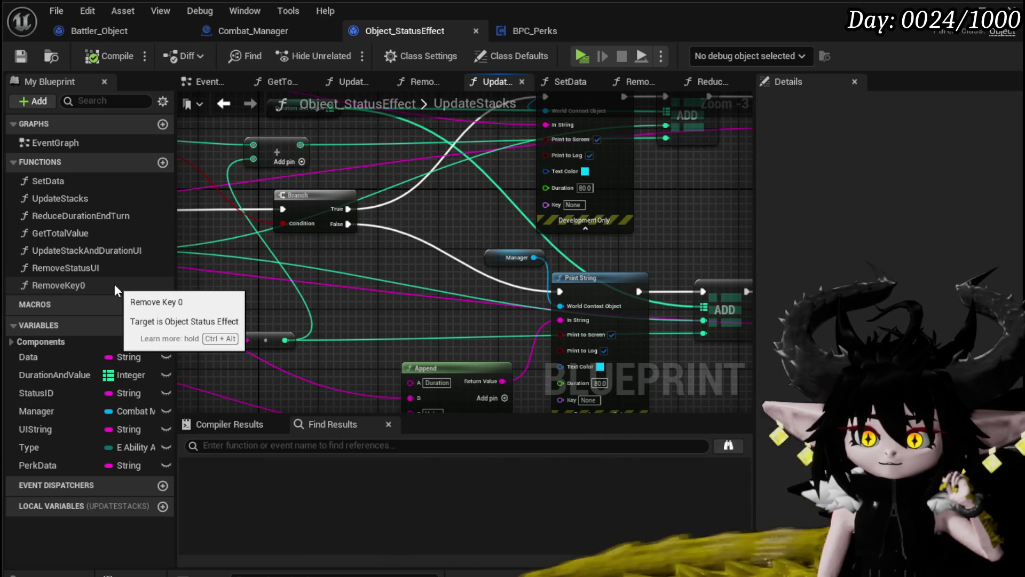
double_click(108, 251)
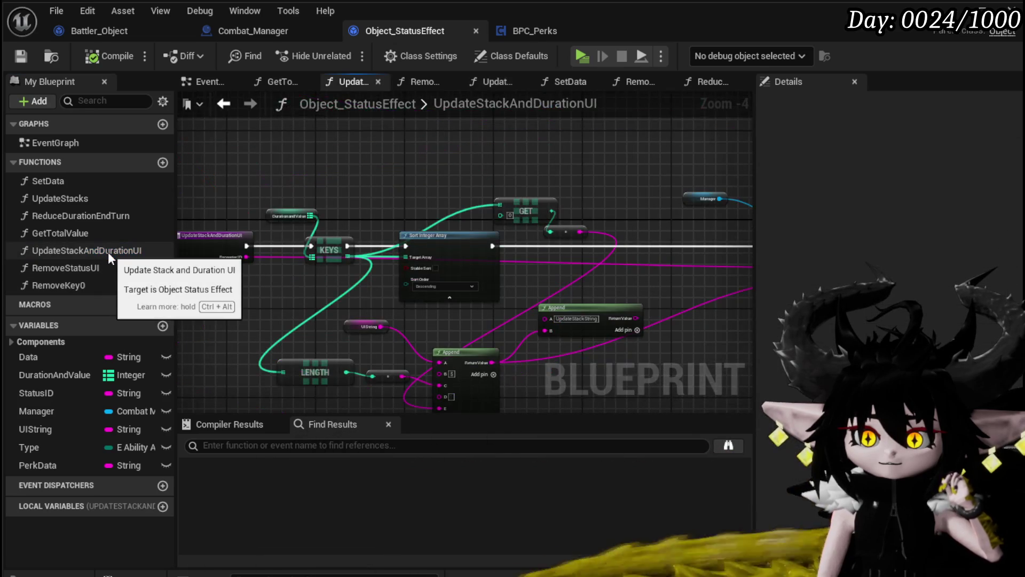
double_click(106, 235)
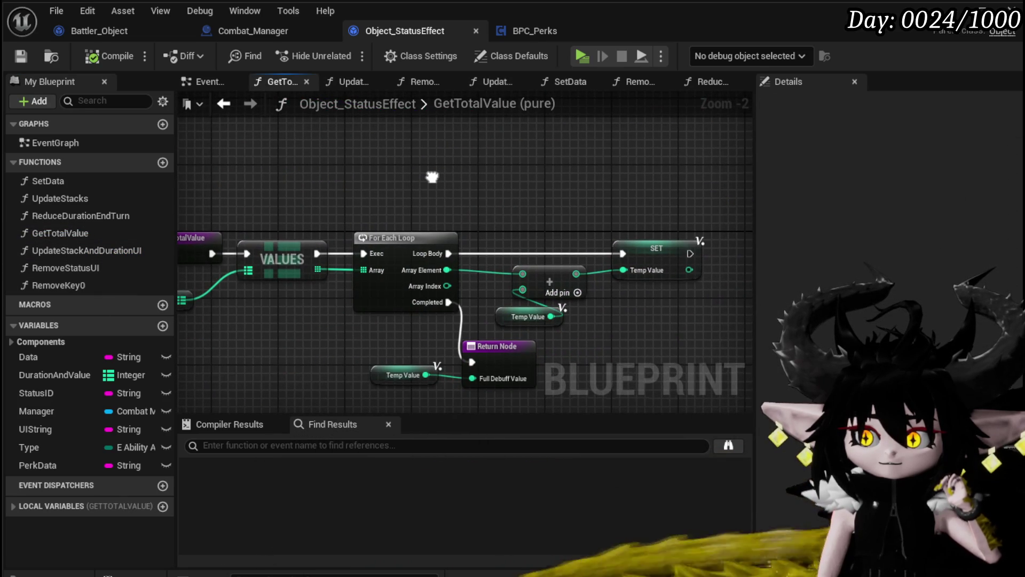
drag(433, 178, 430, 176)
mouse_move(395, 244)
mouse_down()
mouse_move(338, 359)
mouse_move(360, 322)
mouse_move(344, 298)
mouse_up()
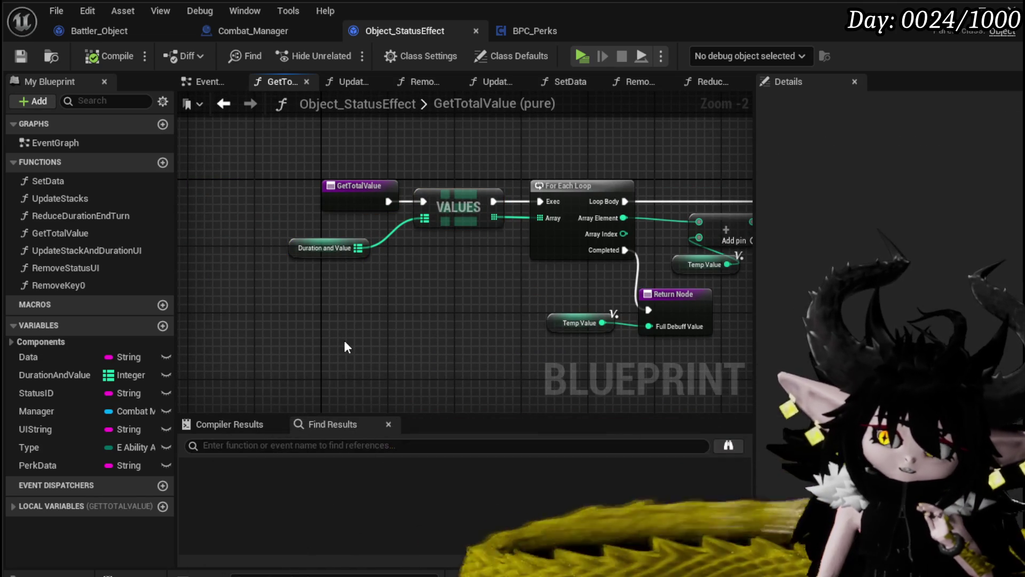
drag(384, 340, 315, 331)
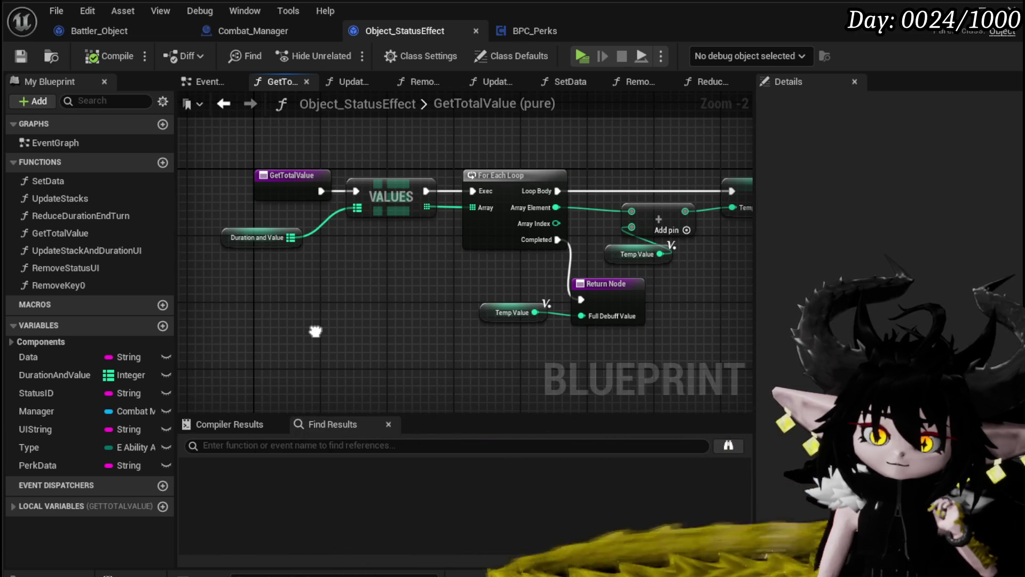
drag(315, 331, 315, 330)
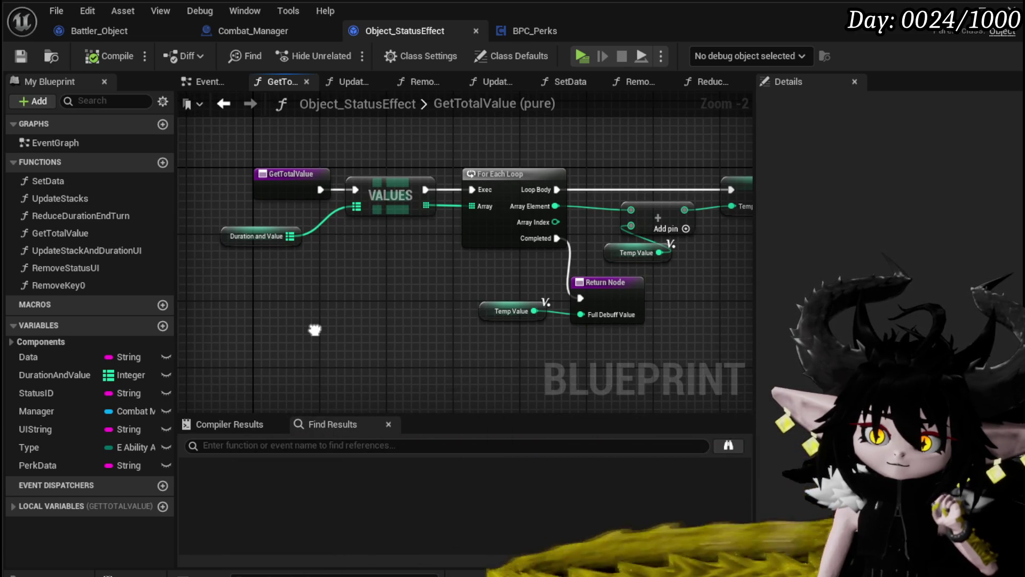
drag(315, 330, 312, 327)
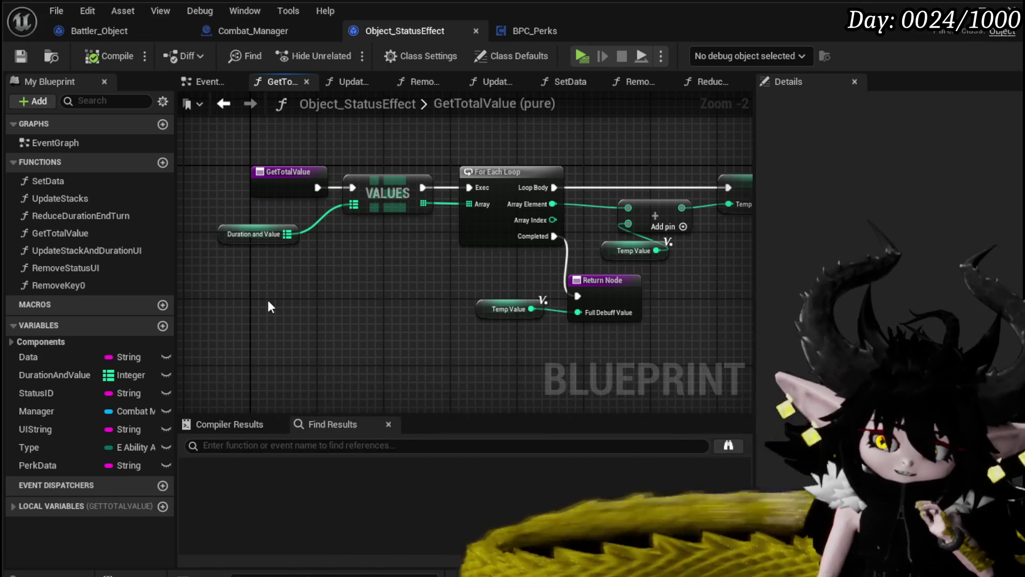
drag(275, 298, 378, 221)
right_click(355, 287)
mouse_move(267, 320)
mouse_down()
mouse_move(286, 283)
mouse_move(734, 163)
mouse_up()
click(402, 294)
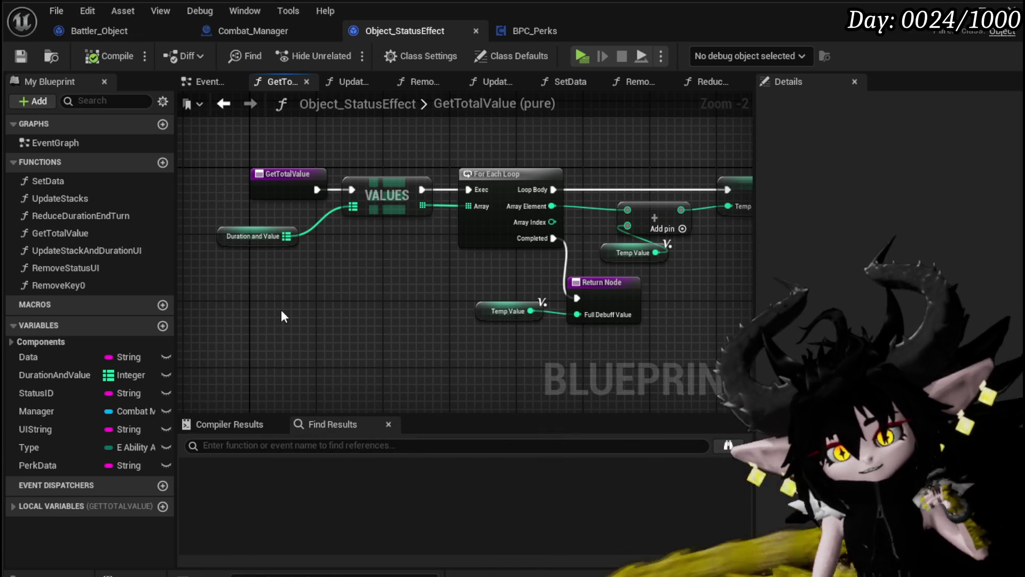
drag(217, 267, 311, 229)
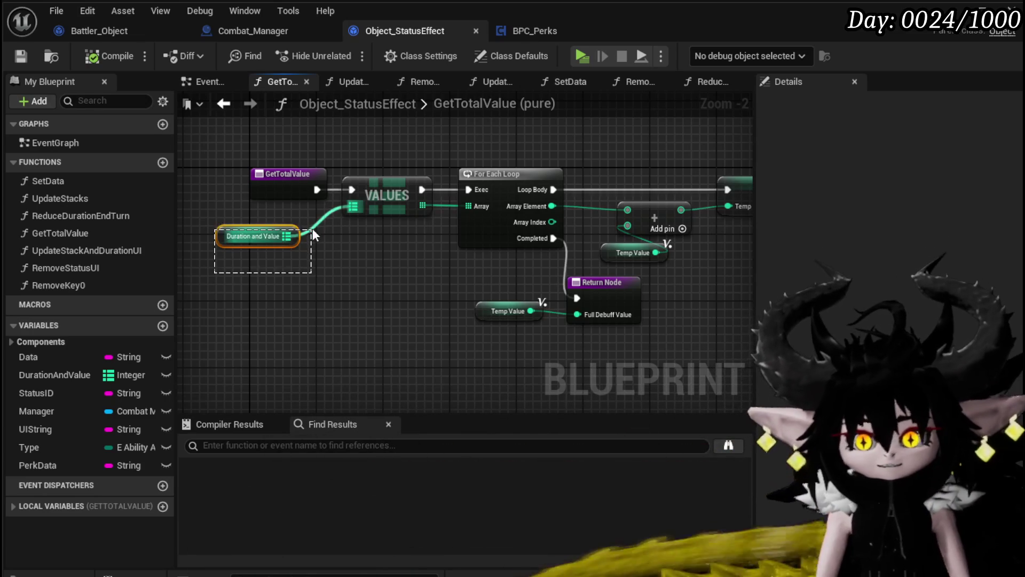
click(262, 276)
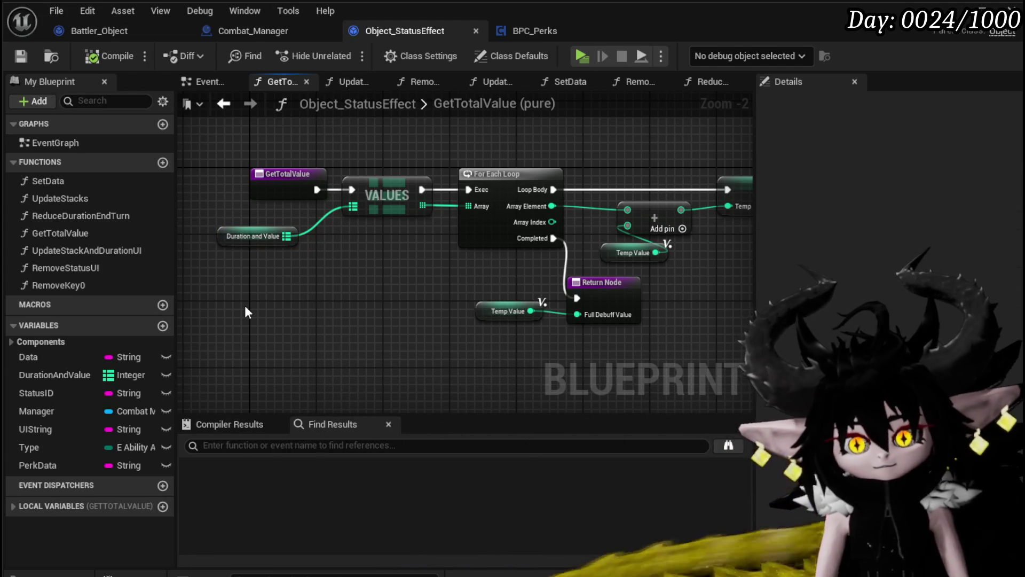
mouse_move(352, 308)
mouse_down()
mouse_move(294, 313)
mouse_move(287, 301)
mouse_up()
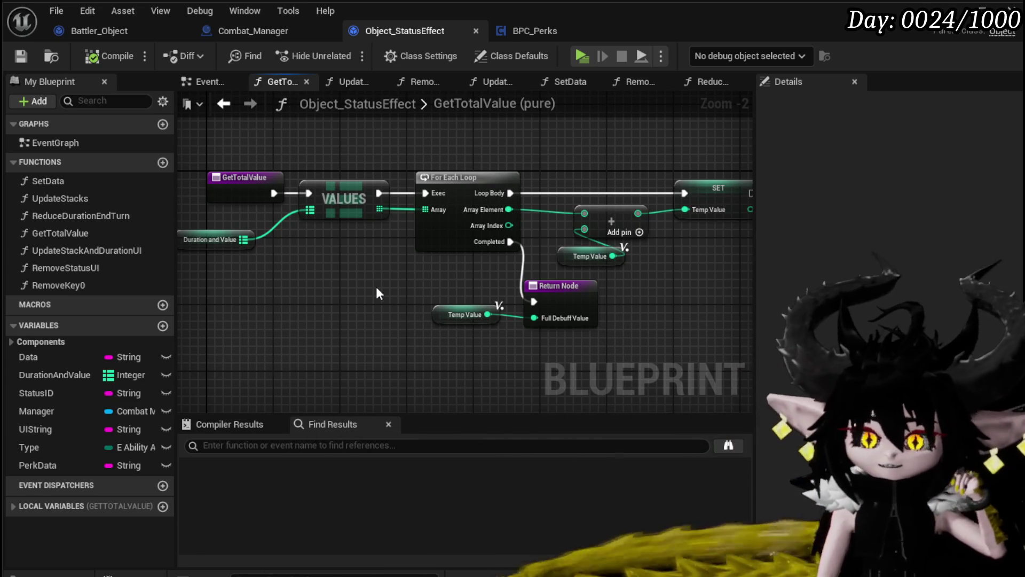
scroll(260, 281, down, 2)
key(ctrl+a)
click(290, 281)
scroll(288, 281, up, 3)
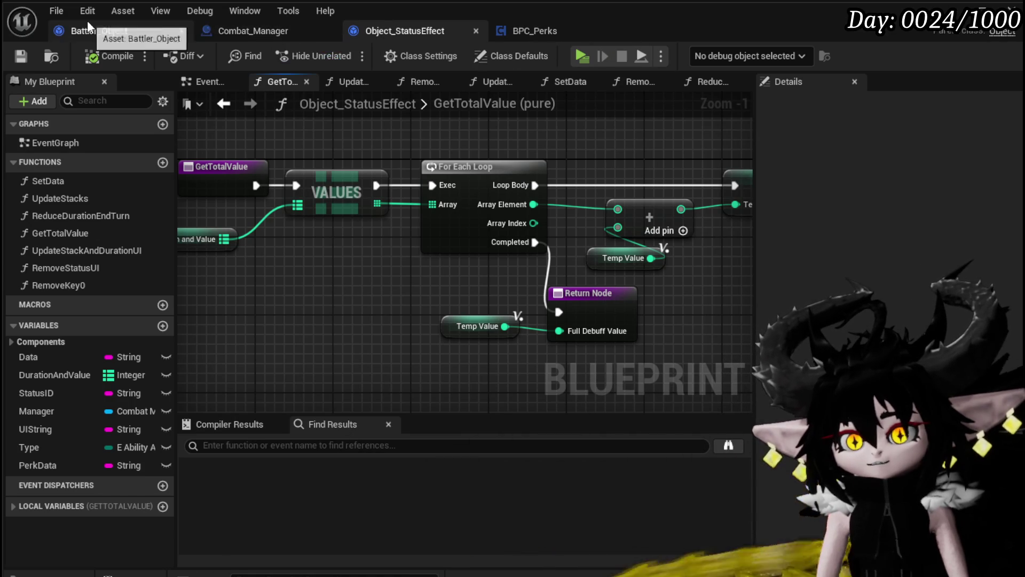
Plug the Battler Object map into FIND and Battler ID in as its lookup key.
click(223, 31)
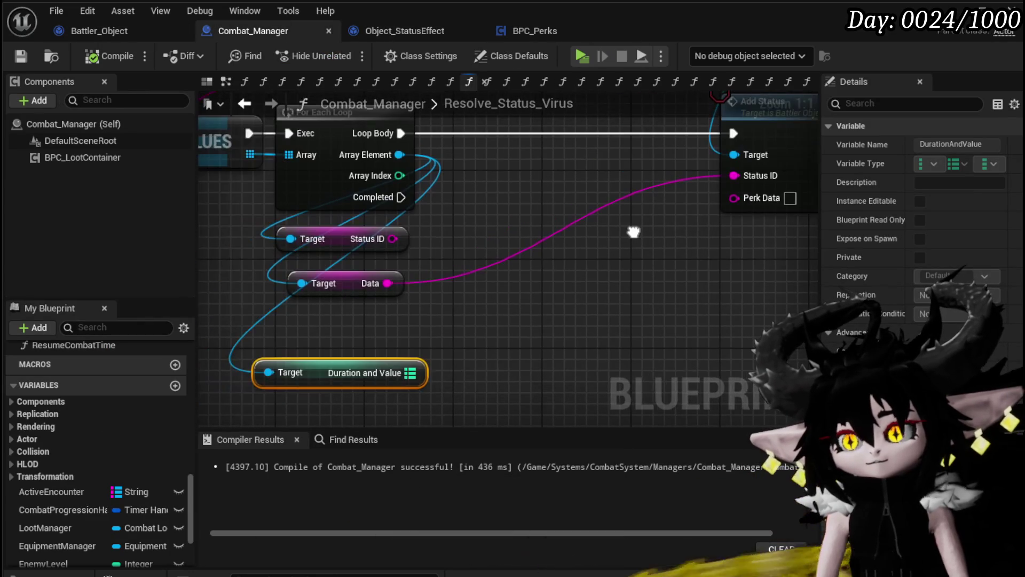
scroll(626, 227, down, 3)
mouse_move(549, 222)
mouse_down()
mouse_move(556, 240)
mouse_move(534, 268)
mouse_move(533, 247)
mouse_up()
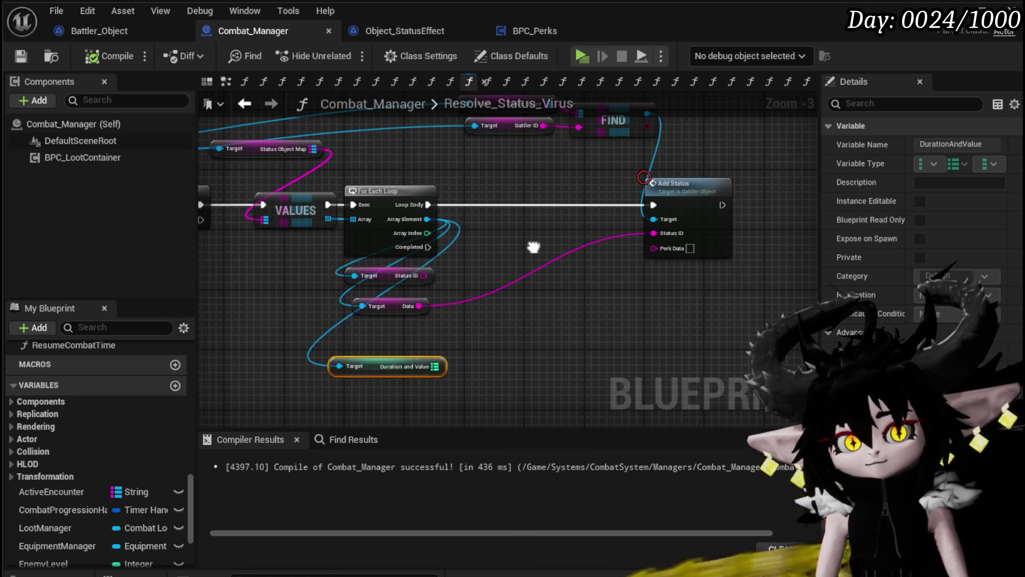
scroll(532, 243, up, 1)
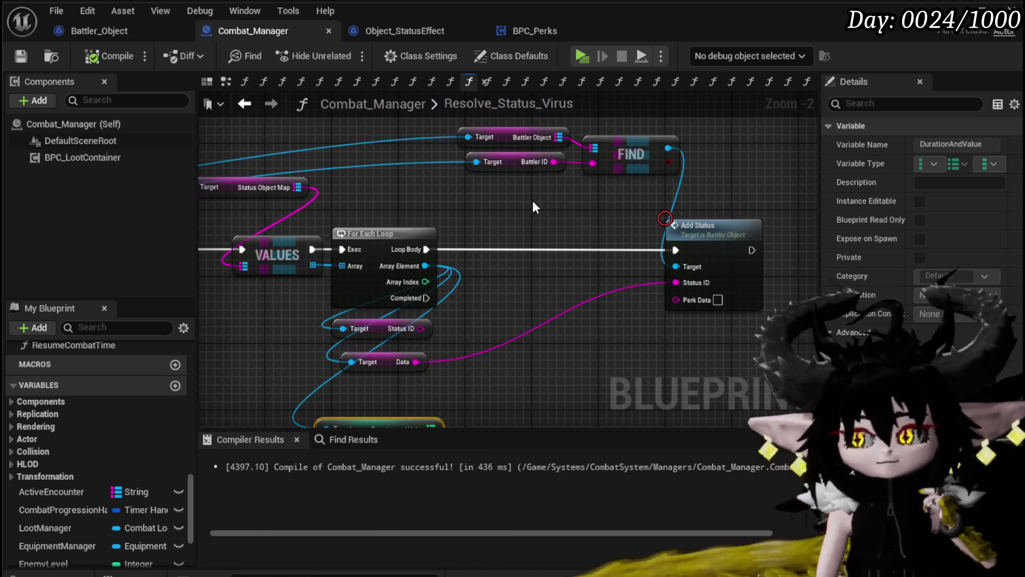
mouse_move(593, 148)
mouse_down()
mouse_move(536, 161)
mouse_move(555, 161)
mouse_up()
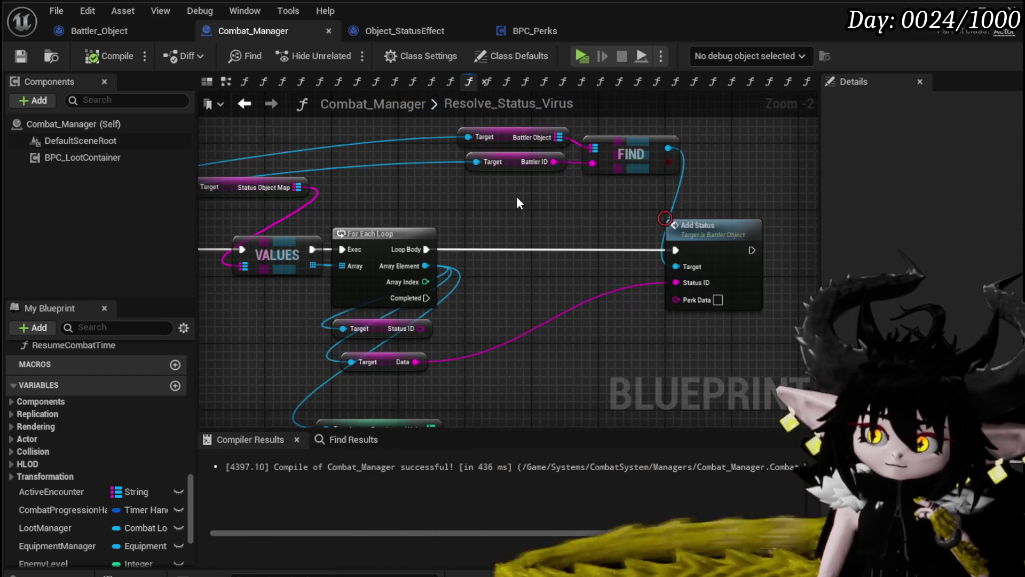
drag(621, 149, 555, 166)
click(553, 216)
mouse_move(553, 216)
mouse_down()
mouse_move(716, 211)
mouse_move(515, 203)
mouse_up()
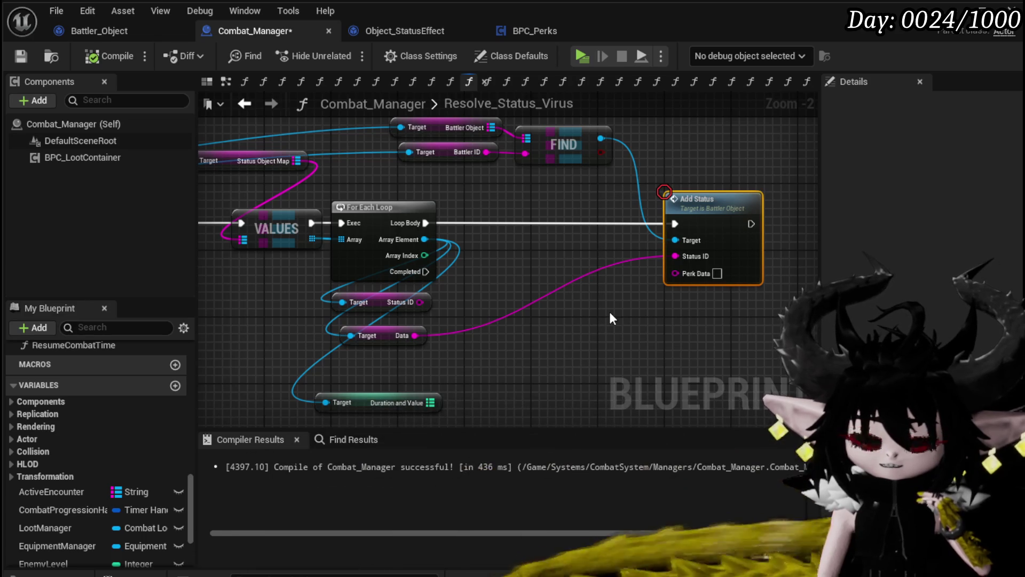
Open Battler_Object's AddStatus function and trace its logic to the Evaluate Chooser node.
double_click(696, 244)
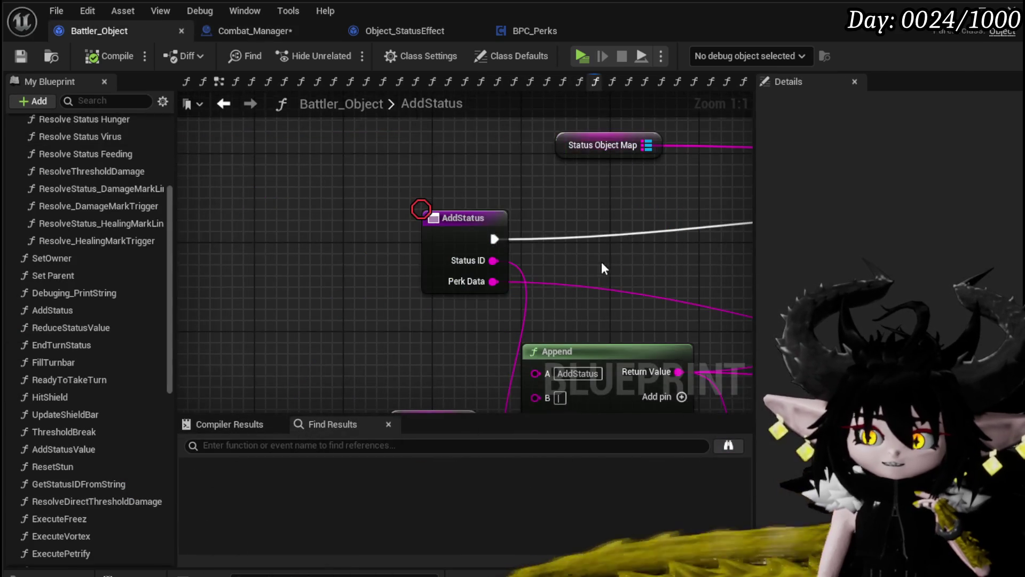
scroll(426, 271, down, 1)
mouse_move(426, 271)
mouse_down()
mouse_move(383, 193)
mouse_move(355, 187)
mouse_up()
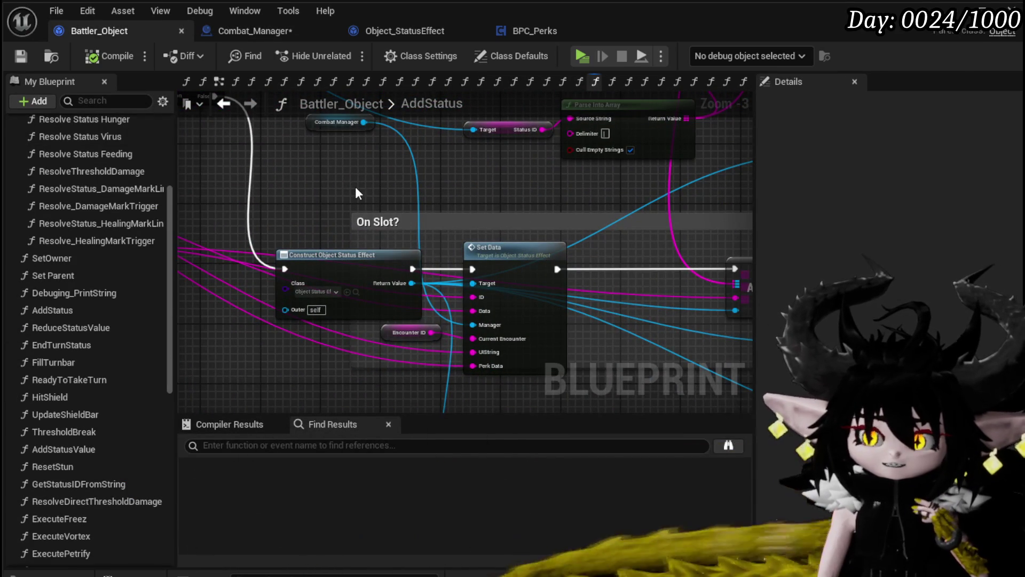
scroll(356, 188, down, 1)
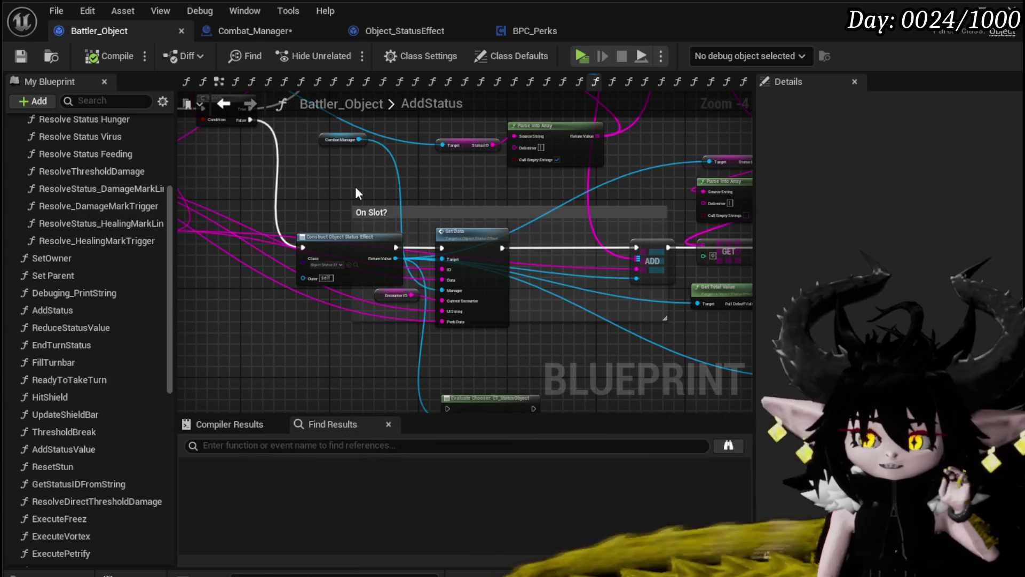
drag(357, 194, 334, 195)
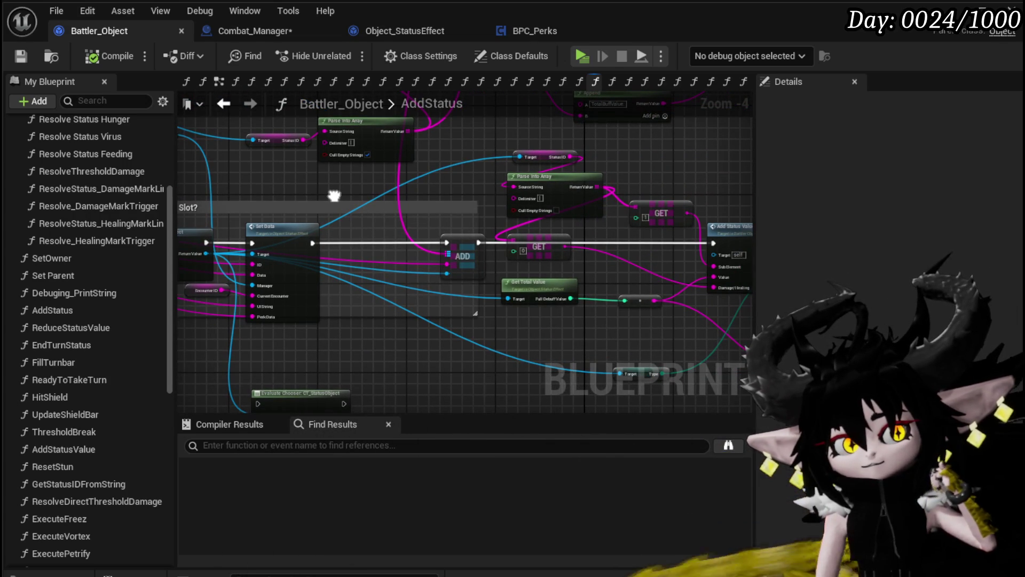
mouse_move(370, 195)
mouse_down()
mouse_move(206, 195)
mouse_move(337, 193)
mouse_up()
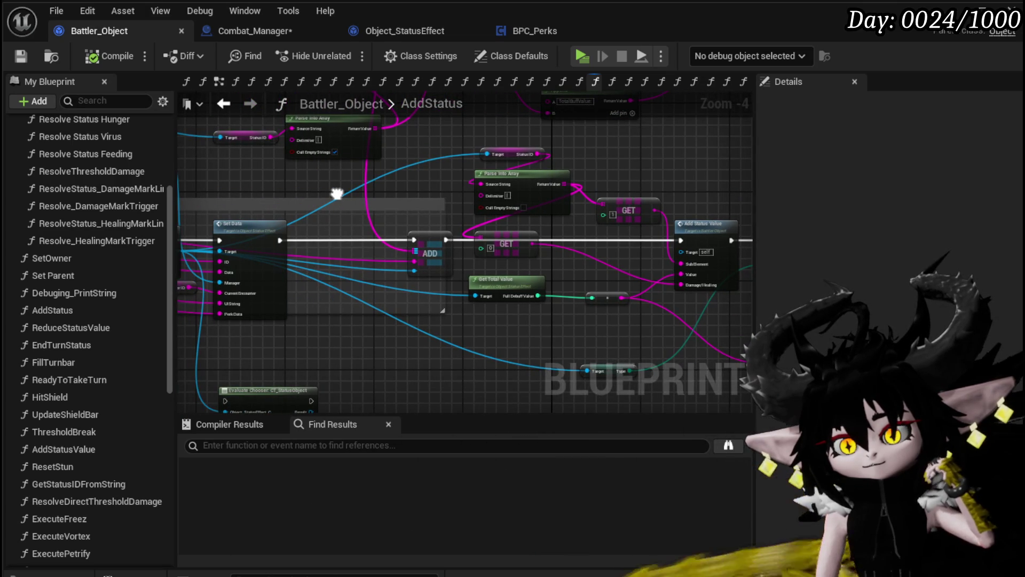
drag(337, 193, 389, 155)
scroll(361, 314, up, 1)
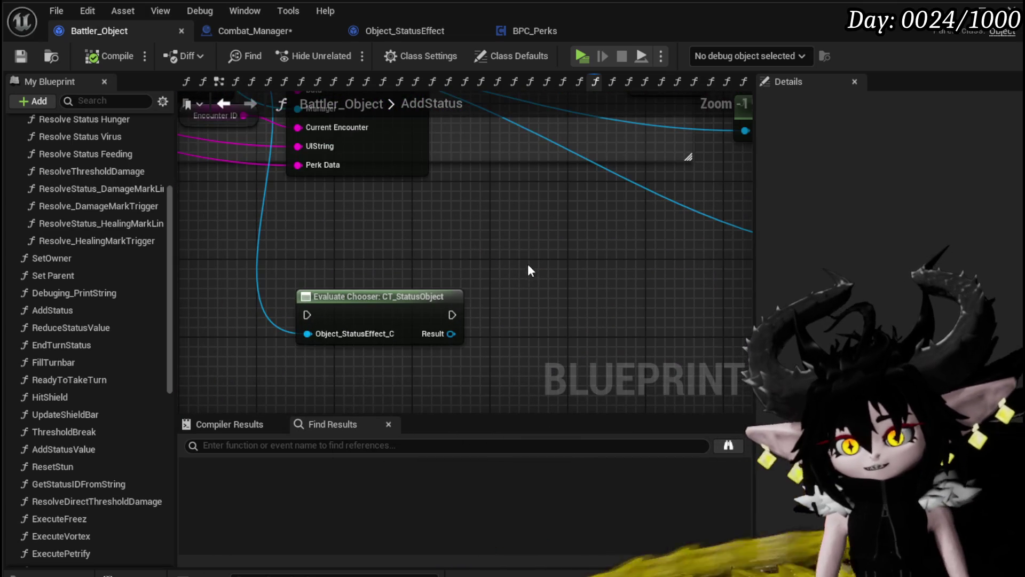
Delete the Evaluate Chooser, Print String and Combat Manager getter nodes, then compile Battler_Object.
click(447, 305)
scroll(554, 287, down, 1)
key(Delete)
mouse_move(554, 281)
mouse_down()
mouse_move(532, 288)
mouse_move(533, 178)
mouse_move(666, 345)
mouse_up()
key(Delete)
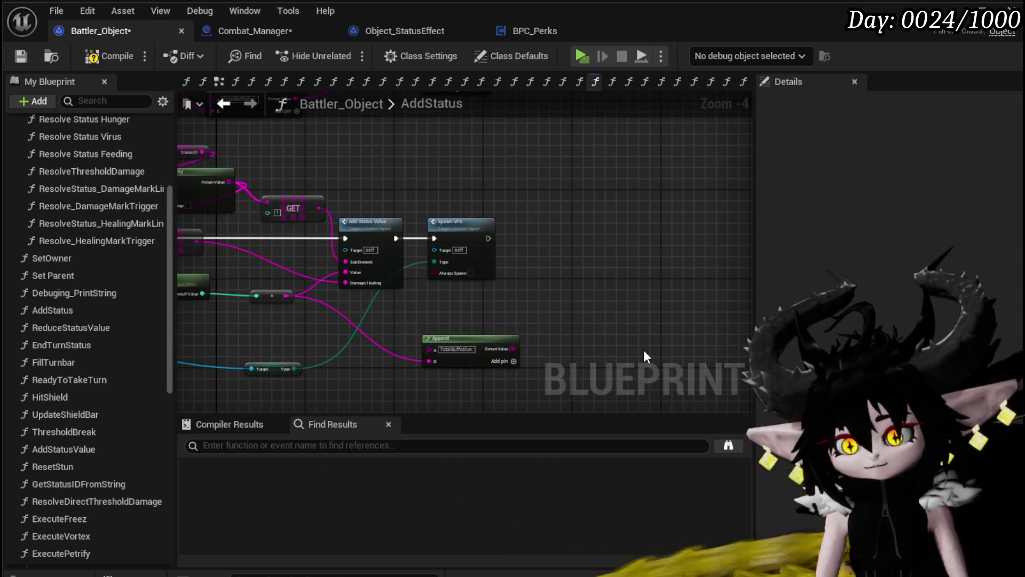
mouse_move(402, 393)
mouse_down()
mouse_move(364, 346)
mouse_move(572, 361)
mouse_move(441, 377)
mouse_move(645, 385)
mouse_move(650, 400)
mouse_up()
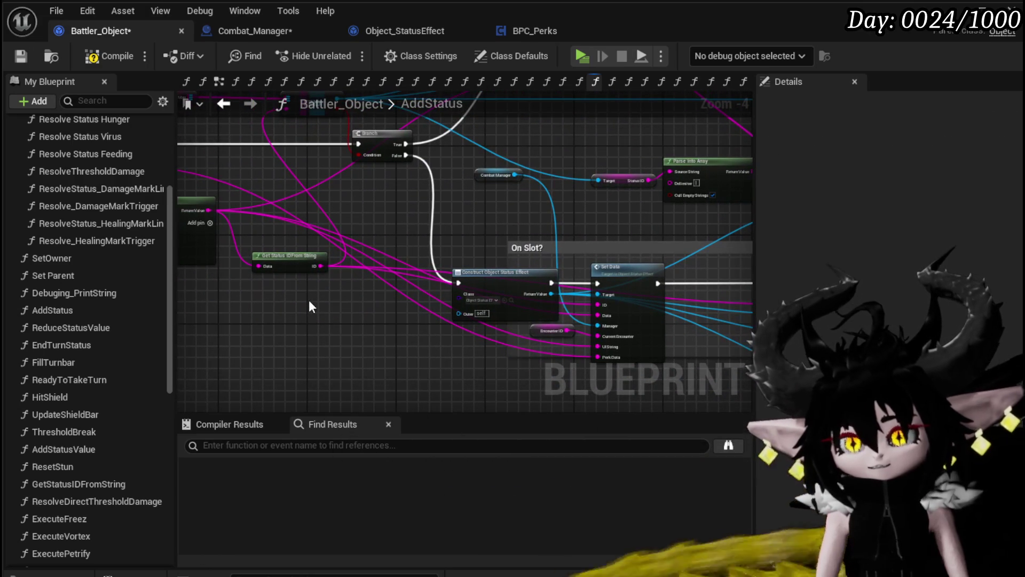
click(93, 57)
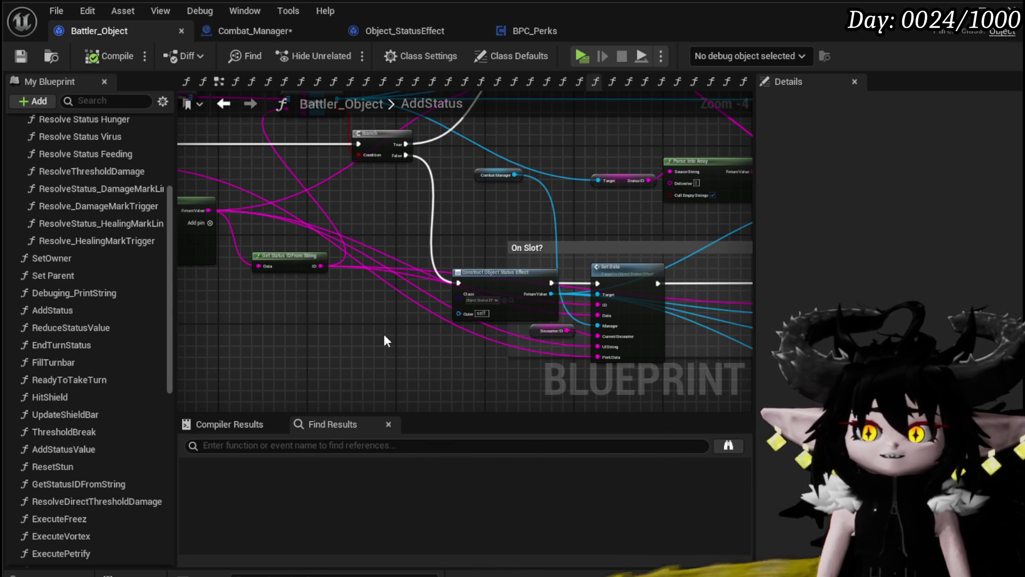
Inspect the Construct Object Status Effect node and move the Combat Manager getter above Set Data.
scroll(595, 260, up, 3)
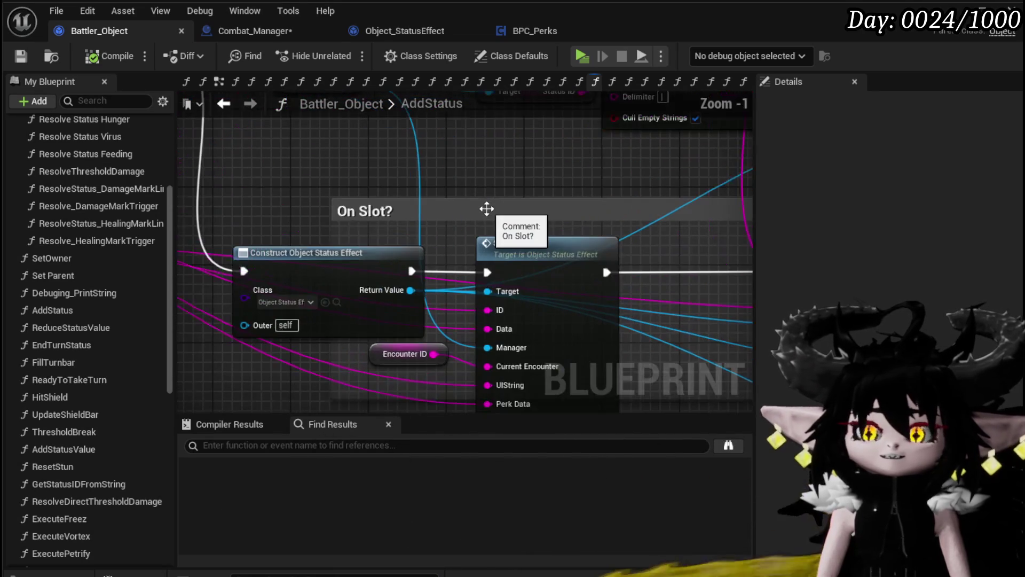
scroll(487, 209, down, 1)
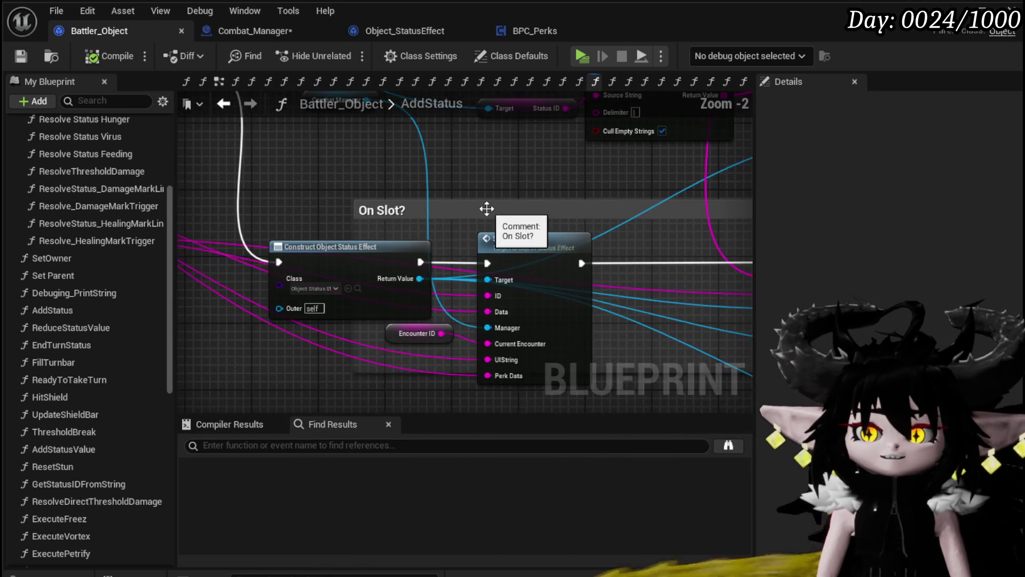
drag(501, 166, 557, 169)
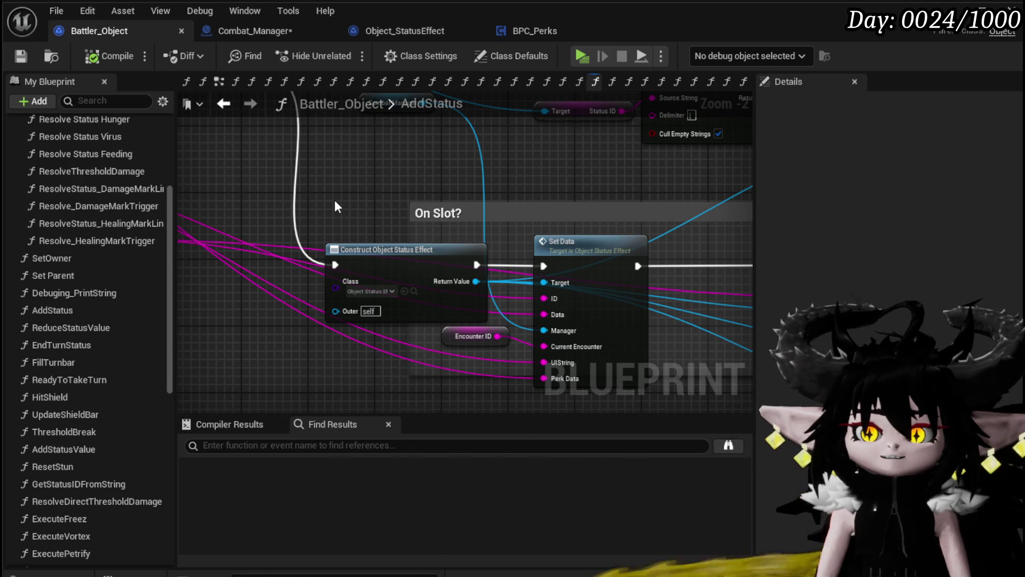
drag(333, 239, 380, 320)
click(328, 299)
scroll(328, 338, down, 1)
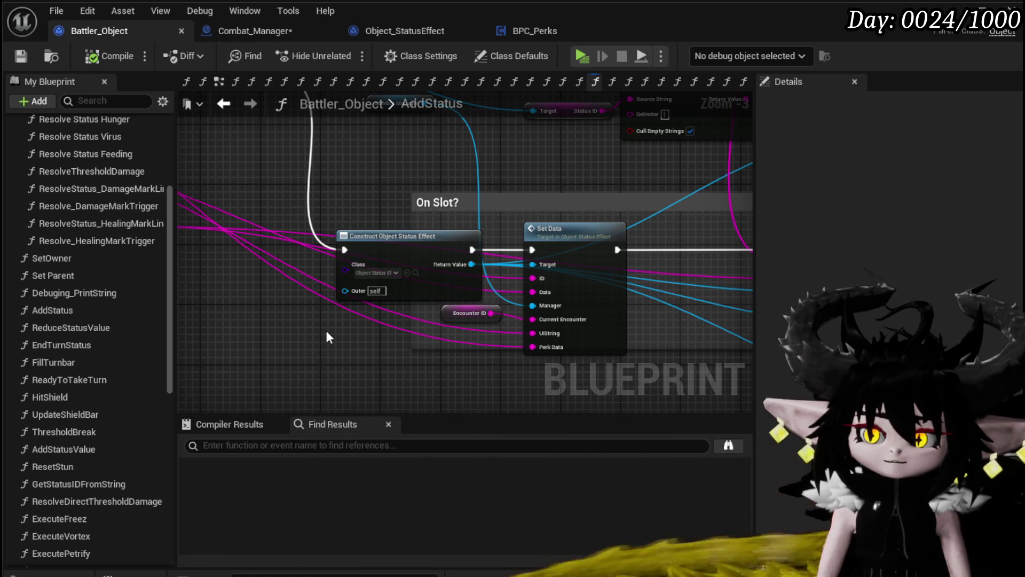
drag(355, 178, 344, 241)
mouse_move(374, 165)
mouse_down()
mouse_move(510, 250)
mouse_move(323, 192)
mouse_move(594, 191)
mouse_move(266, 206)
mouse_move(217, 241)
mouse_move(453, 138)
mouse_up()
Select the leftover Print String and Combat Manager nodes beside the On Slot? group.
mouse_move(282, 231)
mouse_down()
mouse_move(351, 230)
mouse_move(491, 305)
mouse_up()
scroll(492, 304, down, 3)
mouse_move(469, 238)
mouse_down()
mouse_move(502, 217)
mouse_move(328, 199)
mouse_move(273, 176)
mouse_up()
scroll(489, 212, up, 1)
mouse_move(278, 342)
mouse_down()
mouse_move(642, 229)
mouse_move(405, 296)
mouse_up()
drag(511, 260, 245, 263)
mouse_move(246, 263)
mouse_down()
mouse_move(424, 195)
mouse_move(693, 134)
mouse_move(520, 158)
mouse_move(615, 258)
mouse_up()
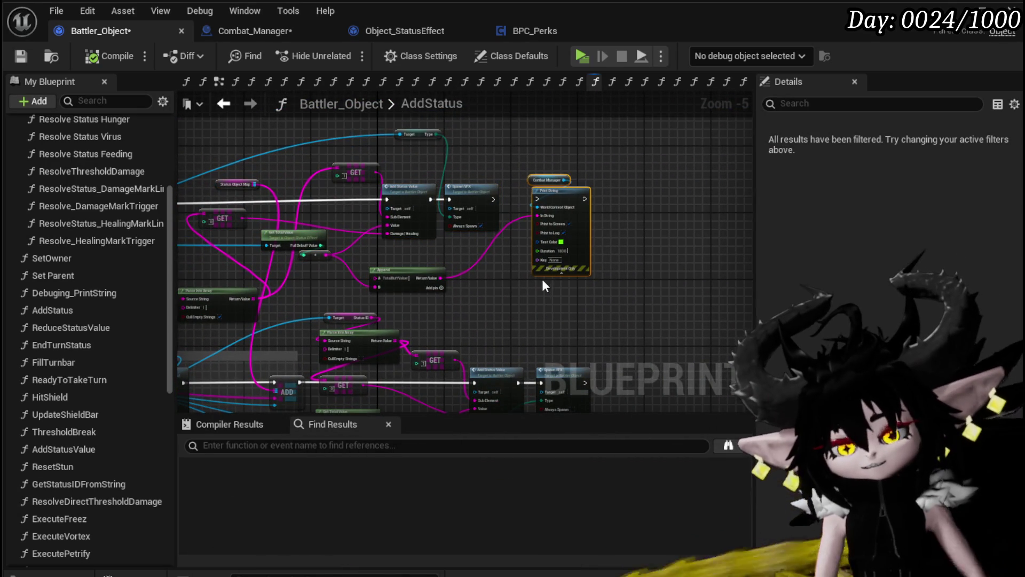
Delete the leftover nodes, move Get Total Value under GET and Status Object Map beside ADD, and compile.
key(Delete)
scroll(525, 274, up, 1)
drag(481, 221, 396, 226)
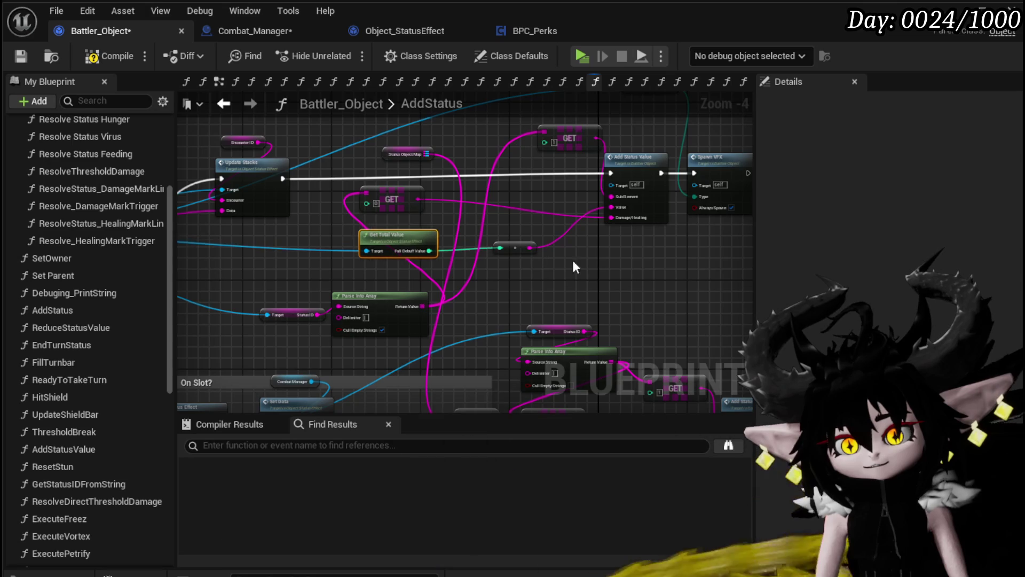
scroll(538, 254, down, 1)
mouse_move(508, 220)
mouse_down()
mouse_move(645, 251)
mouse_move(650, 272)
mouse_up()
mouse_move(409, 164)
mouse_down()
mouse_move(424, 331)
mouse_move(406, 264)
mouse_up()
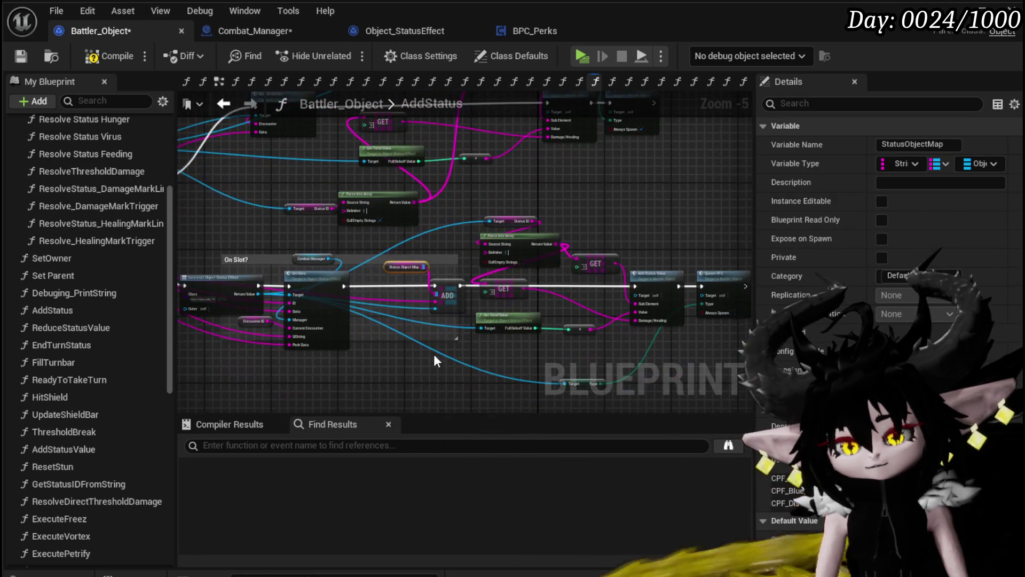
click(104, 59)
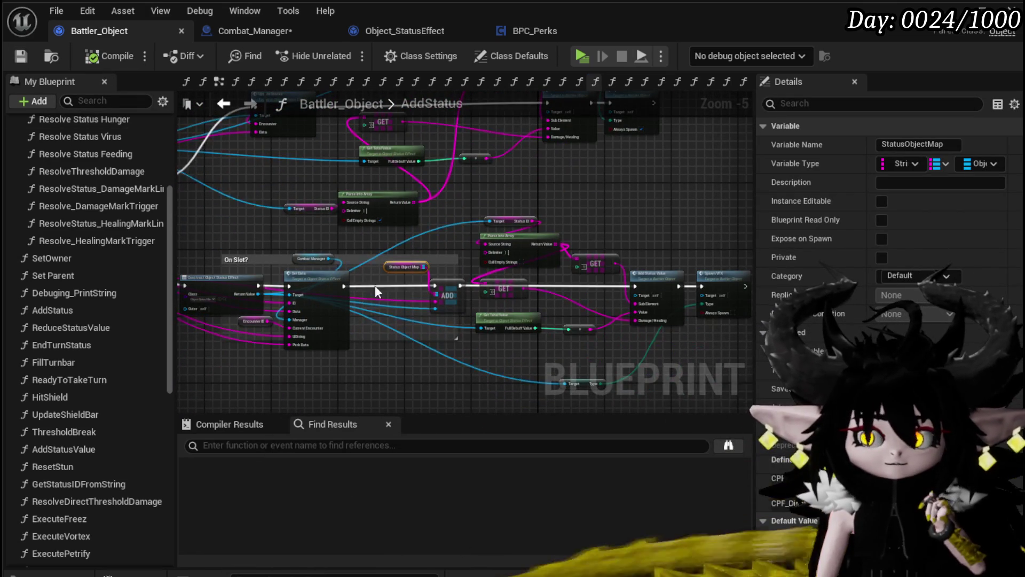
Group ADD with Status Object Map, review the graph, and save Combat_Manager.
scroll(385, 267, up, 2)
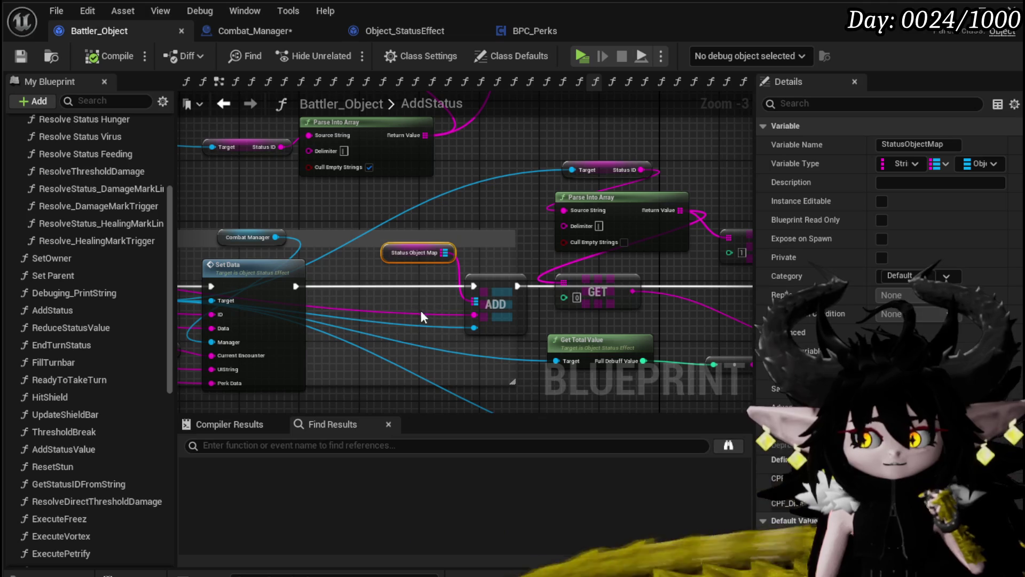
mouse_move(411, 335)
mouse_down()
mouse_move(526, 265)
mouse_move(485, 253)
mouse_up()
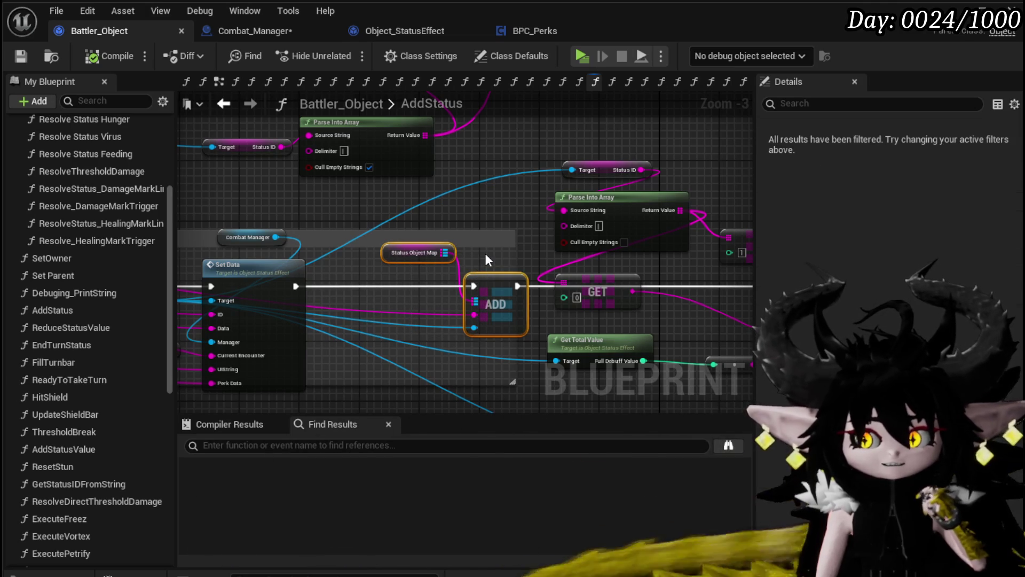
mouse_move(485, 254)
mouse_down()
mouse_move(509, 260)
mouse_move(616, 221)
mouse_up()
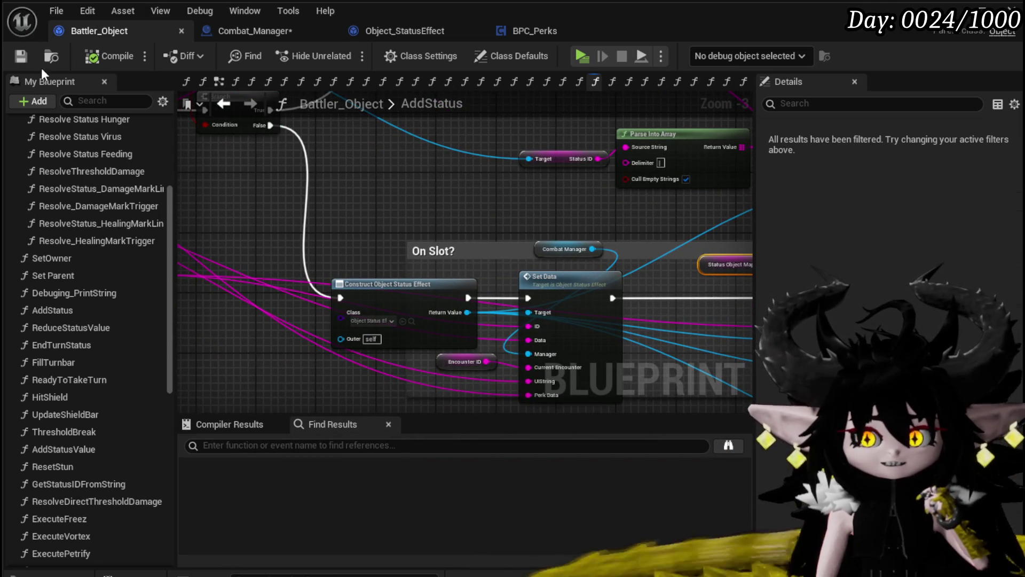
scroll(504, 235, down, 2)
mouse_move(504, 235)
mouse_down()
mouse_move(198, 214)
mouse_move(438, 235)
mouse_up()
drag(179, 168, 341, 174)
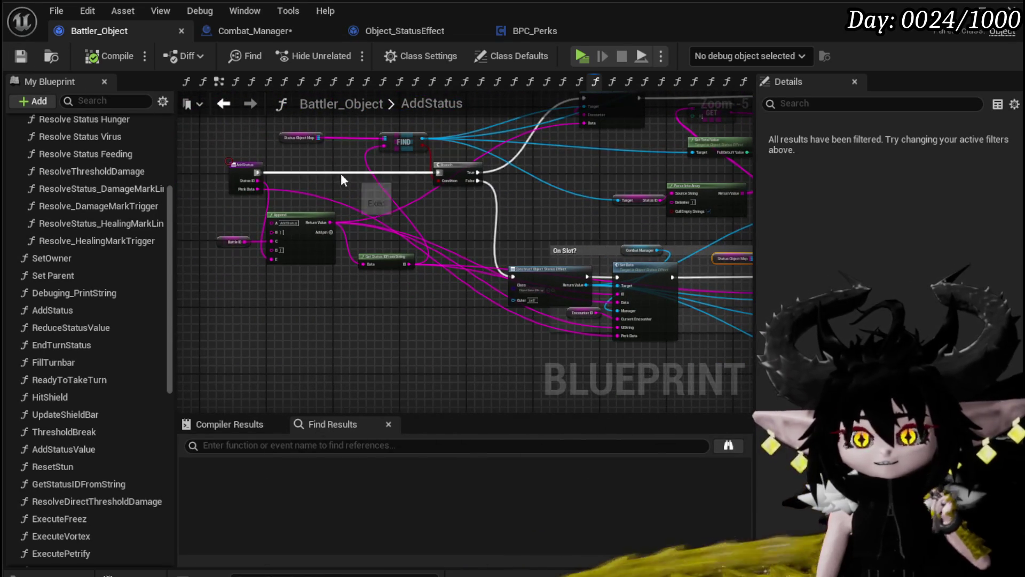
click(241, 37)
key(ctrl+s)
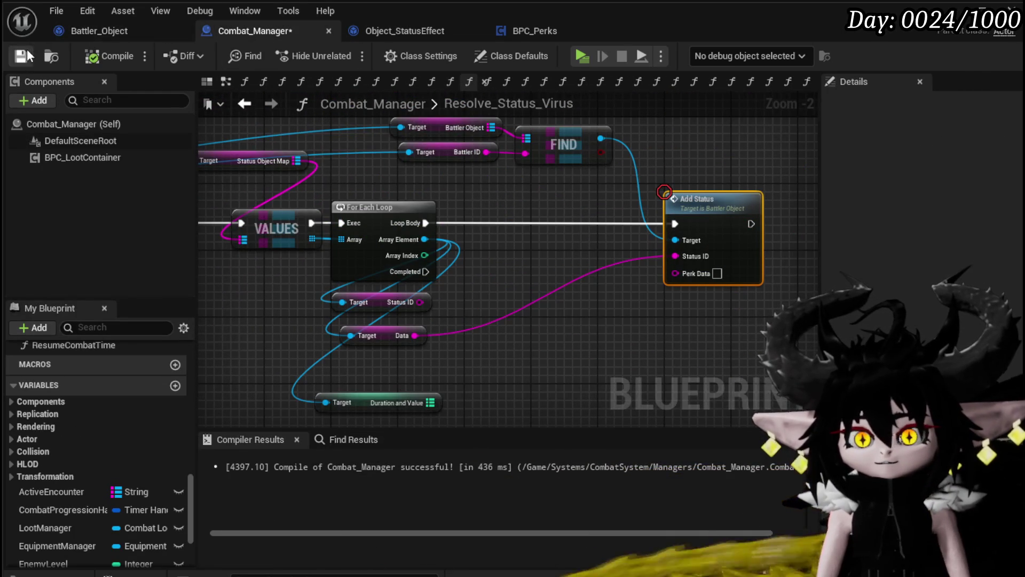
Add a Status Object Map getter off FIND's found battler, undoing a mistakenly added setter.
drag(613, 181, 439, 213)
drag(428, 169, 534, 166)
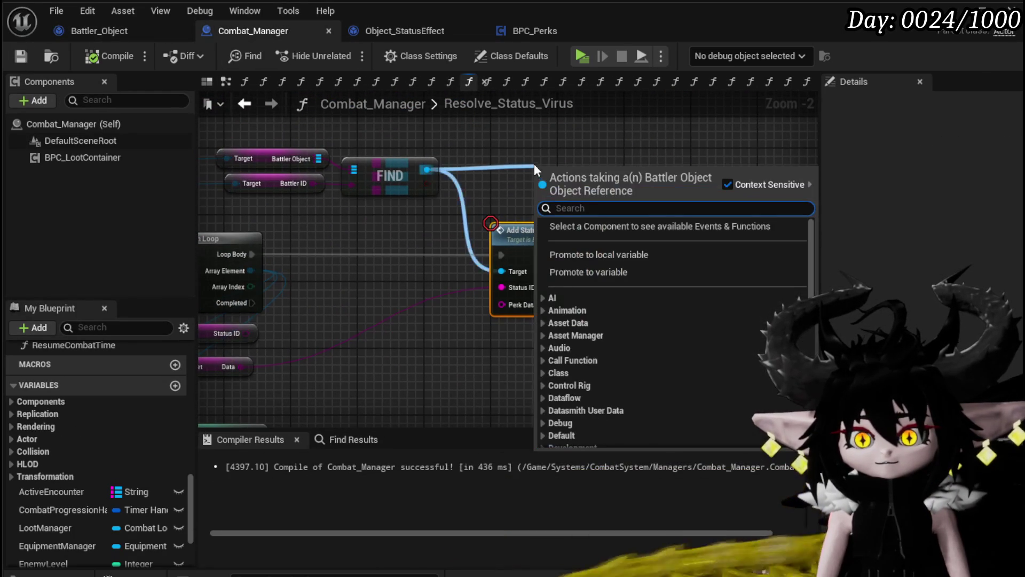
text(Status)
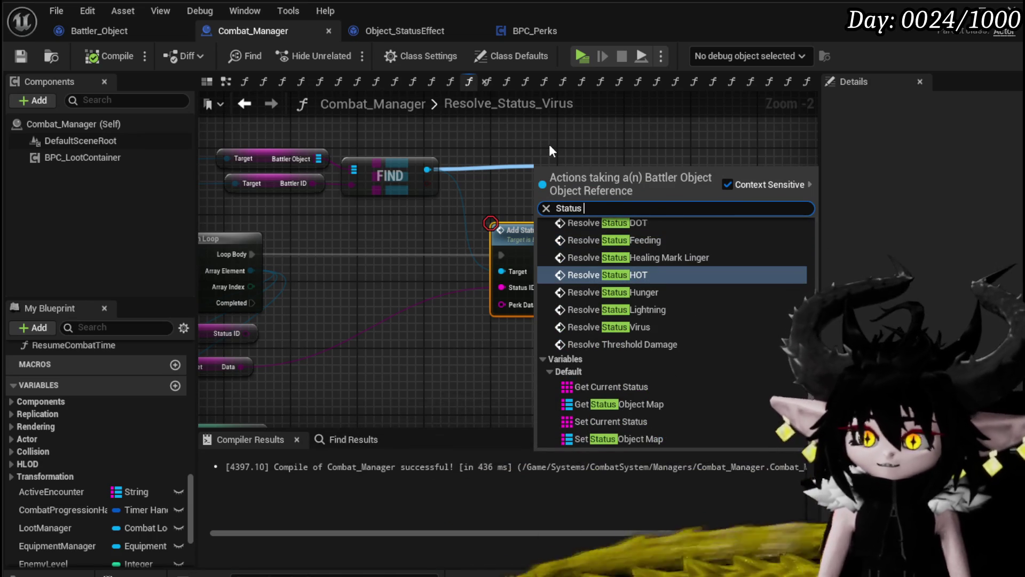
click(633, 439)
key(ctrl+z)
drag(431, 172, 523, 176)
text(get)
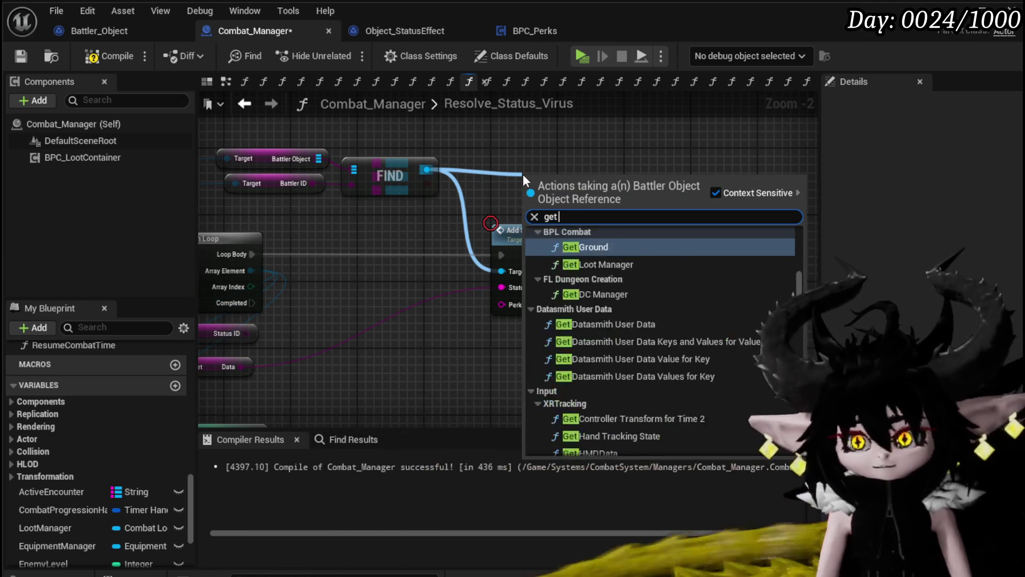
text( status ma)
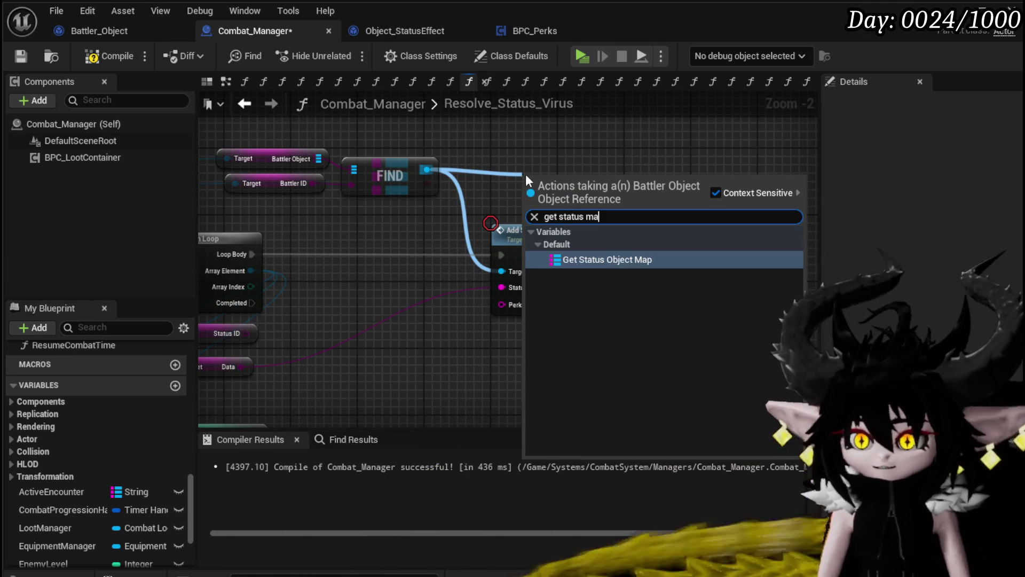
click(588, 260)
Add a map ADD node run after Add Status, fed each Array Element, and compile.
drag(638, 183, 666, 246)
text(add)
click(715, 345)
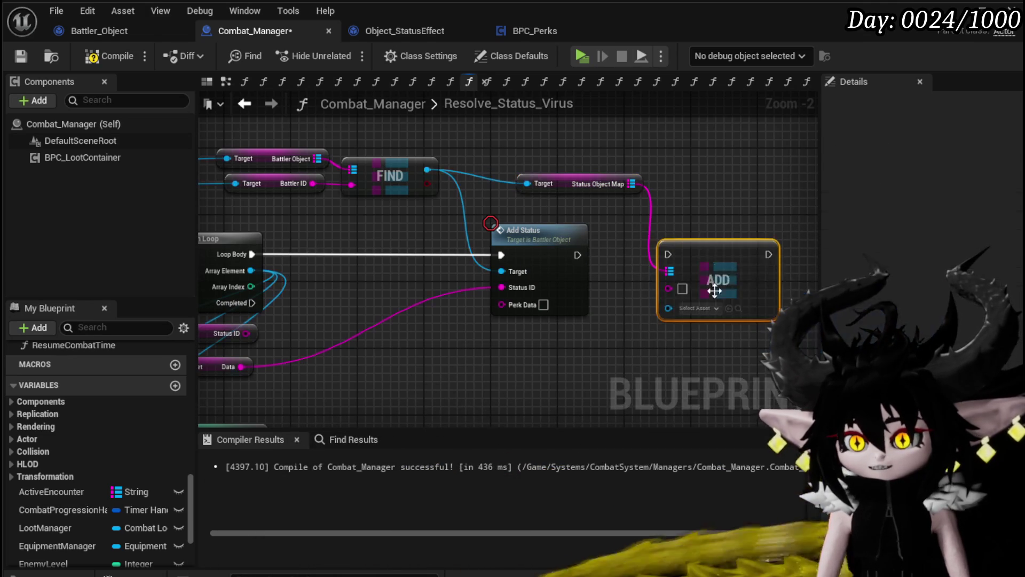
drag(493, 316, 540, 320)
drag(299, 257, 668, 255)
mouse_move(457, 327)
mouse_down()
mouse_move(506, 284)
mouse_move(491, 313)
mouse_up()
drag(455, 283, 418, 310)
drag(333, 255, 701, 289)
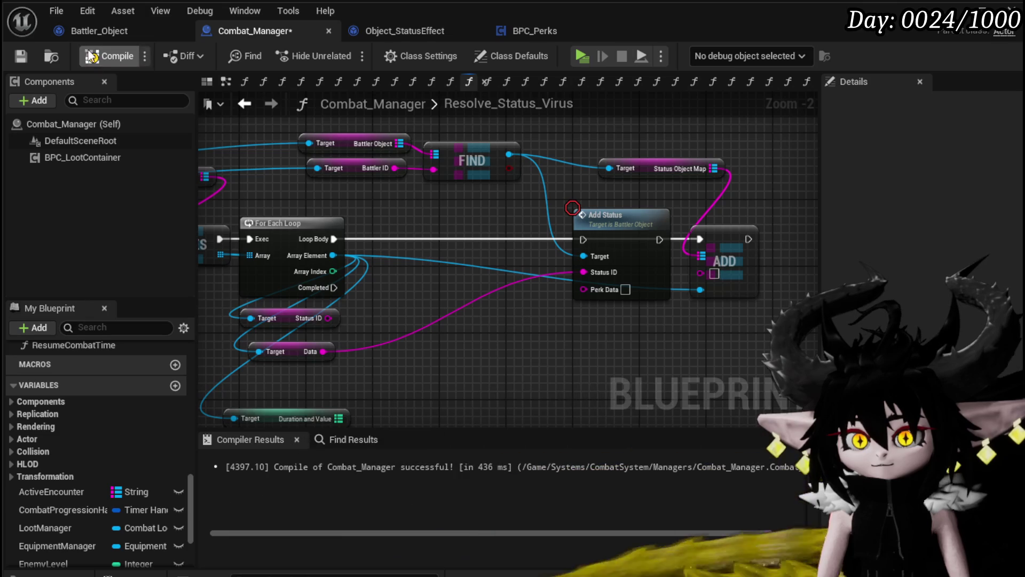
click(23, 57)
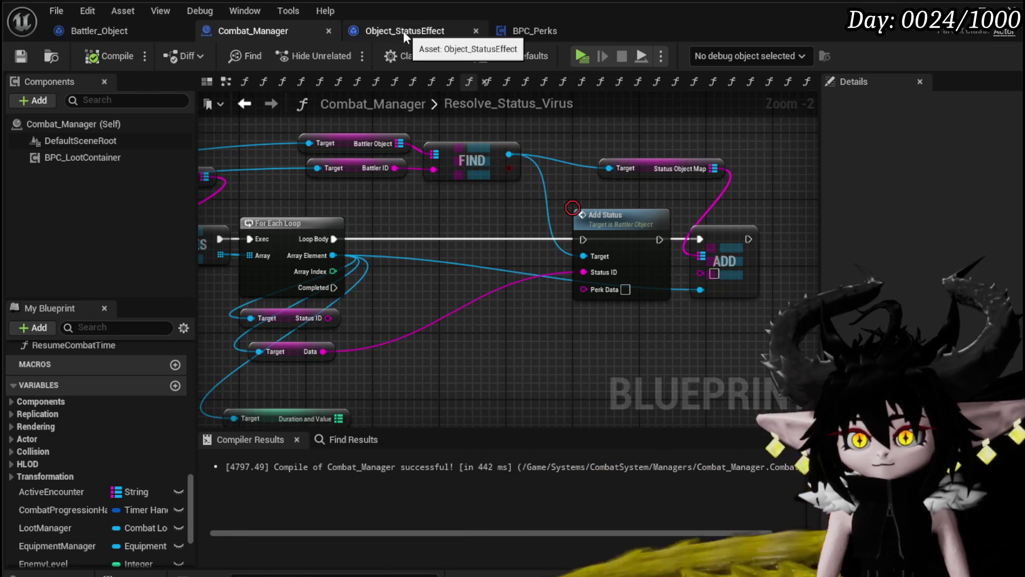
Pan through AddStatus from Append and Branch to Construct, Set Data and the Status Object Map ADD.
click(403, 31)
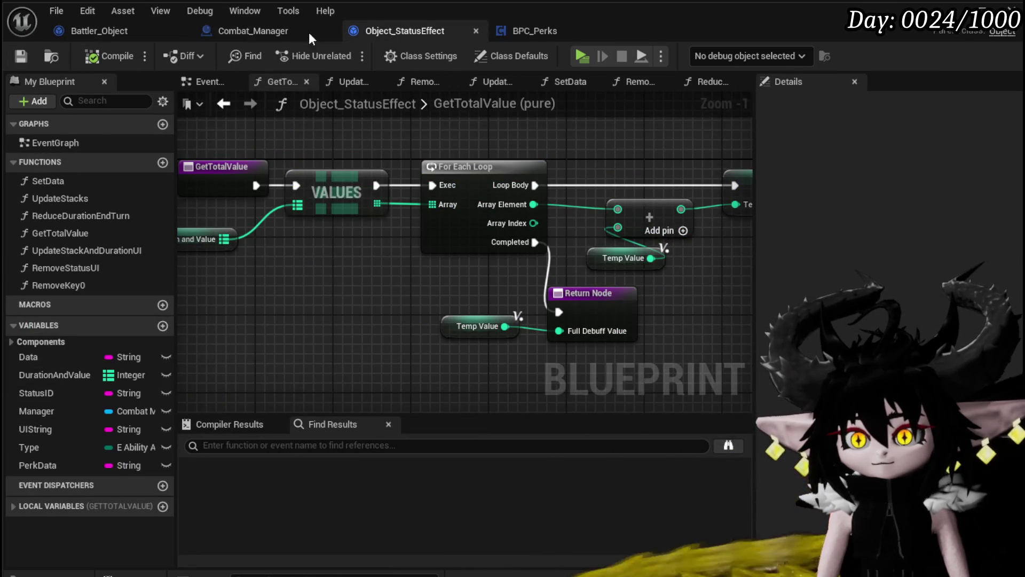
click(111, 31)
scroll(441, 255, up, 2)
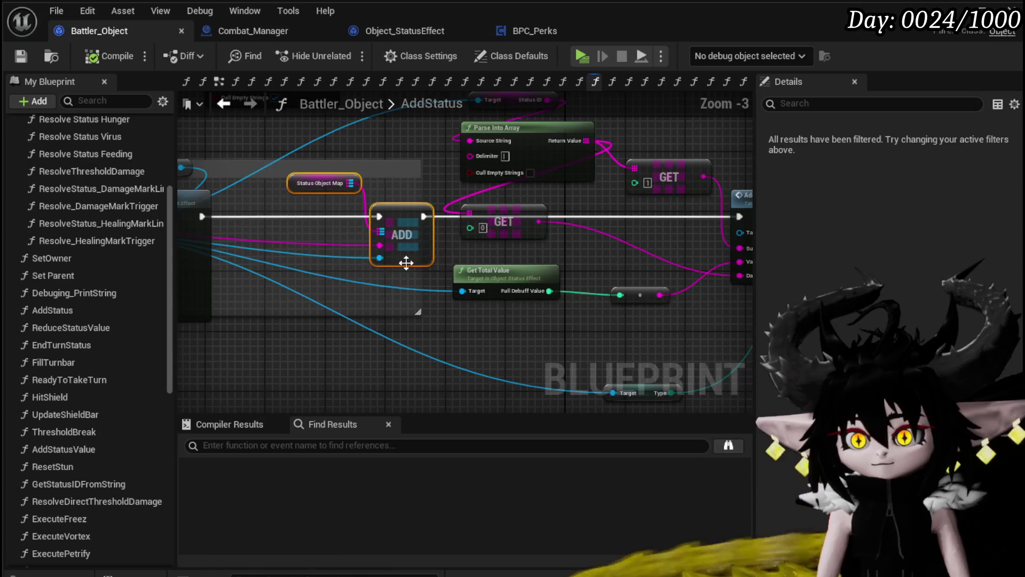
mouse_move(528, 252)
mouse_down()
mouse_move(437, 233)
mouse_move(579, 209)
mouse_up()
mouse_move(420, 167)
mouse_down()
mouse_move(458, 268)
mouse_move(455, 254)
mouse_move(384, 205)
mouse_up()
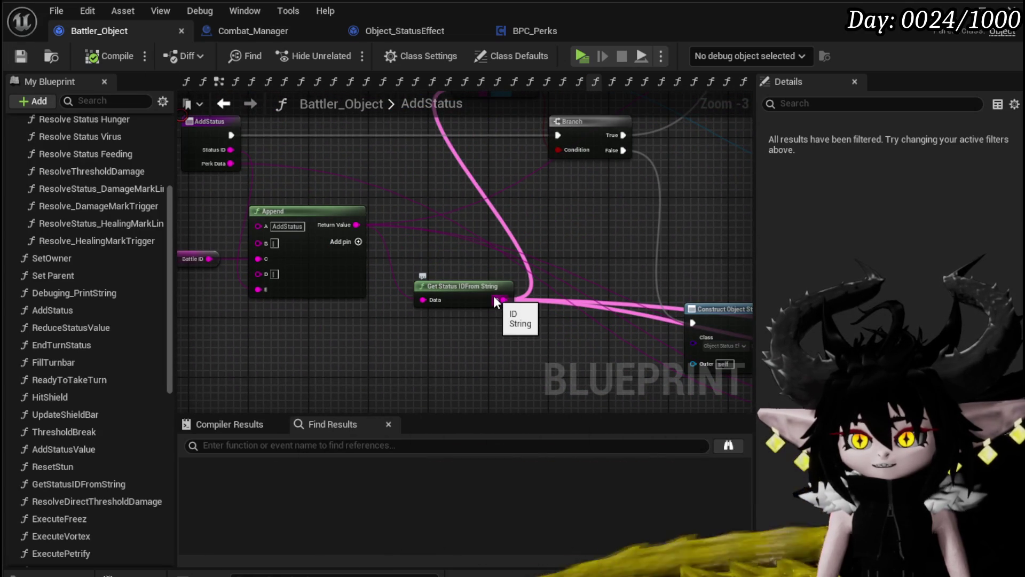
mouse_move(545, 337)
mouse_down()
mouse_move(163, 239)
mouse_move(77, 250)
mouse_move(560, 305)
mouse_move(432, 296)
mouse_move(454, 291)
mouse_move(149, 248)
mouse_up()
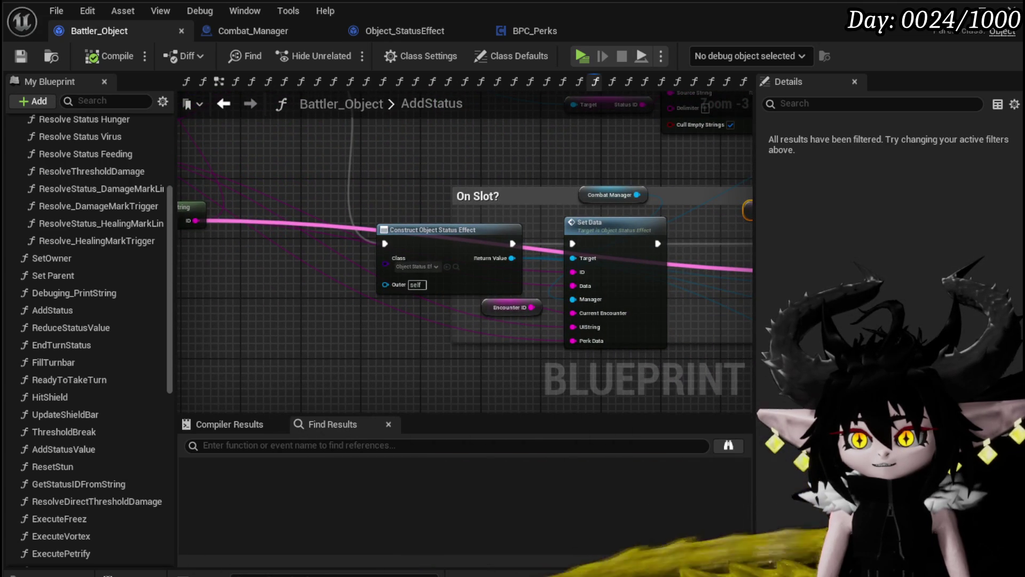
drag(328, 290, 194, 276)
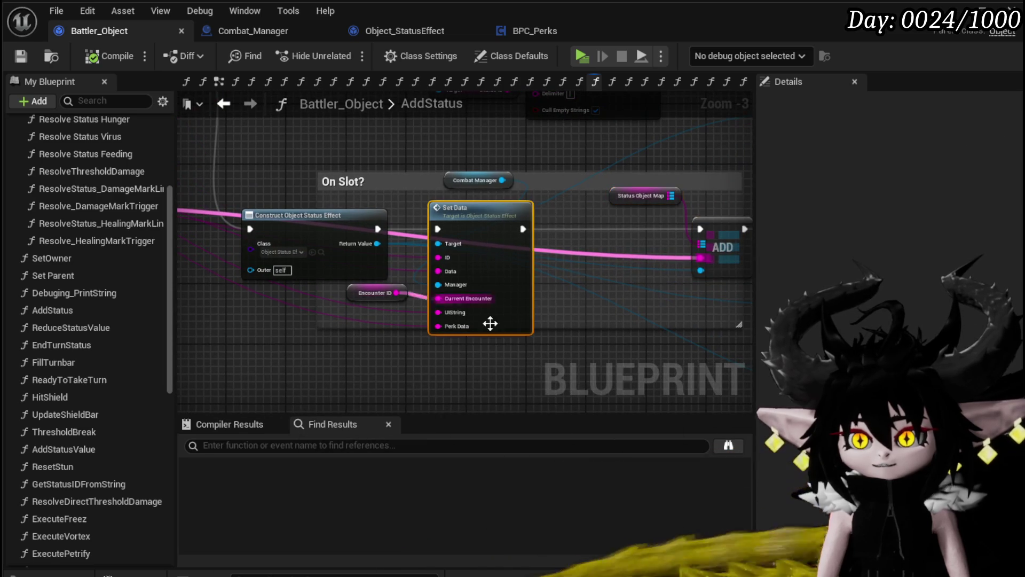
drag(491, 294, 646, 298)
mouse_move(302, 274)
mouse_down()
mouse_move(428, 325)
mouse_move(389, 298)
mouse_move(465, 303)
mouse_move(437, 316)
mouse_move(468, 318)
mouse_up()
mouse_move(523, 206)
mouse_down()
mouse_move(459, 188)
mouse_move(178, 156)
mouse_move(632, 242)
mouse_up()
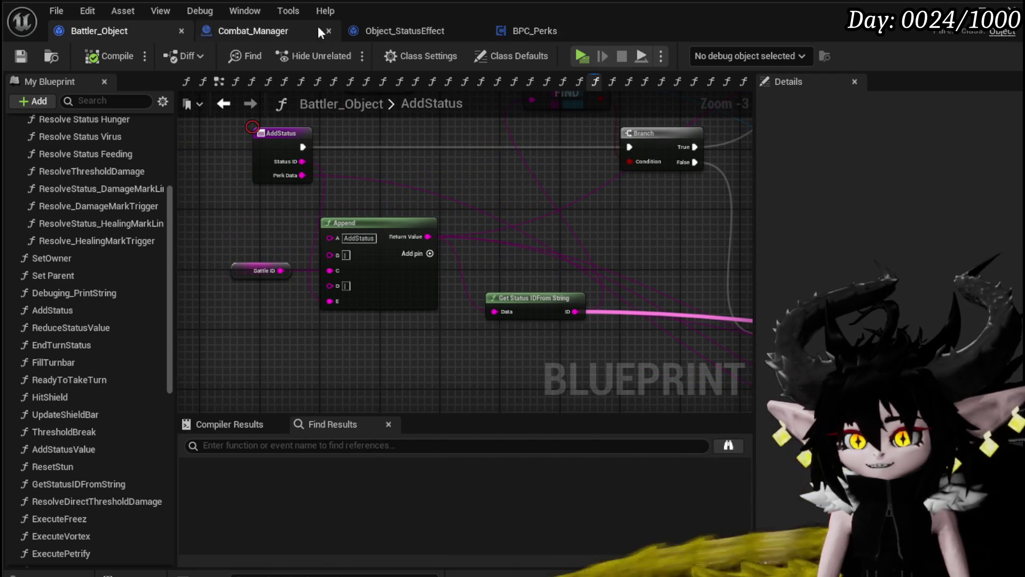
click(251, 33)
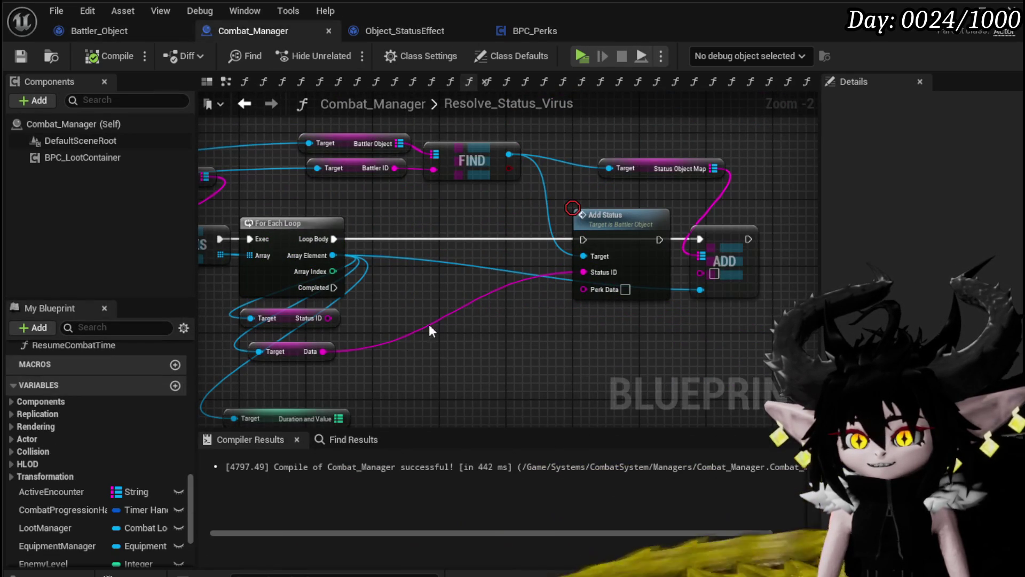
Plug the loop's Data value into ADD, move Add Status aside, recompile, and start a play-test.
mouse_move(323, 352)
mouse_down()
mouse_move(718, 263)
mouse_move(720, 271)
mouse_up()
drag(618, 249, 603, 335)
click(102, 53)
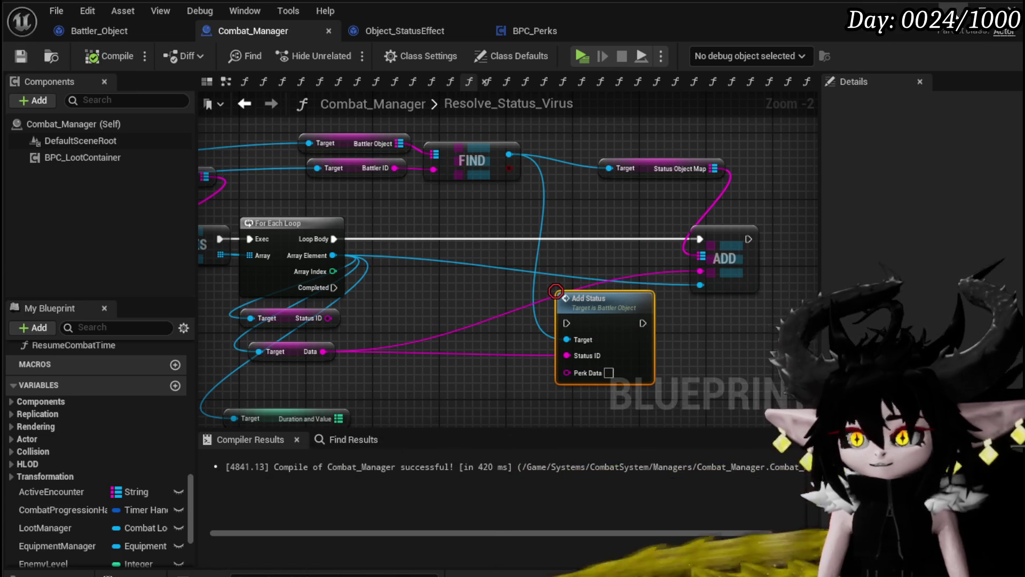
key(alt+Tab)
click(344, 53)
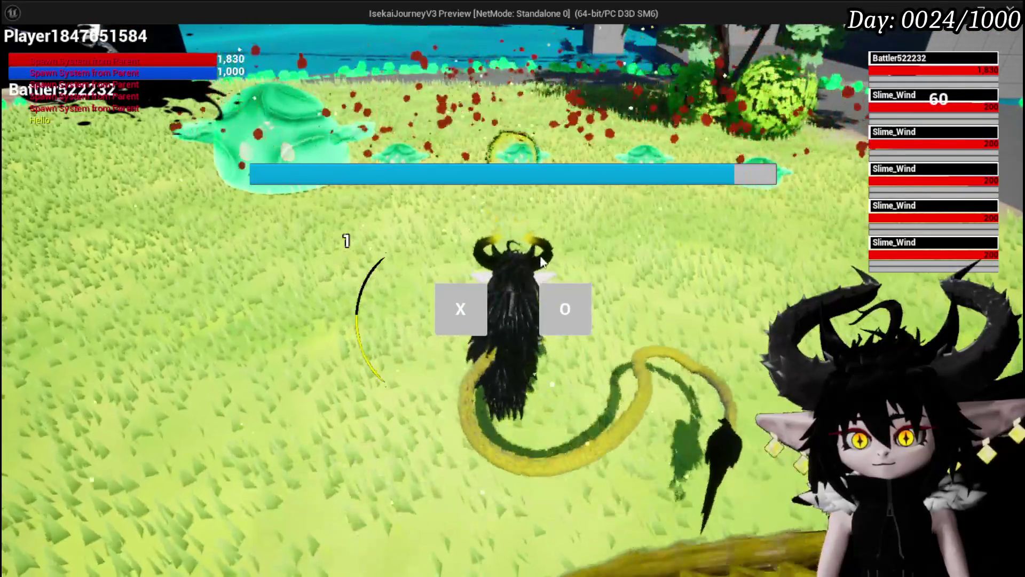
Play Defence Down on a slime, cast Splash Move on the slimes, then stop the preview.
click(565, 308)
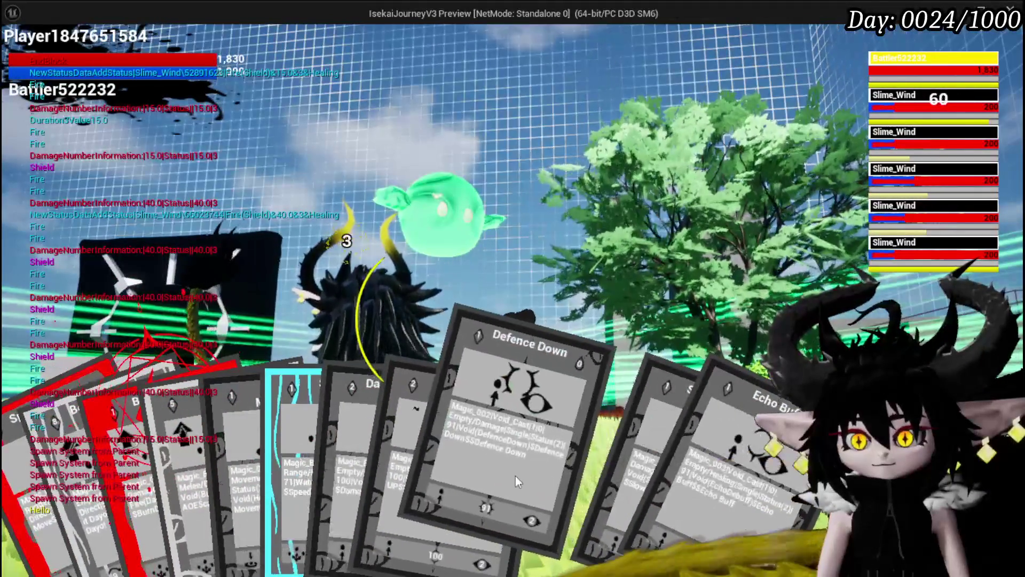
click(511, 476)
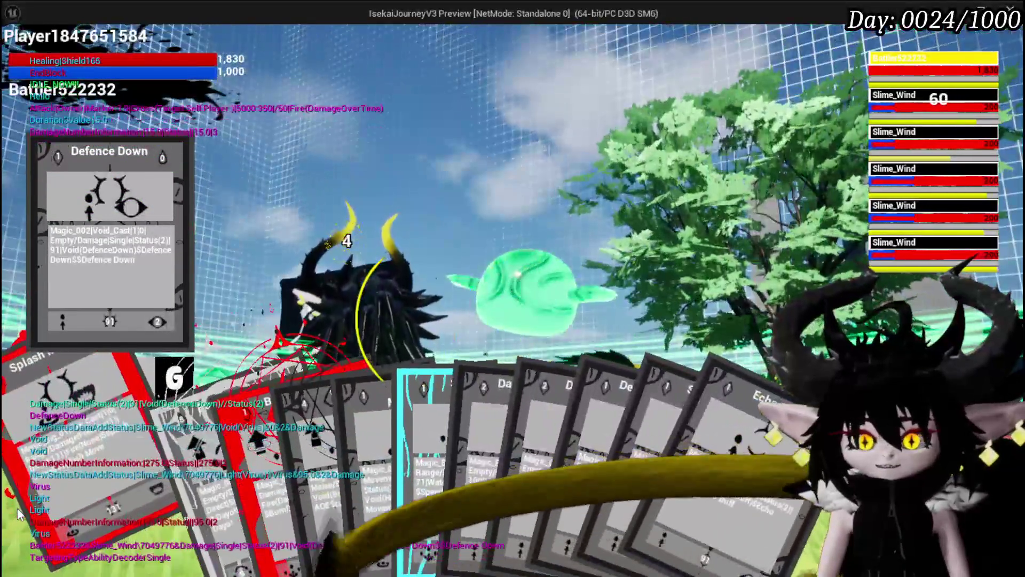
click(19, 514)
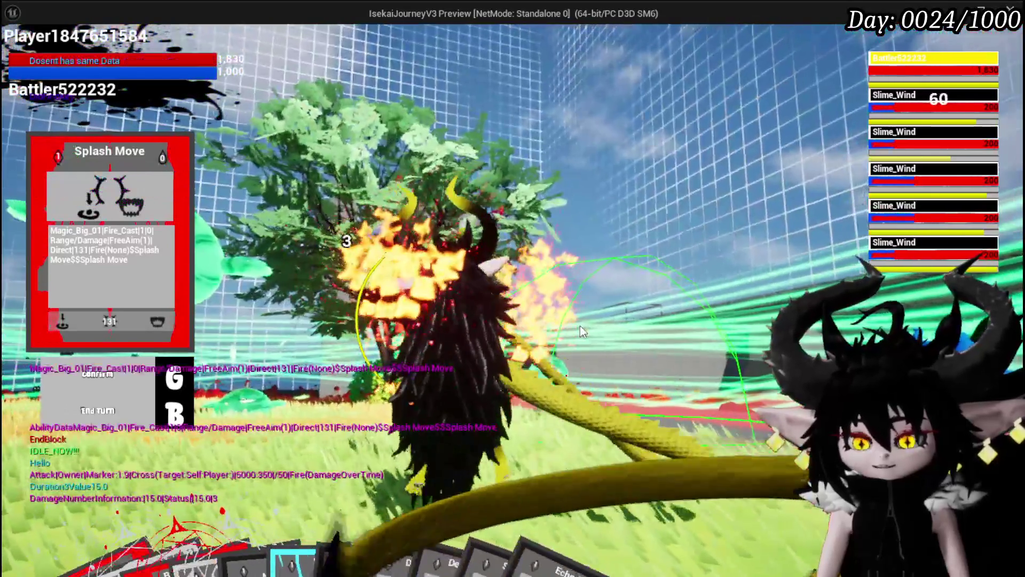
click(580, 326)
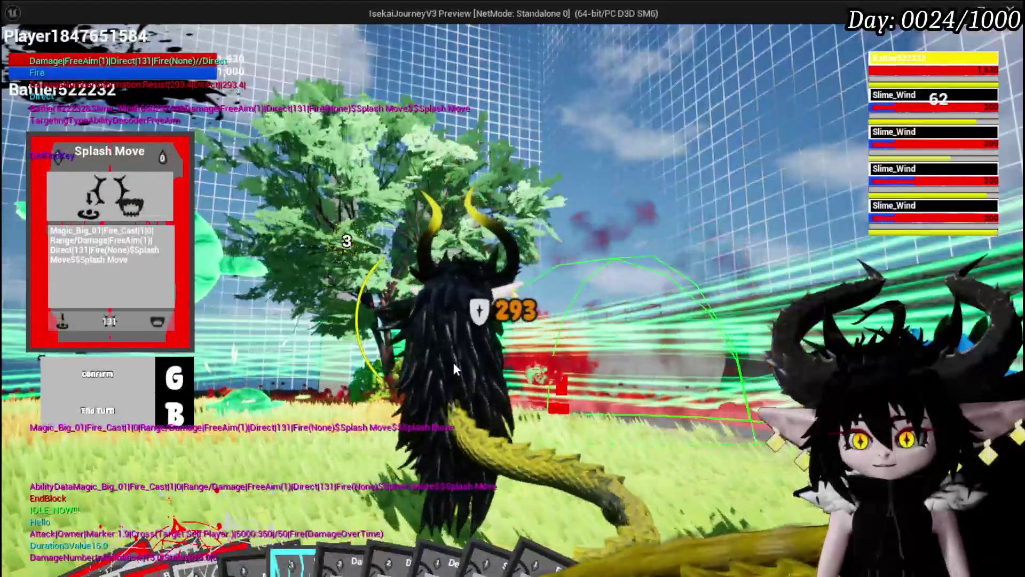
key(Escape)
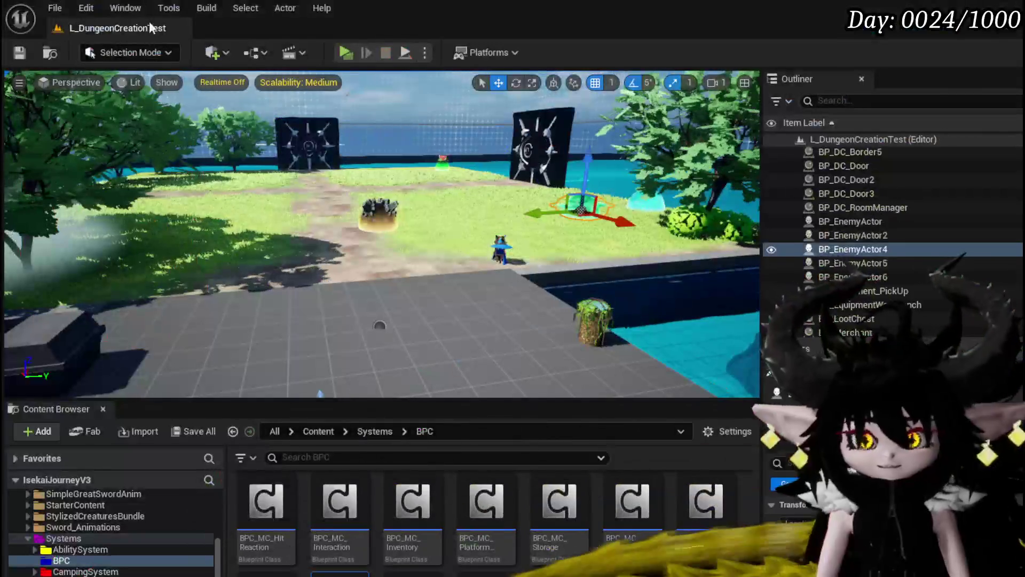
Save the level, then frame Combat_Manager's Add Status call and ADD node.
key(ctrl+s)
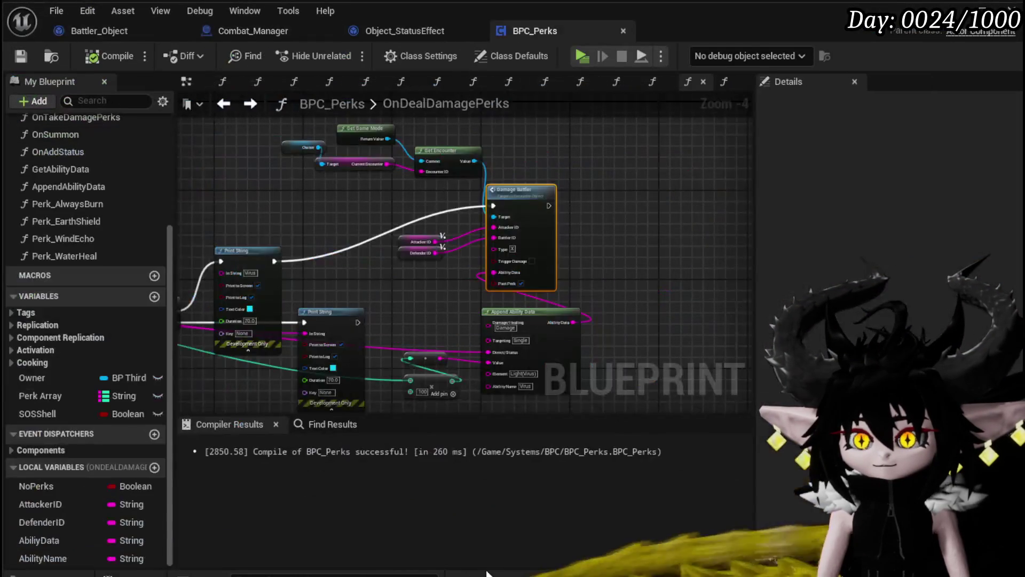
drag(583, 272, 666, 233)
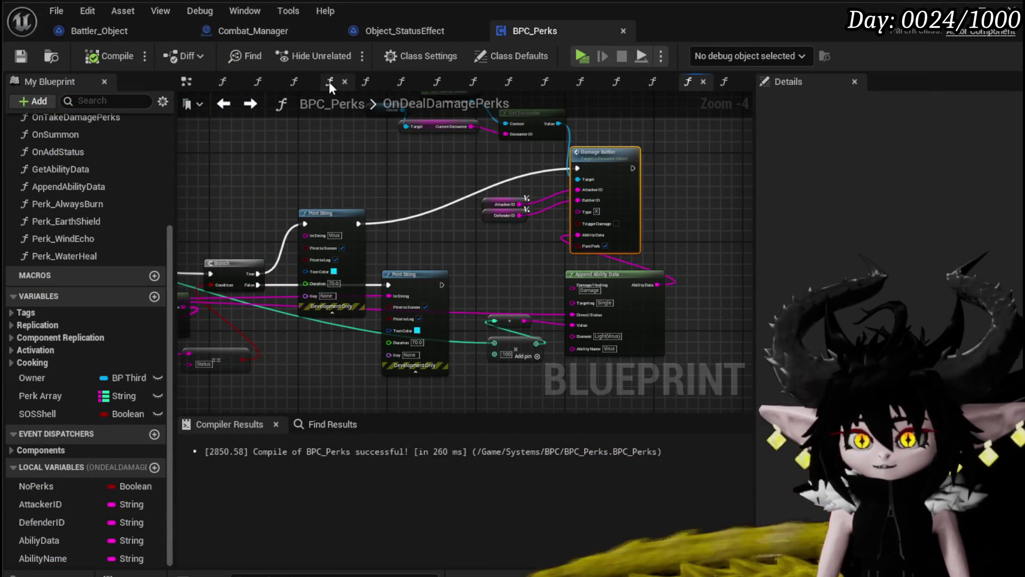
click(412, 29)
click(237, 31)
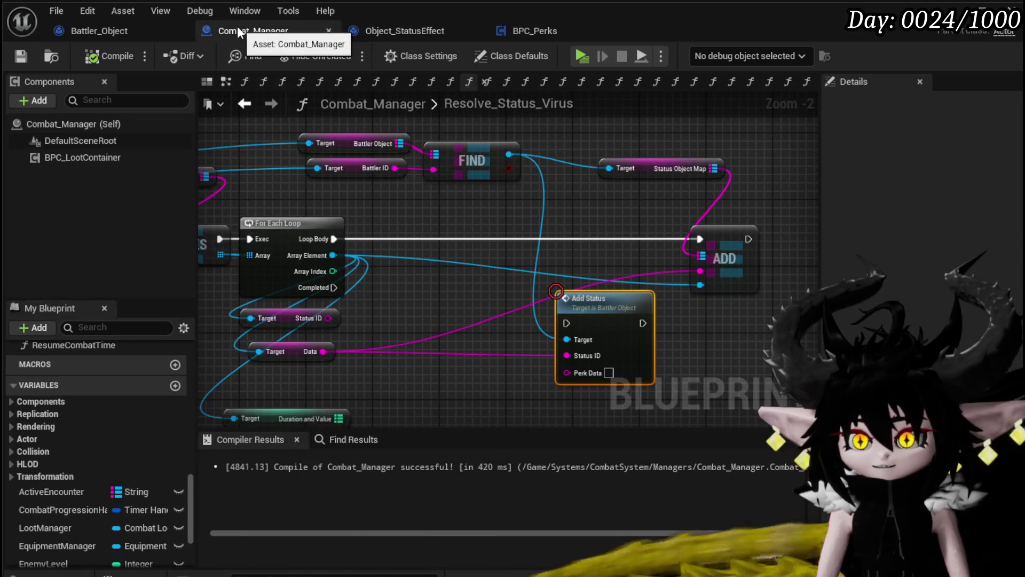
scroll(679, 243, up, 2)
mouse_move(681, 244)
mouse_down()
mouse_move(639, 273)
mouse_move(438, 238)
mouse_move(432, 225)
mouse_move(444, 212)
mouse_up()
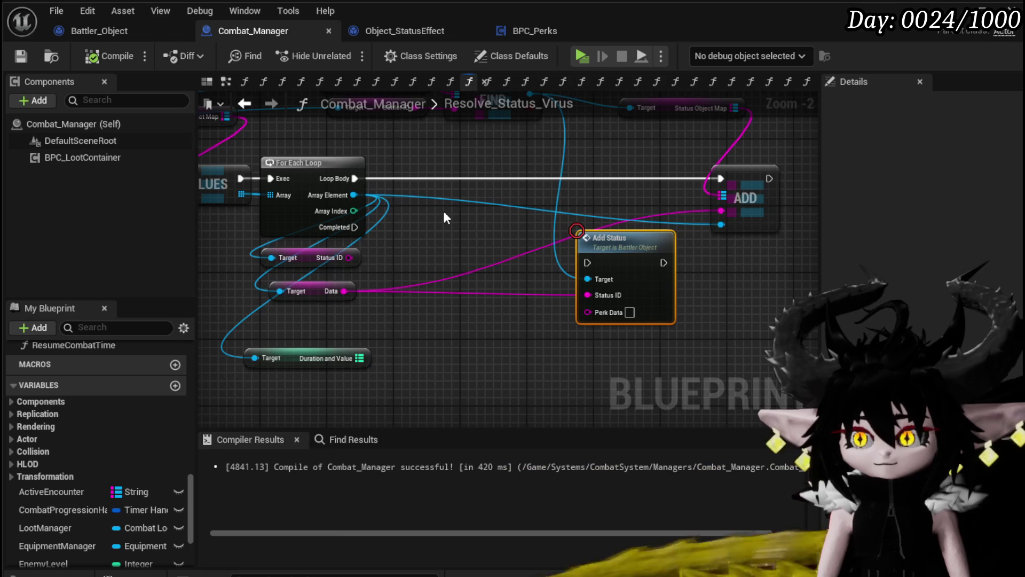
Open Battler_Object's AddStatus function, then drill into AddStatusValue to see its entry node.
double_click(607, 239)
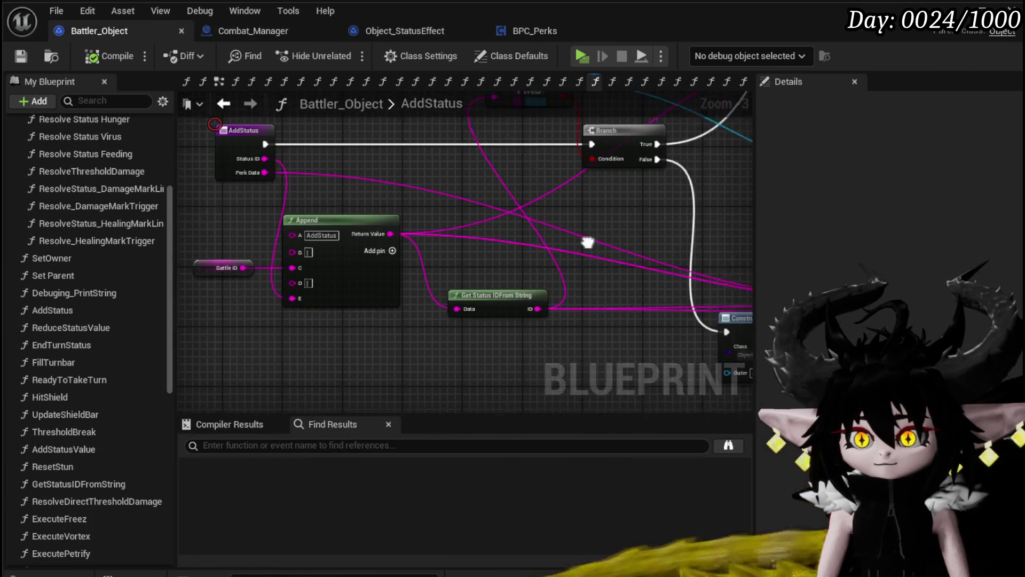
mouse_move(321, 241)
mouse_down()
mouse_move(288, 196)
mouse_move(577, 178)
mouse_move(403, 156)
mouse_move(523, 152)
mouse_move(622, 320)
mouse_up()
drag(579, 380, 579, 380)
mouse_move(542, 188)
mouse_down()
mouse_move(555, 203)
mouse_move(558, 241)
mouse_up()
double_click(558, 240)
scroll(560, 204, down, 1)
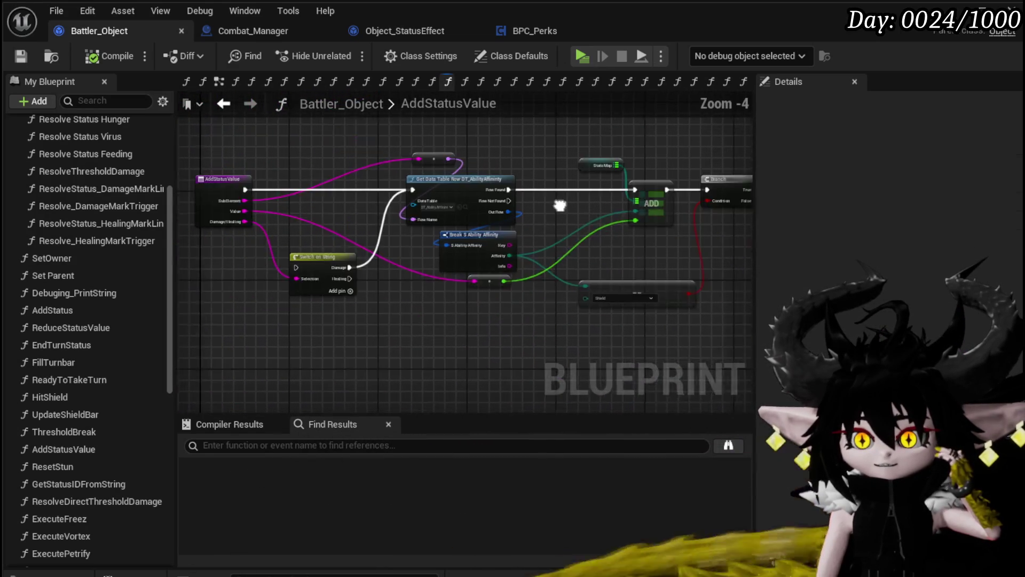
drag(370, 210, 588, 229)
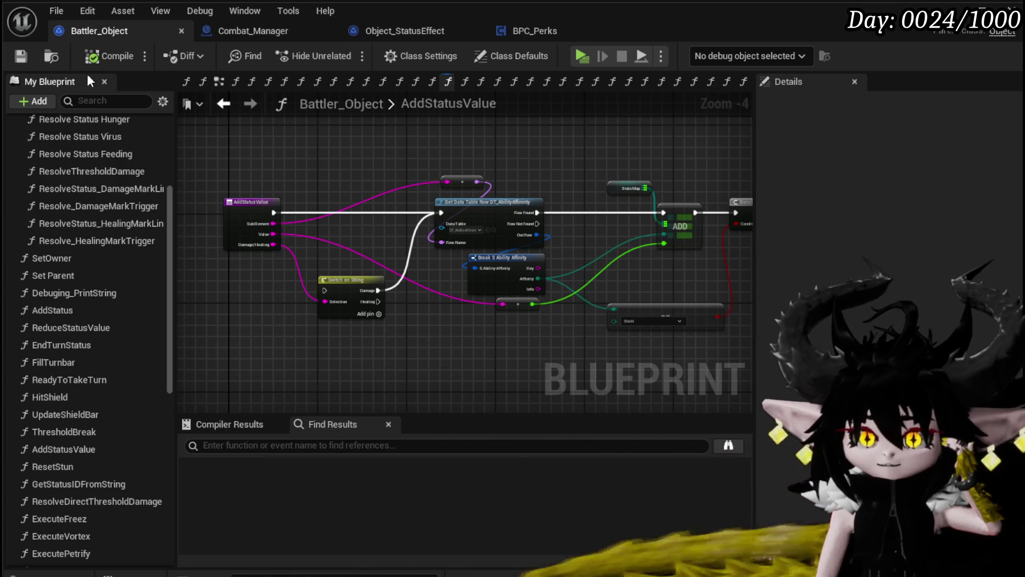
Return to AddStatus and select the Construct Object Status Effect and Set Data nodes.
click(224, 104)
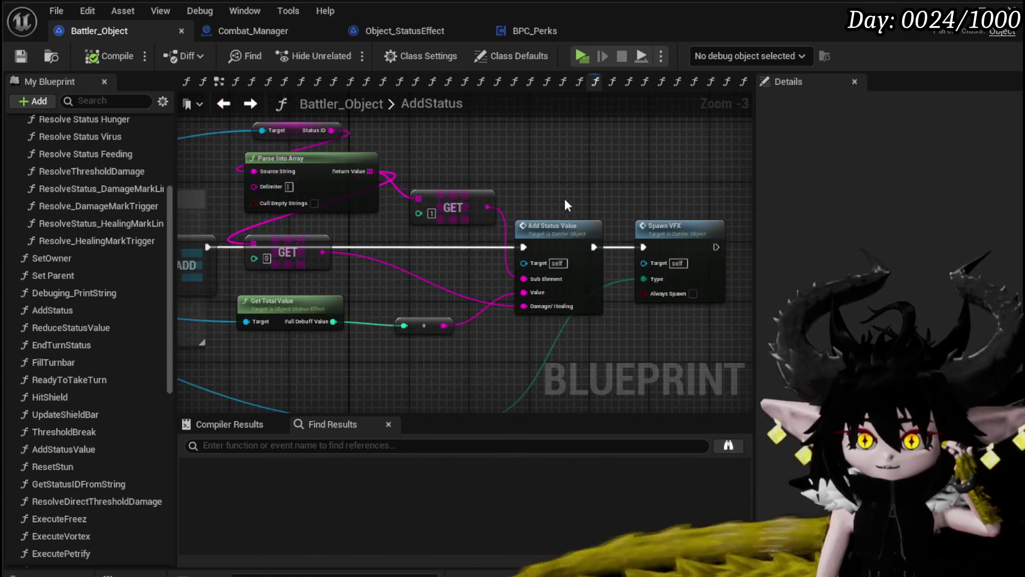
scroll(472, 233, up, 4)
mouse_move(448, 210)
mouse_down()
mouse_move(453, 171)
mouse_move(244, 176)
mouse_move(291, 221)
mouse_move(293, 204)
mouse_move(521, 307)
mouse_move(587, 292)
mouse_up()
drag(563, 234, 598, 239)
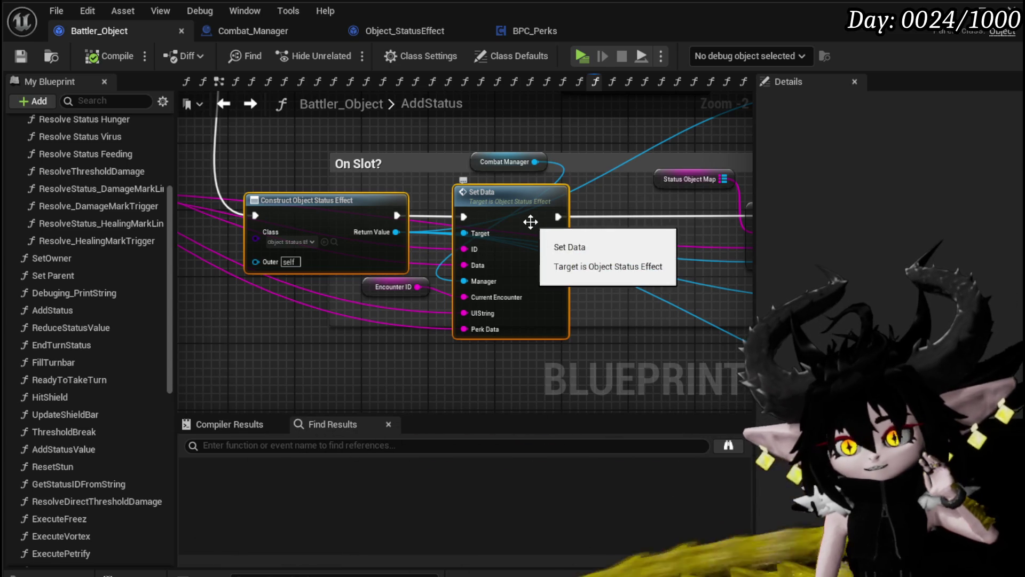
click(431, 40)
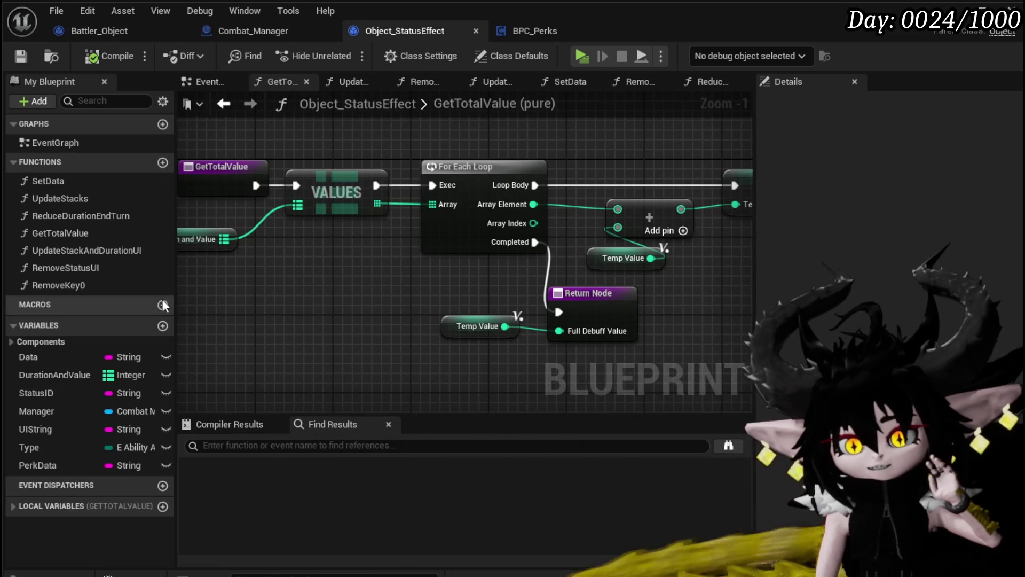
Open Object_StatusEffect's UpdateStacks graph, inspect its entry node, then go back to AddStatus.
drag(259, 300, 344, 304)
click(254, 314)
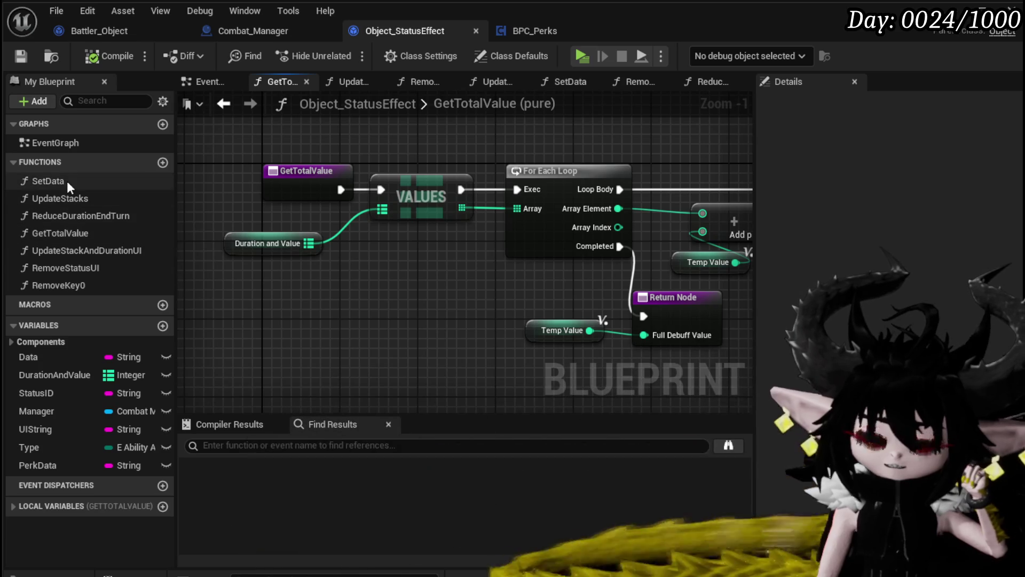
click(59, 203)
double_click(59, 203)
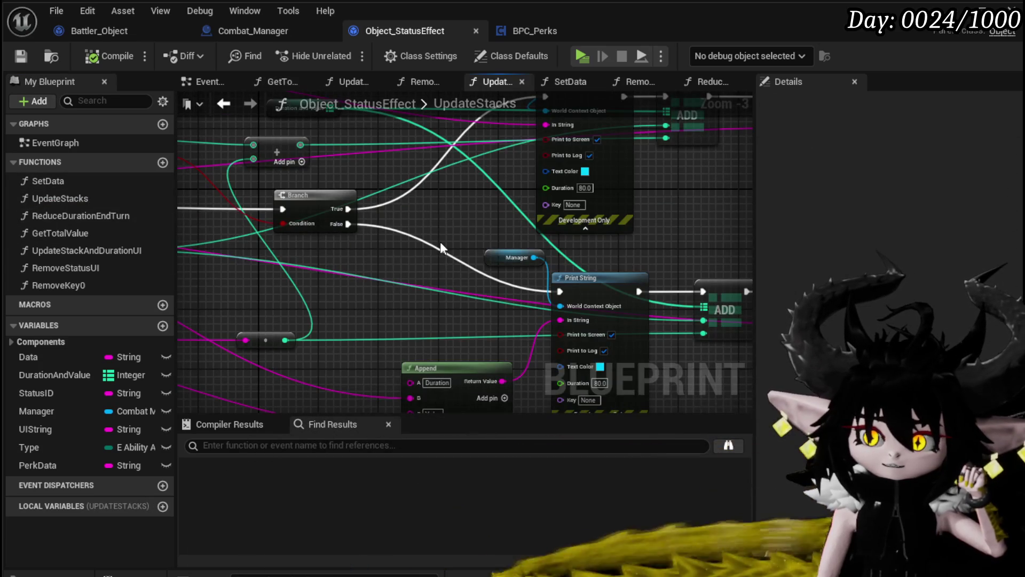
scroll(440, 242, up, 2)
scroll(396, 249, up, 1)
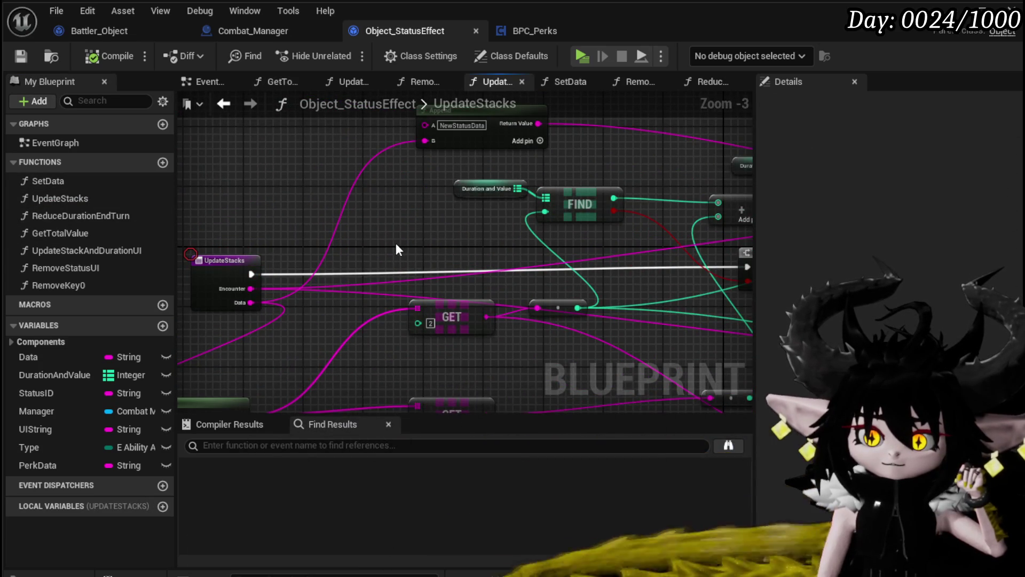
mouse_move(395, 250)
mouse_down()
mouse_move(392, 304)
mouse_move(350, 234)
mouse_move(482, 197)
mouse_move(342, 232)
mouse_move(396, 235)
mouse_up()
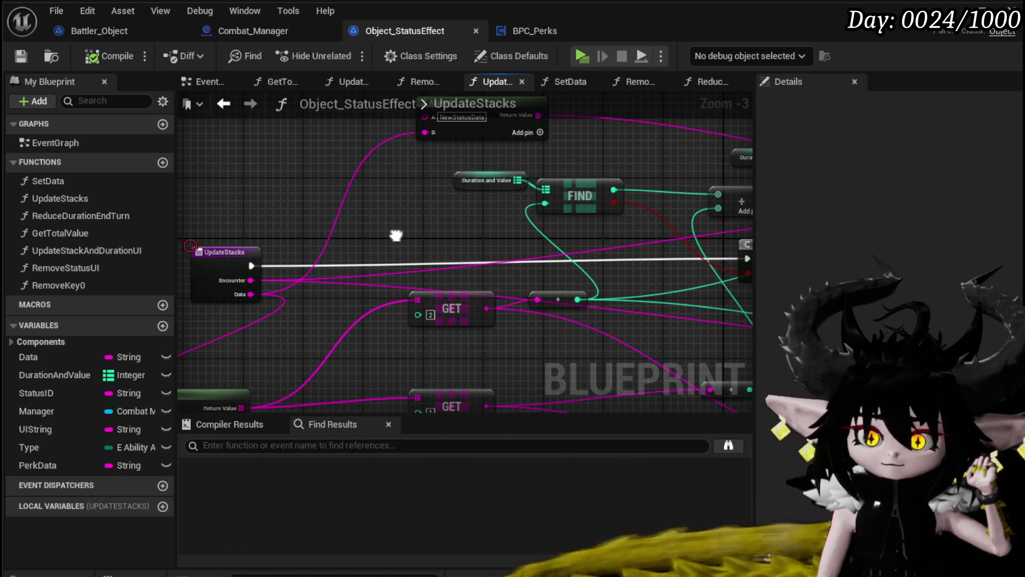
mouse_move(396, 235)
mouse_down()
mouse_move(357, 197)
mouse_move(219, 226)
mouse_up()
key(alt+Left)
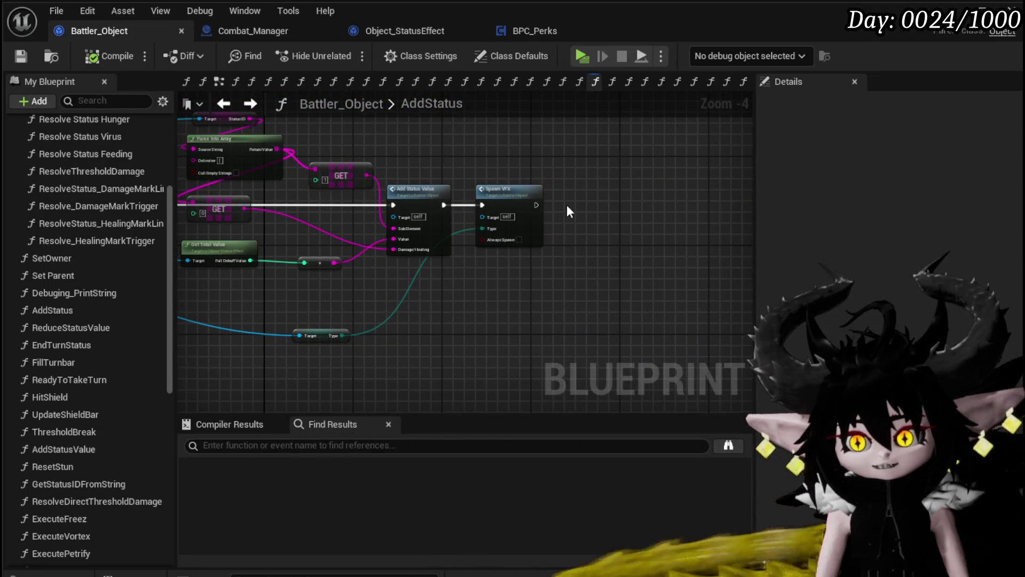
Connect Spawn VFX and the new status object to AddStatus's Return Node.
scroll(501, 280, down, 1)
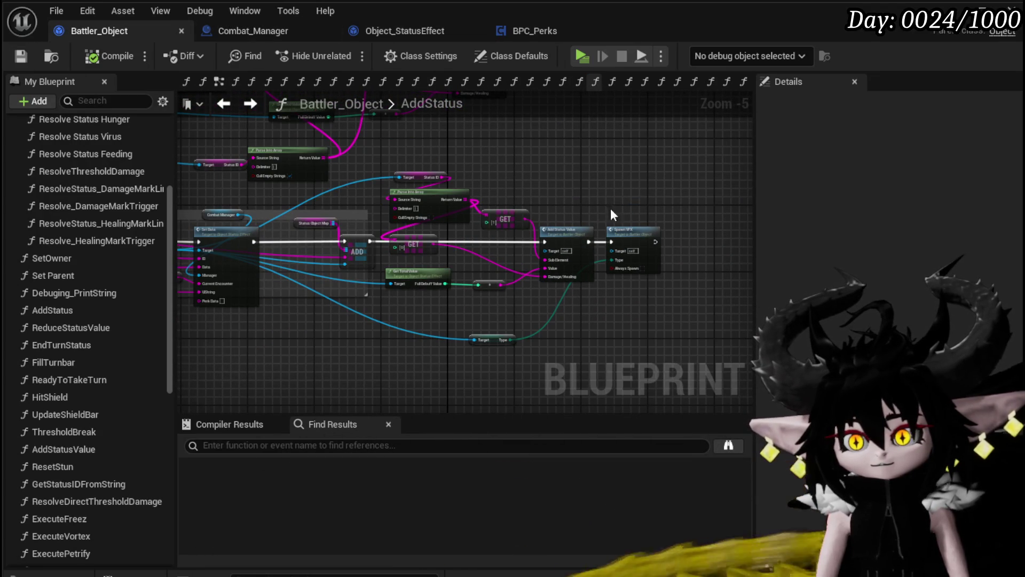
mouse_move(560, 204)
mouse_down()
mouse_move(701, 201)
mouse_move(565, 175)
mouse_up()
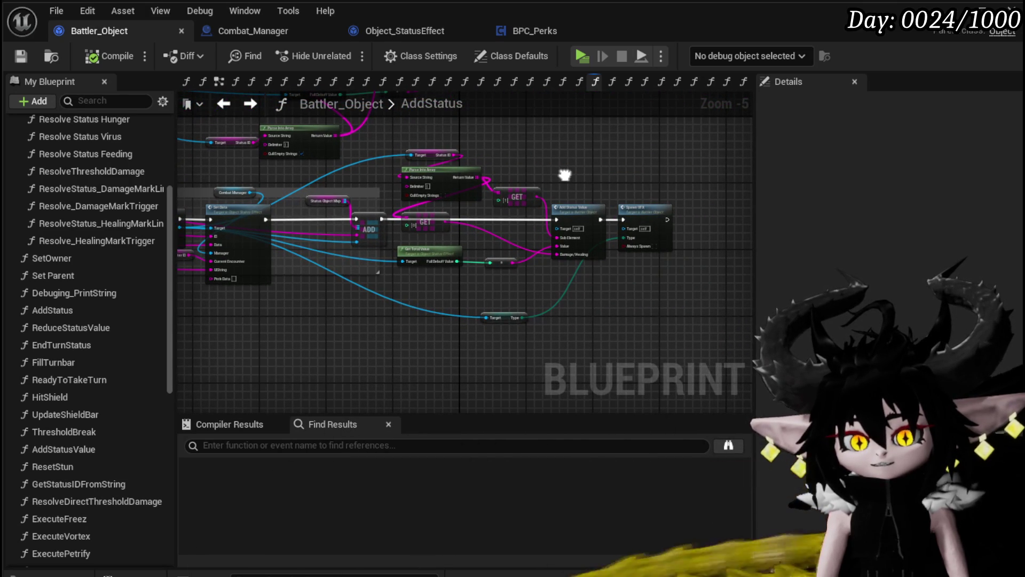
drag(565, 176, 718, 202)
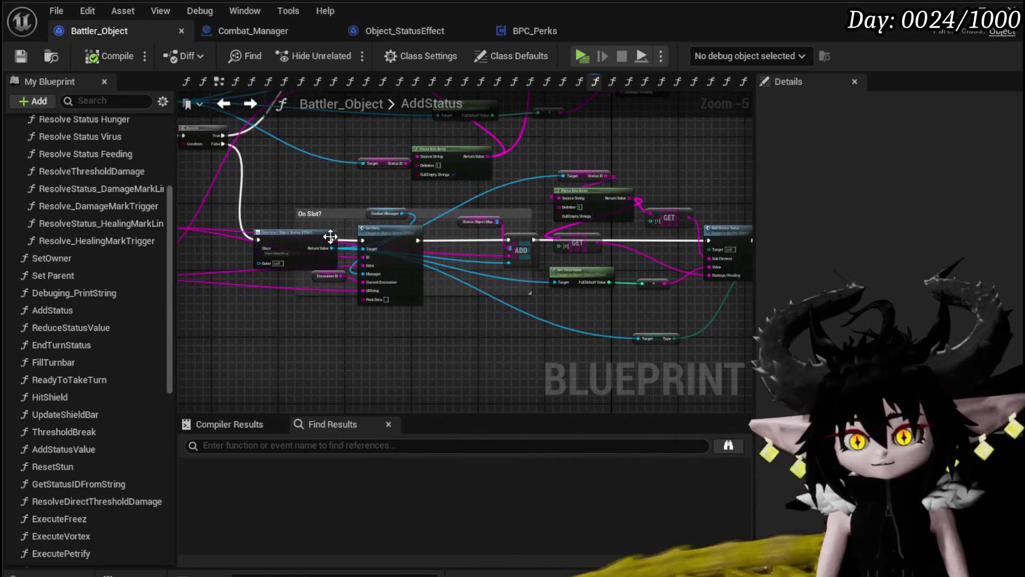
mouse_move(326, 246)
mouse_down()
mouse_move(469, 345)
mouse_move(304, 308)
mouse_move(395, 247)
mouse_up()
mouse_move(315, 322)
mouse_down()
mouse_move(380, 368)
mouse_move(502, 365)
mouse_move(290, 345)
mouse_move(498, 335)
mouse_up()
click(196, 136)
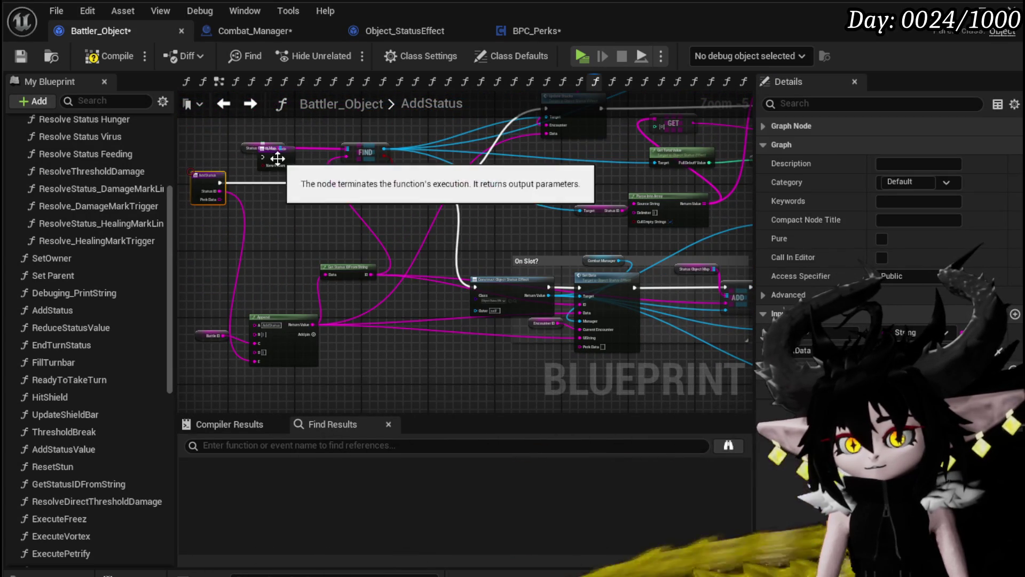
drag(678, 236, 315, 280)
click(717, 294)
drag(673, 286, 715, 286)
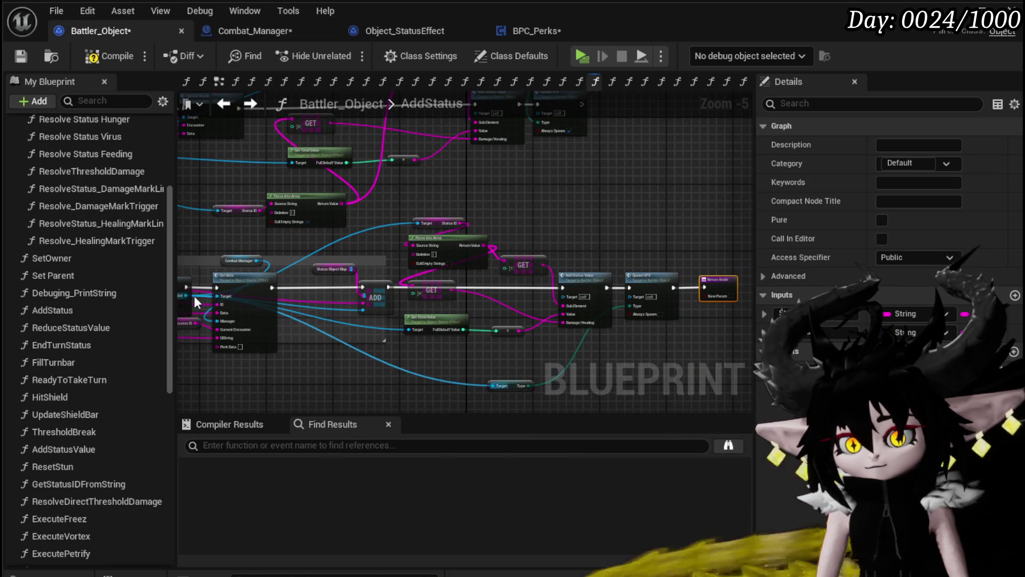
mouse_move(185, 294)
mouse_down()
mouse_move(685, 319)
mouse_move(650, 291)
mouse_up()
scroll(655, 324, up, 2)
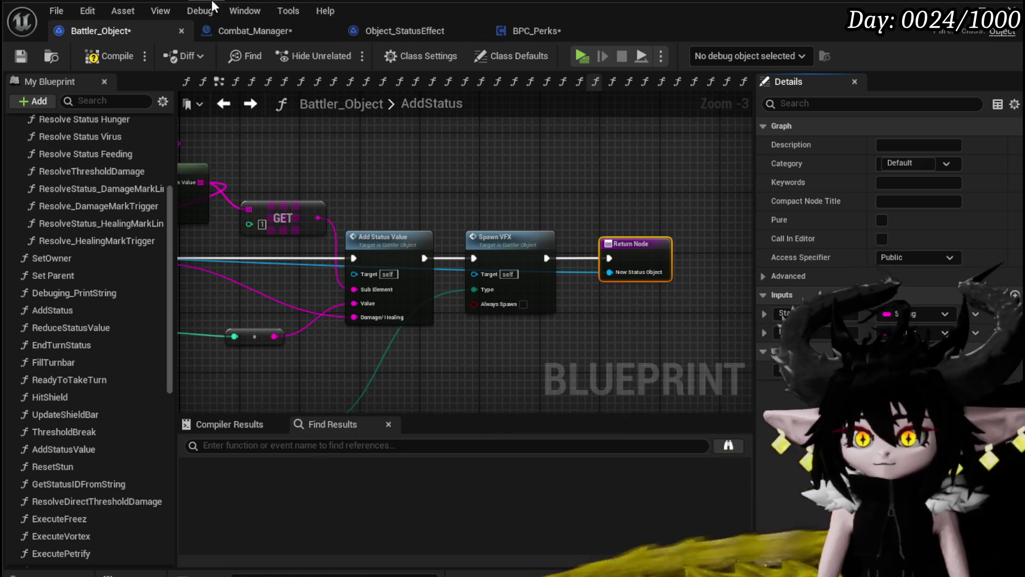
Save Battler_Object and return to Combat_Manager's graph.
click(20, 57)
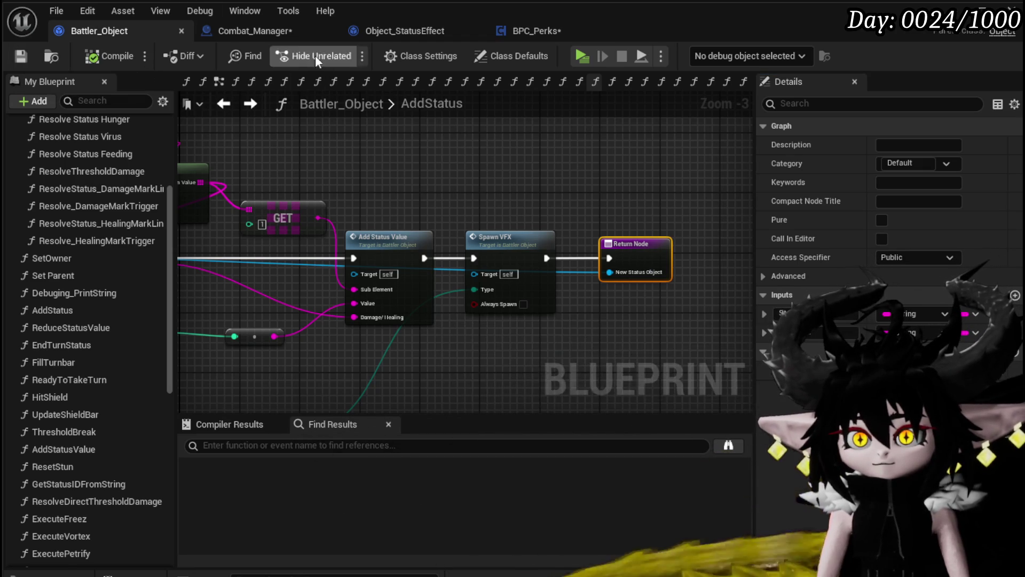
click(273, 30)
scroll(470, 342, down, 1)
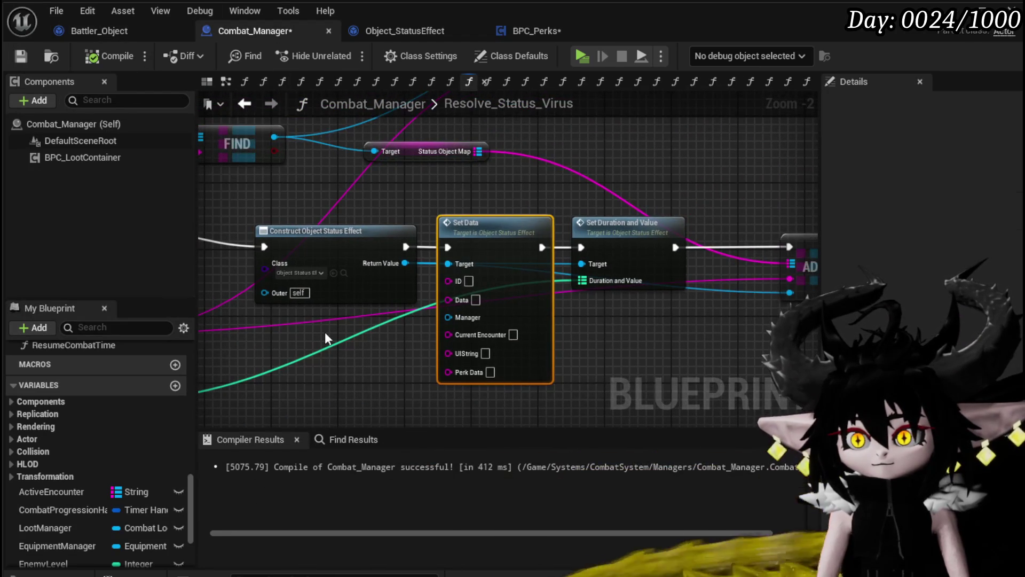
Run Add Status from the loop body into Set Duration and Value, replacing the construct nodes.
drag(327, 344, 395, 299)
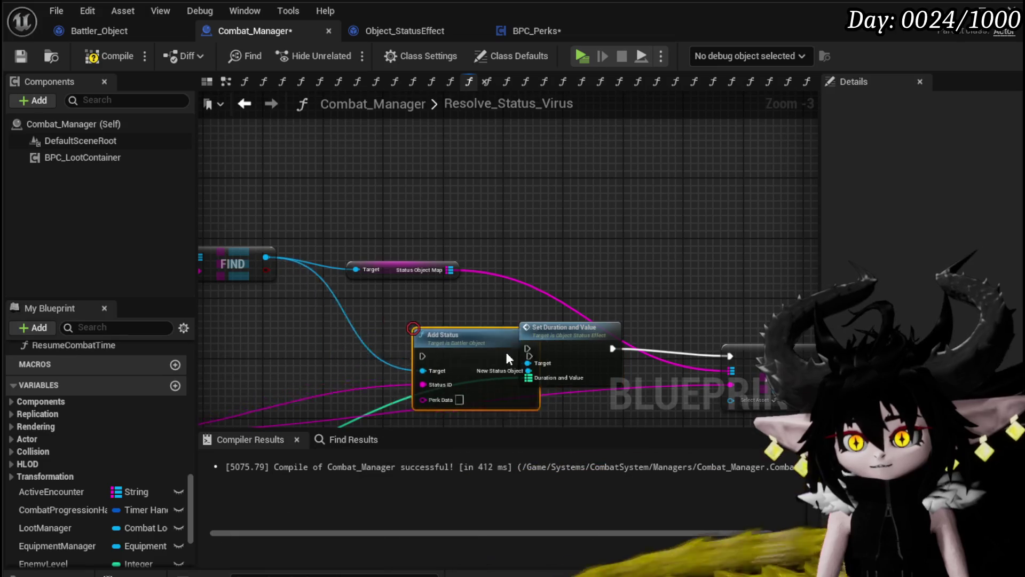
drag(484, 348, 532, 350)
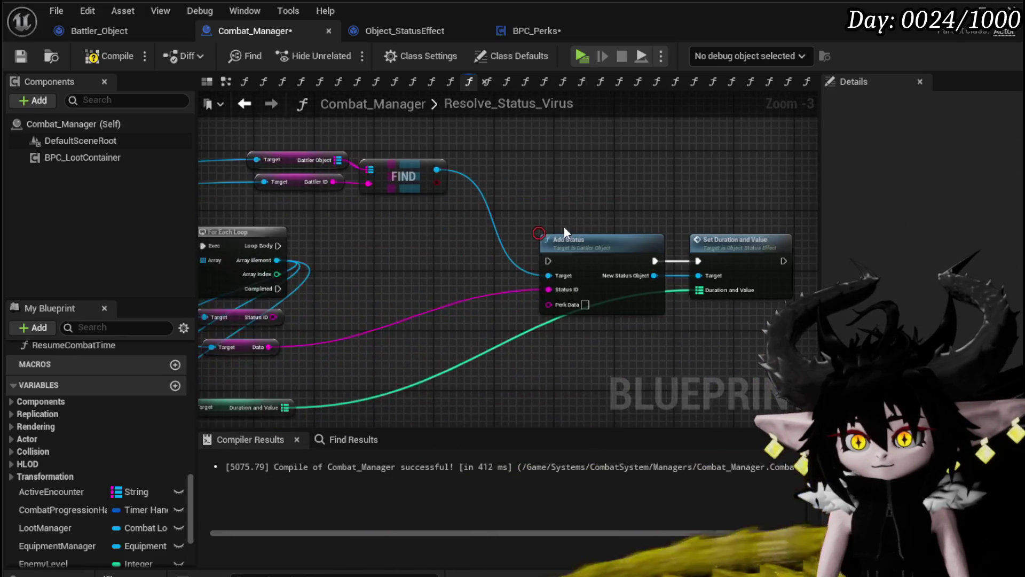
mouse_move(337, 242)
mouse_down()
mouse_move(623, 255)
mouse_move(600, 254)
mouse_up()
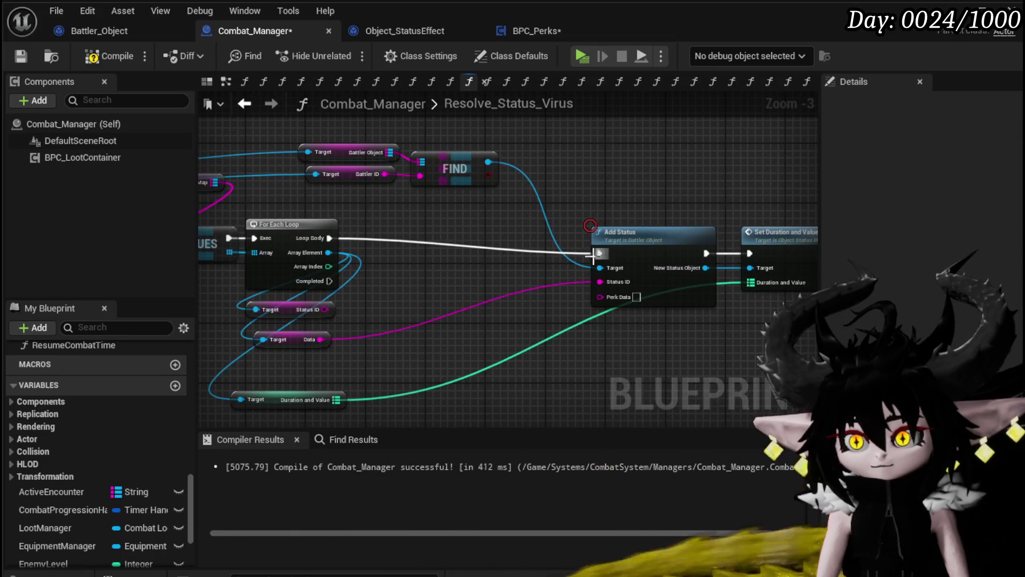
mouse_move(623, 331)
mouse_down()
mouse_move(730, 253)
mouse_move(635, 242)
mouse_up()
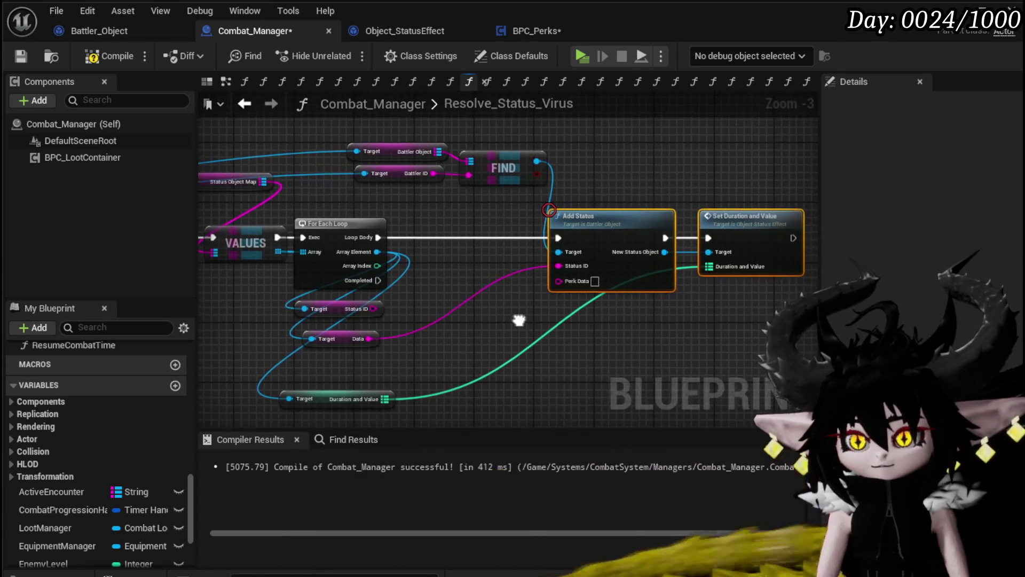
drag(525, 323, 503, 320)
click(309, 388)
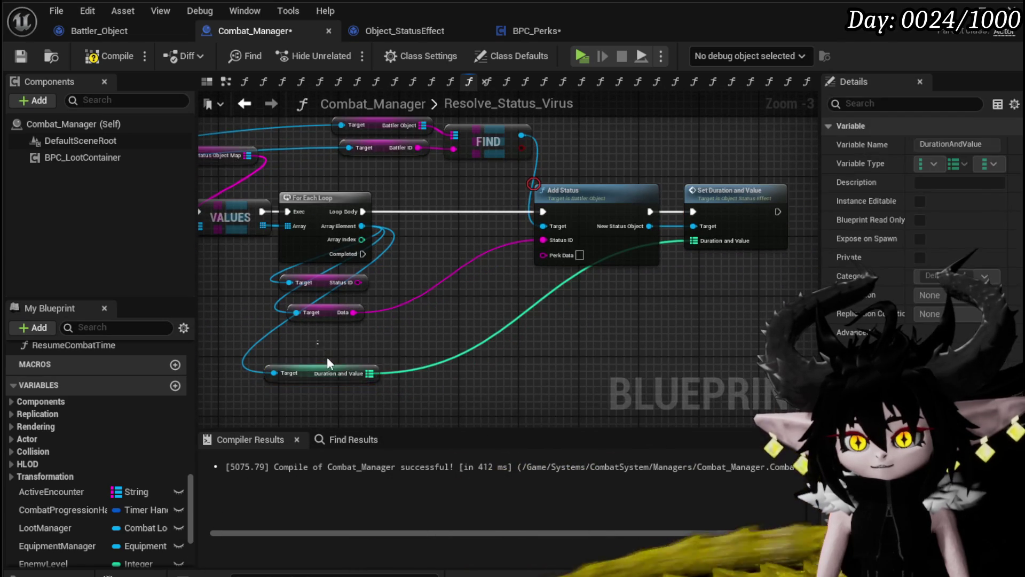
click(555, 362)
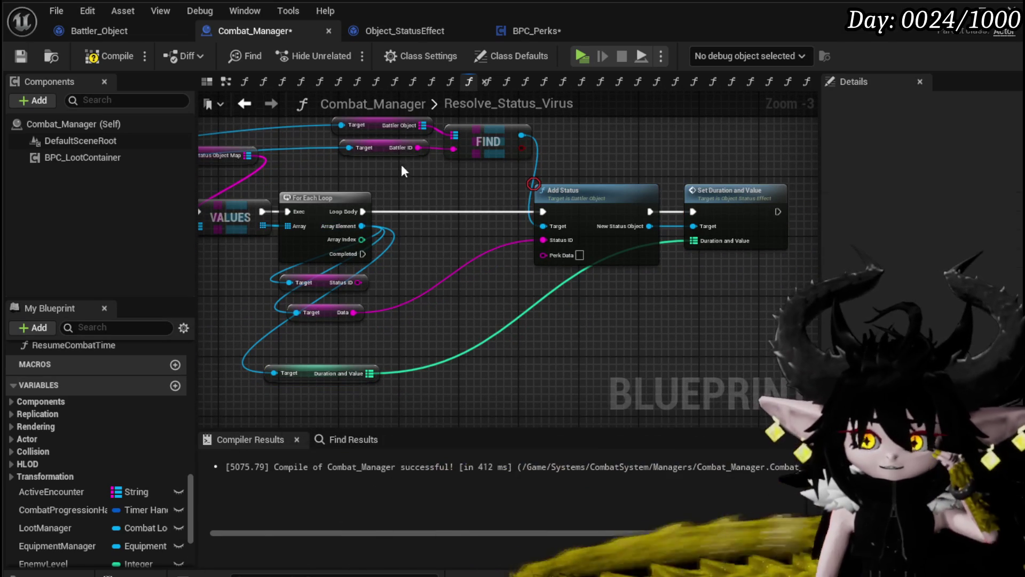
Compile and save Combat_Manager, then review the BPC_Perks and Battler_Object graphs.
click(117, 56)
click(21, 54)
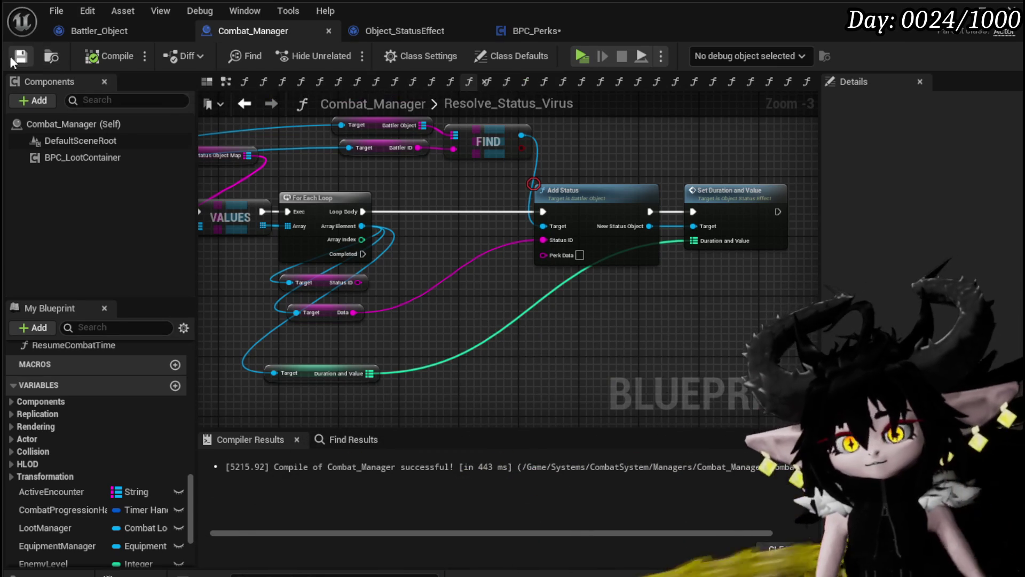
click(566, 33)
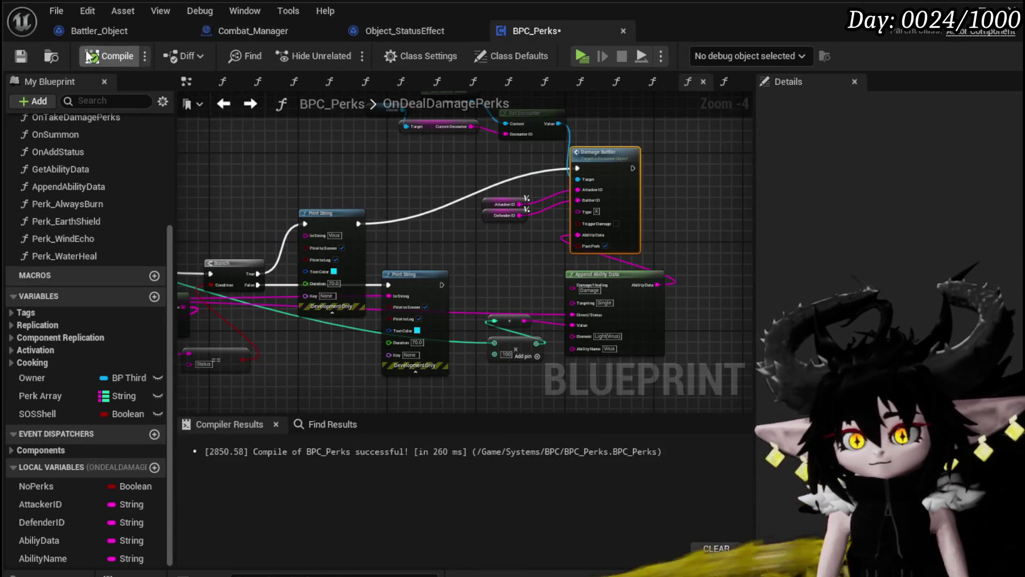
drag(462, 172, 421, 192)
click(165, 35)
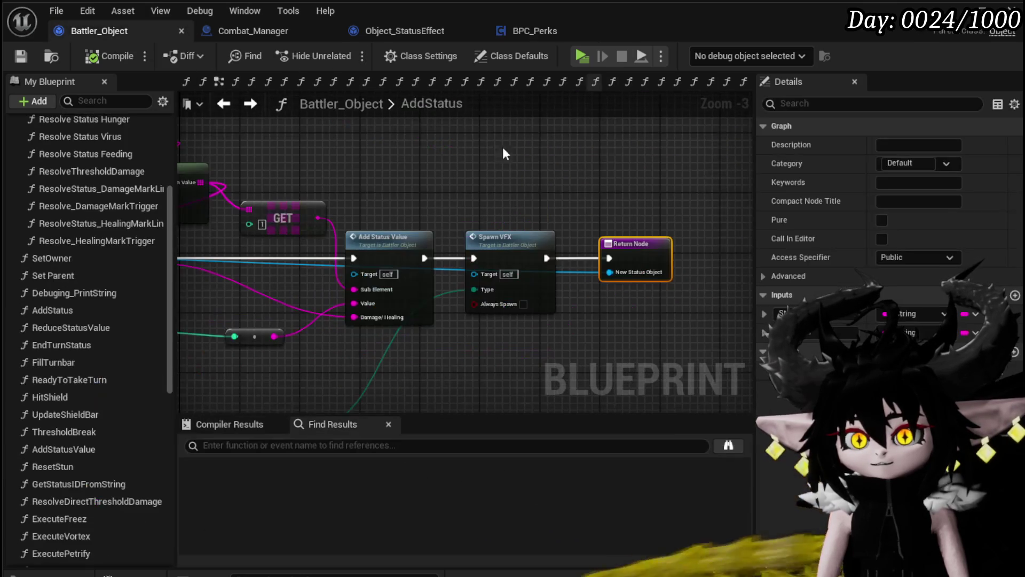
drag(610, 187, 626, 141)
click(383, 32)
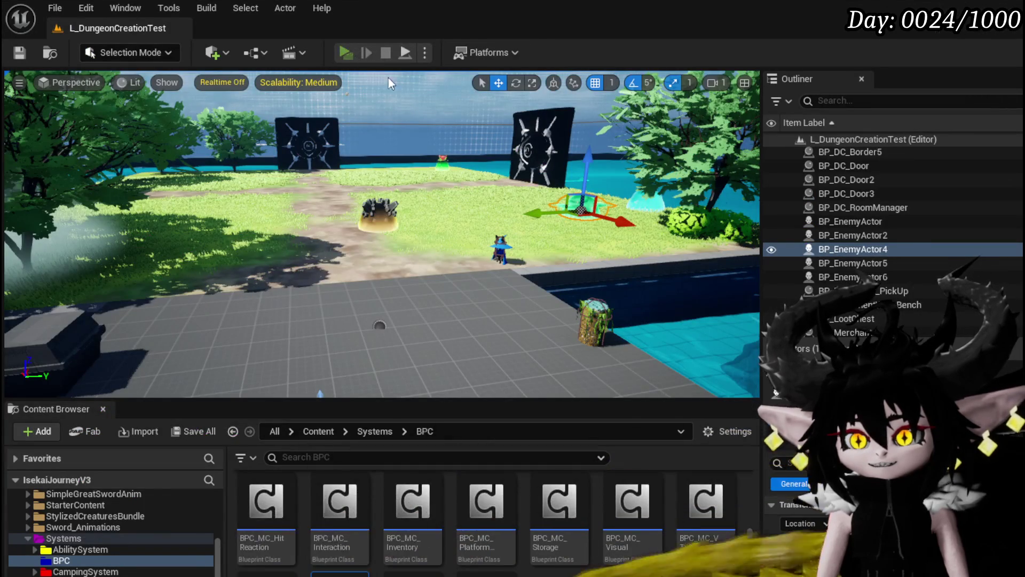
click(346, 53)
key(w)
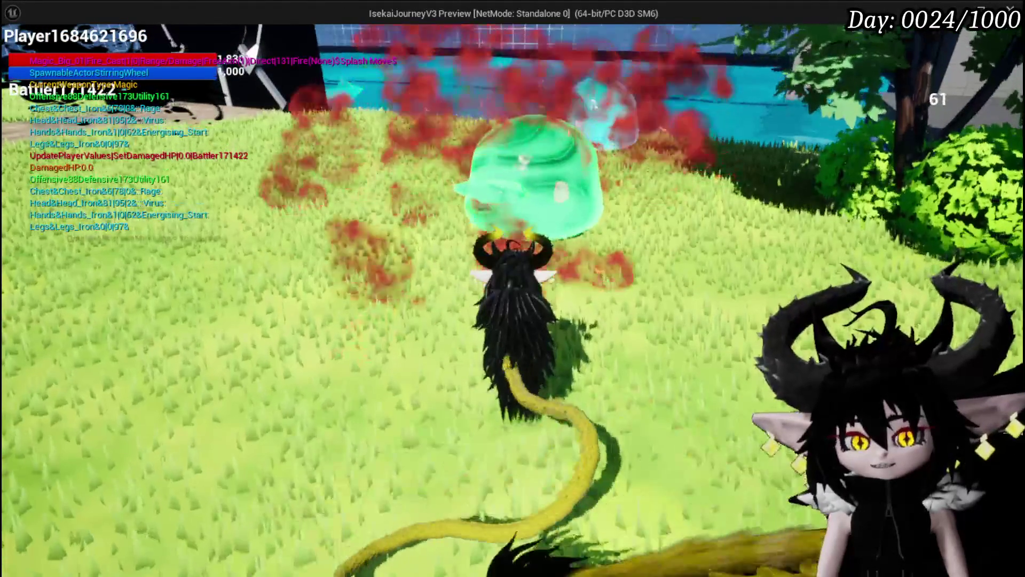
key(w)
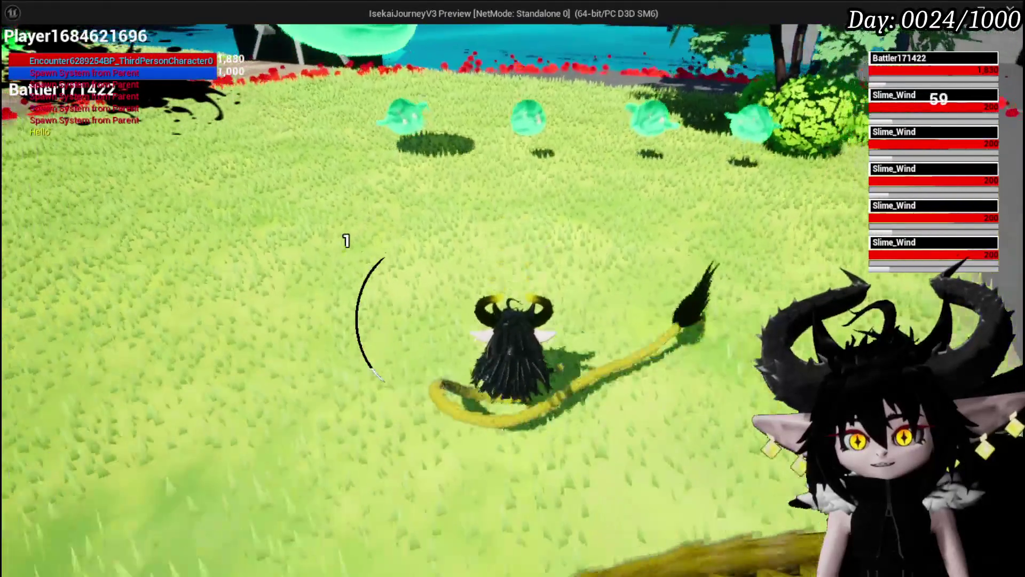
key(w)
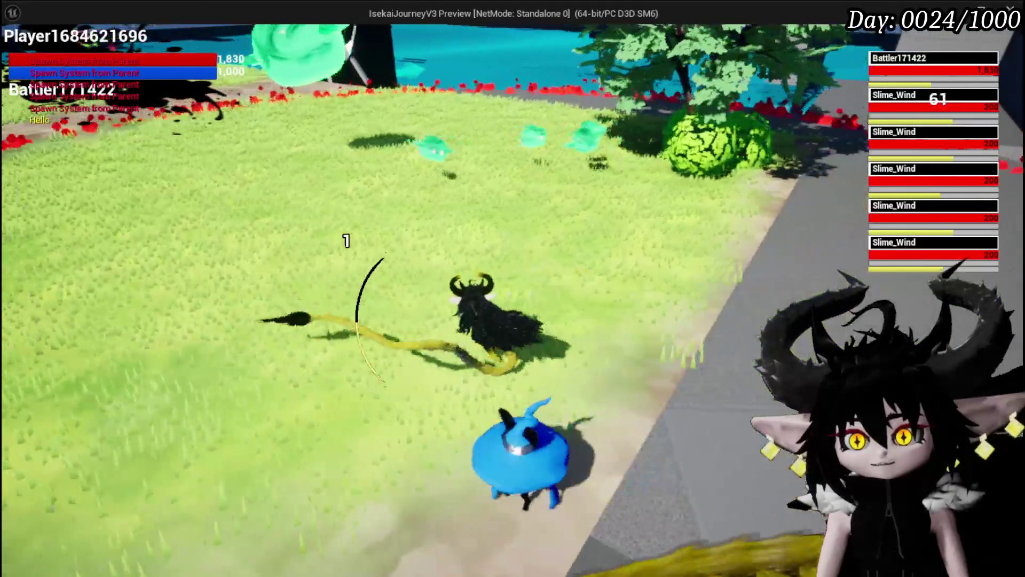
key(w)
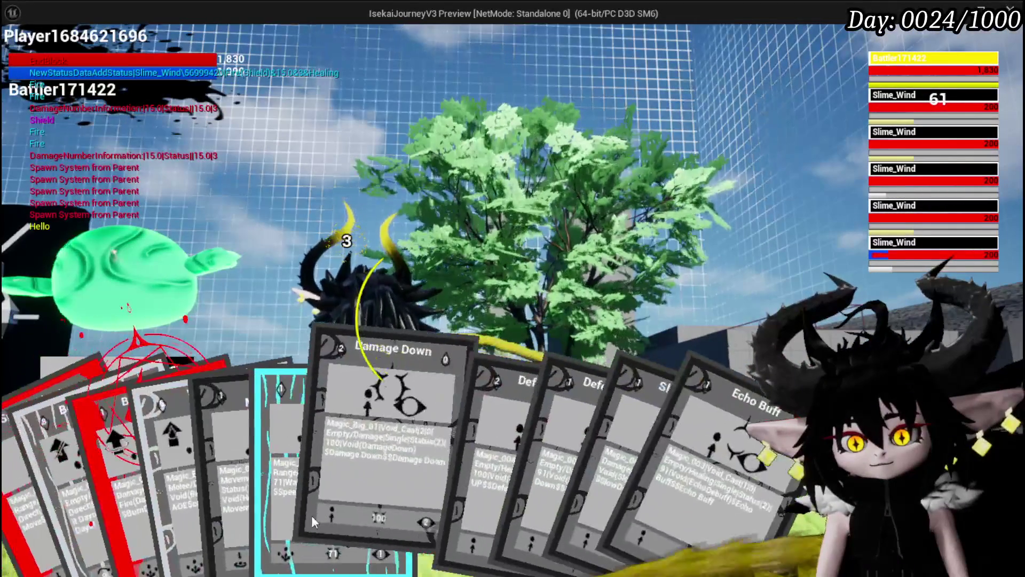
click(543, 466)
key(e)
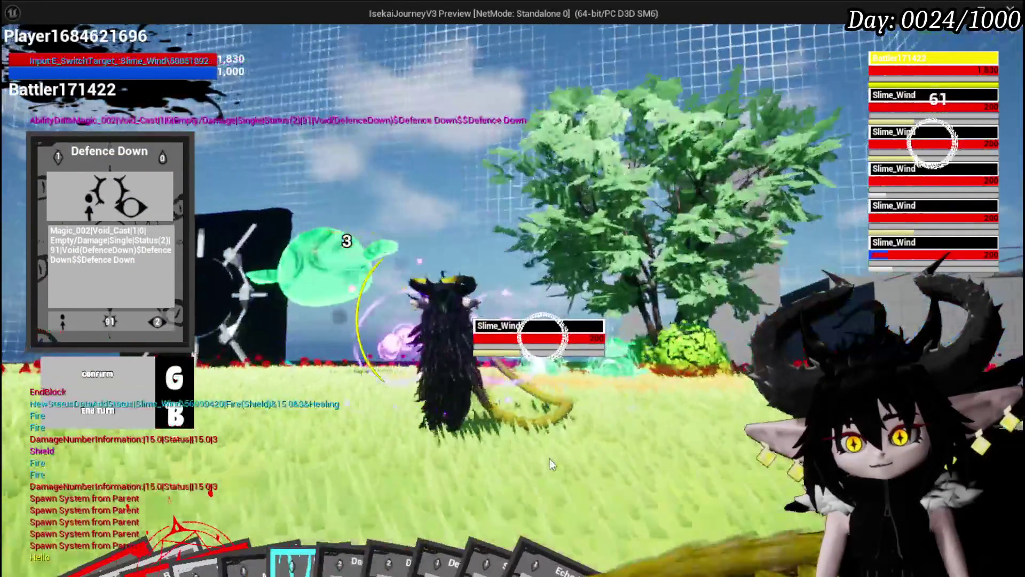
key(g)
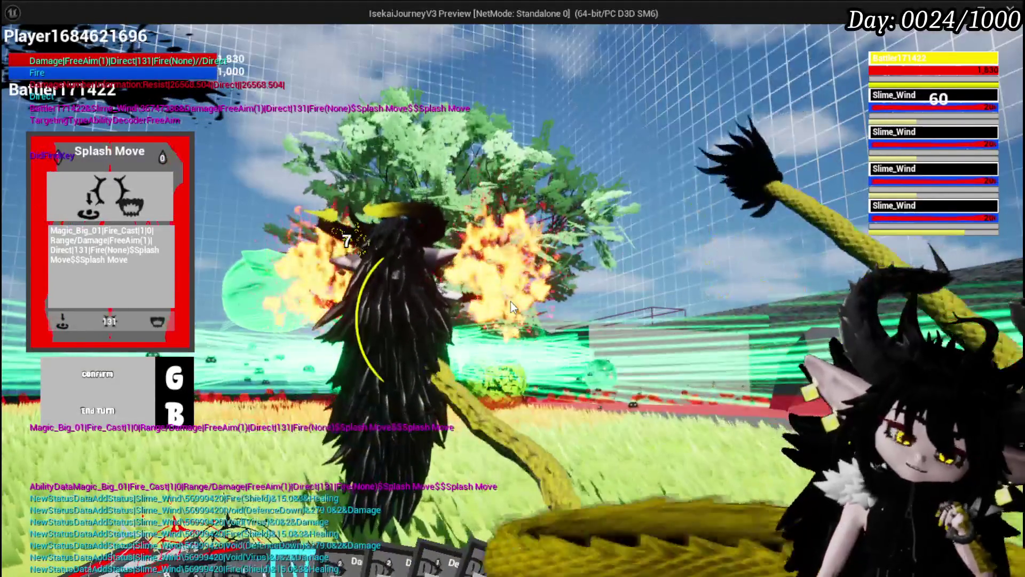
key(Escape)
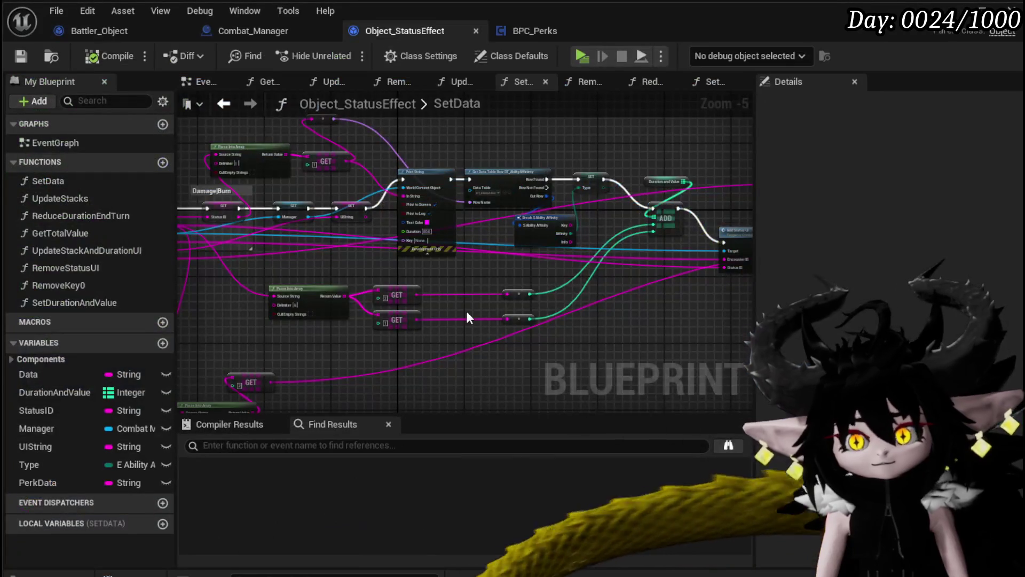
Review the SetData and AddStatus graphs, then return to Combat_Manager's Resolve_Status_Virus.
mouse_move(466, 318)
mouse_down()
mouse_move(390, 291)
mouse_move(443, 287)
mouse_move(355, 310)
mouse_move(435, 305)
mouse_move(486, 278)
mouse_up()
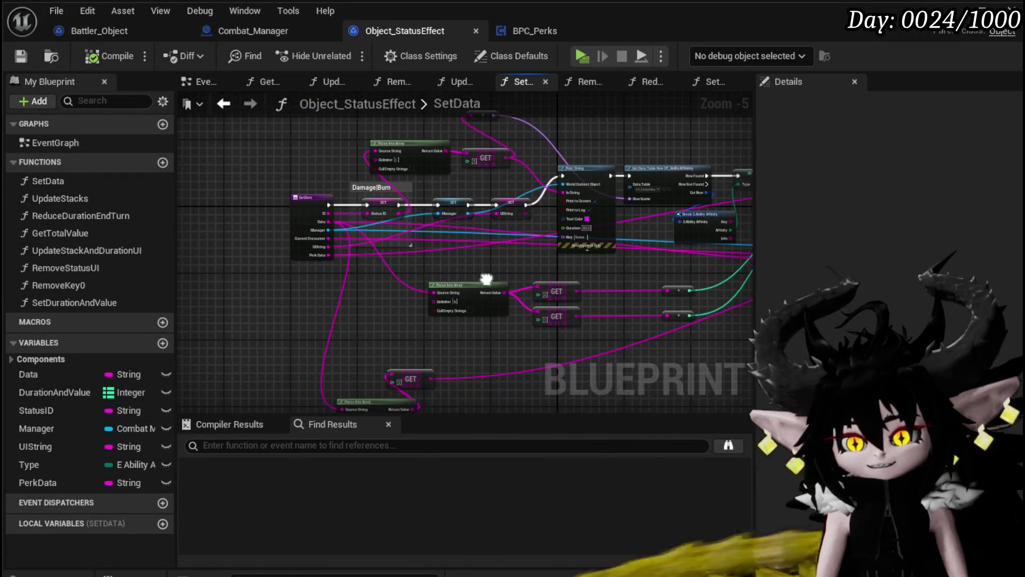
click(99, 32)
mouse_move(334, 179)
mouse_down()
mouse_move(277, 284)
mouse_move(219, 278)
mouse_up()
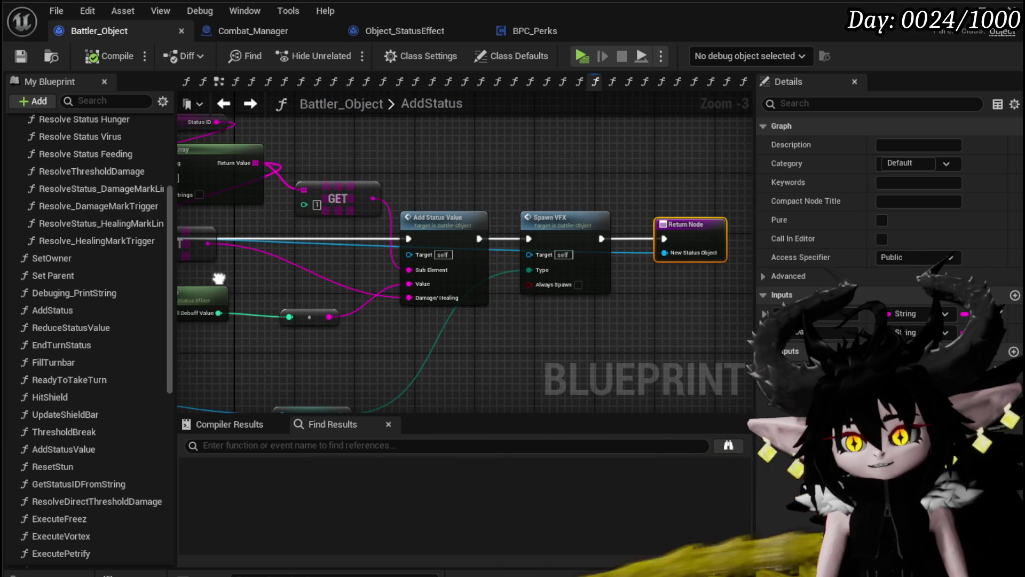
mouse_move(219, 278)
mouse_down()
mouse_move(338, 245)
mouse_move(317, 269)
mouse_up()
click(258, 25)
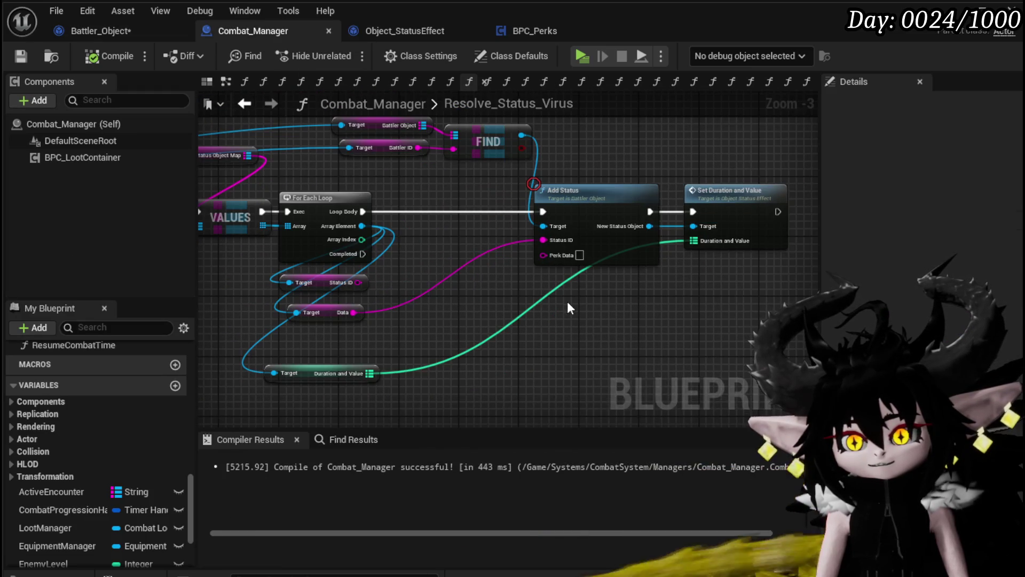
Add a Keys node on Duration and Value and a GET node reading its first key.
scroll(546, 243, up, 3)
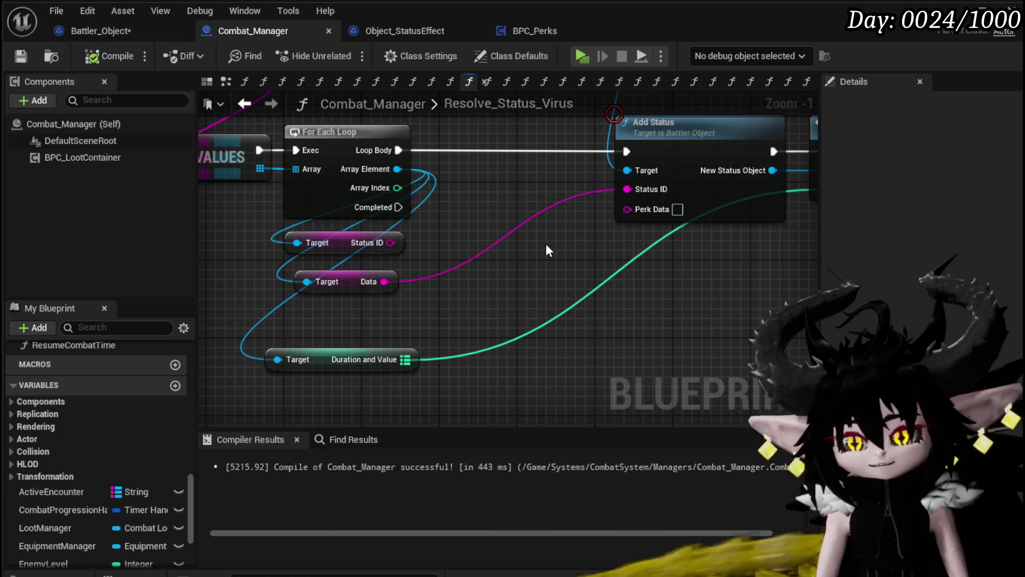
scroll(546, 244, down, 1)
drag(546, 244, 498, 231)
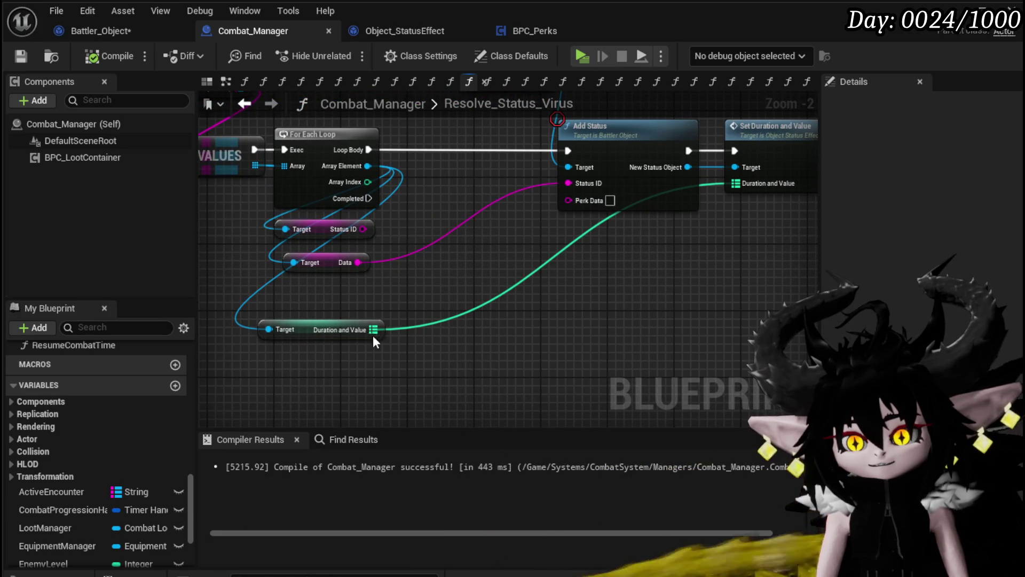
drag(293, 329, 242, 321)
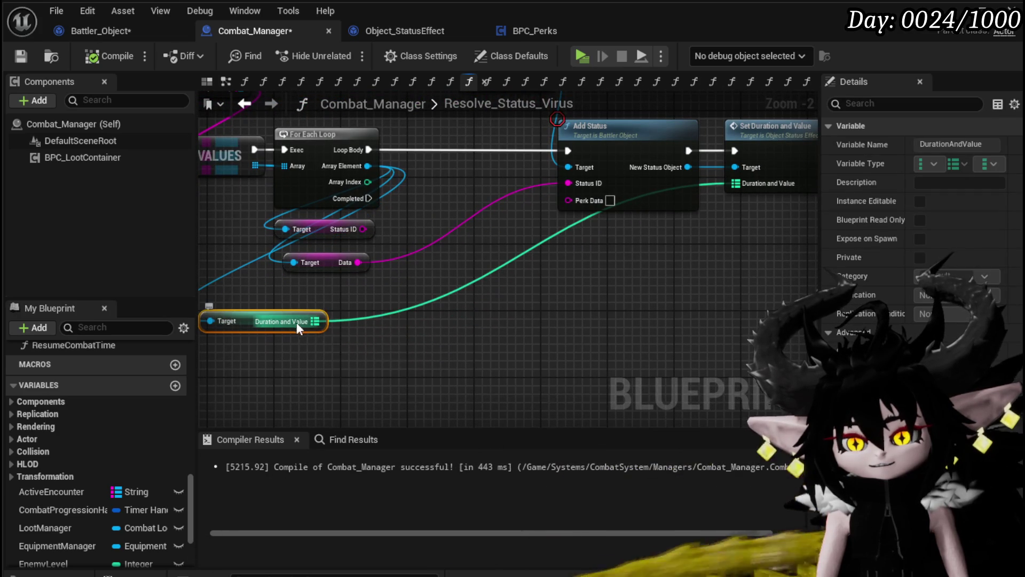
drag(310, 321, 406, 316)
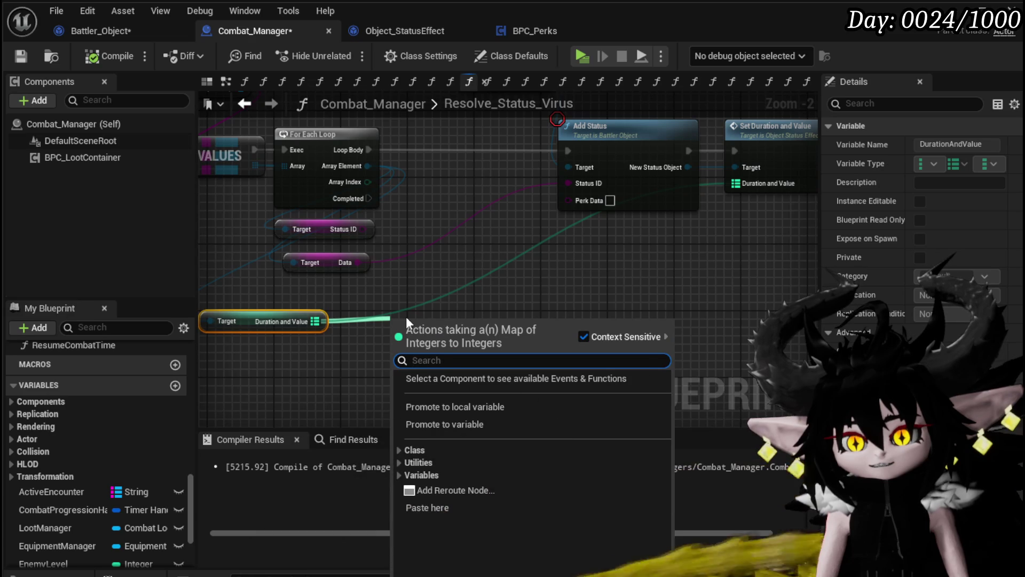
text(keys)
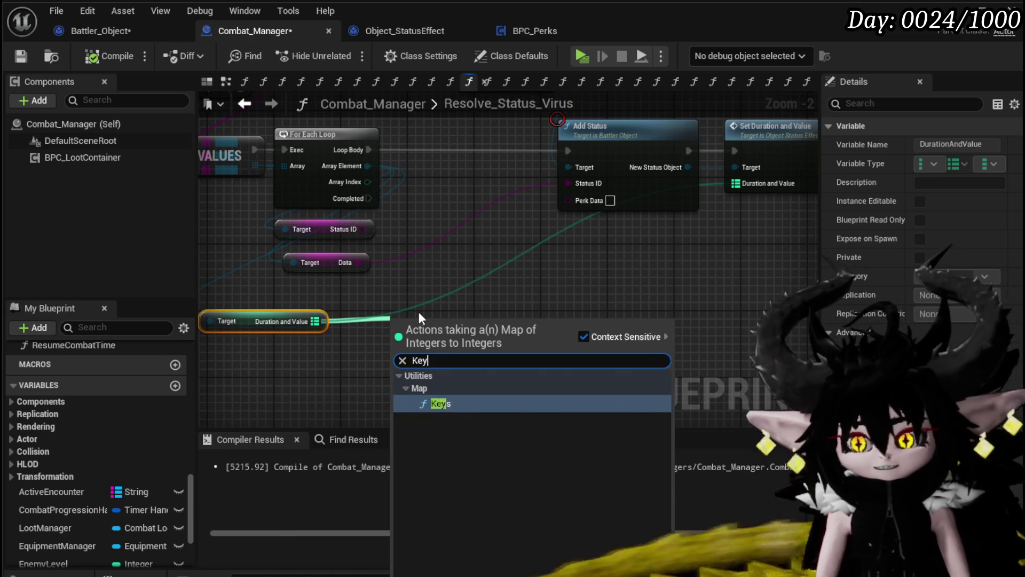
key(Escape)
mouse_move(449, 341)
mouse_down()
mouse_move(487, 340)
mouse_move(466, 229)
mouse_up()
text(get)
click(560, 439)
Run Keys from the loop body into Add Status and delete Set Duration and Value.
drag(431, 143, 360, 147)
mouse_move(466, 149)
mouse_down()
mouse_move(534, 159)
mouse_move(568, 151)
mouse_up()
drag(737, 242, 571, 302)
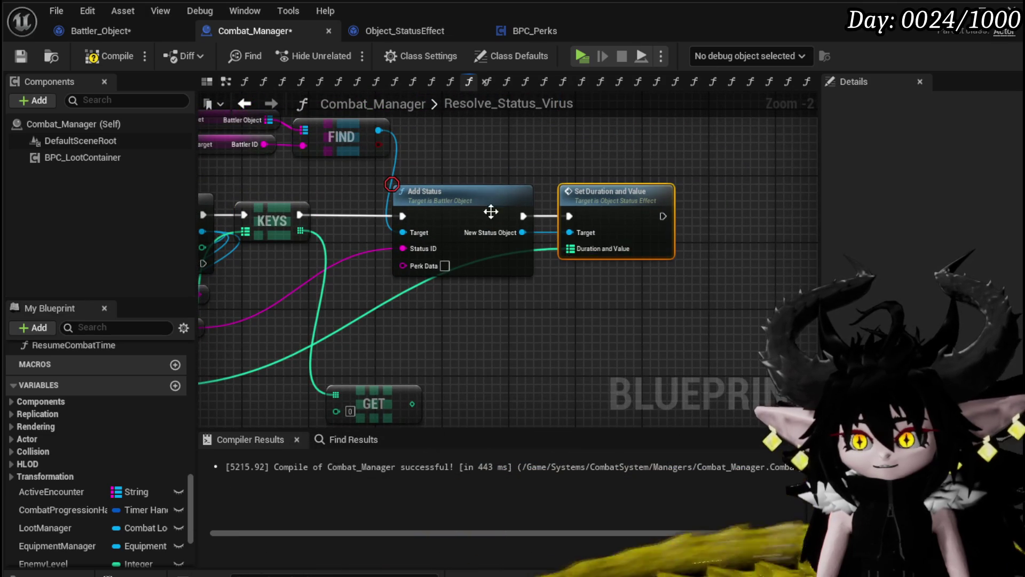
key(Delete)
drag(507, 205, 650, 208)
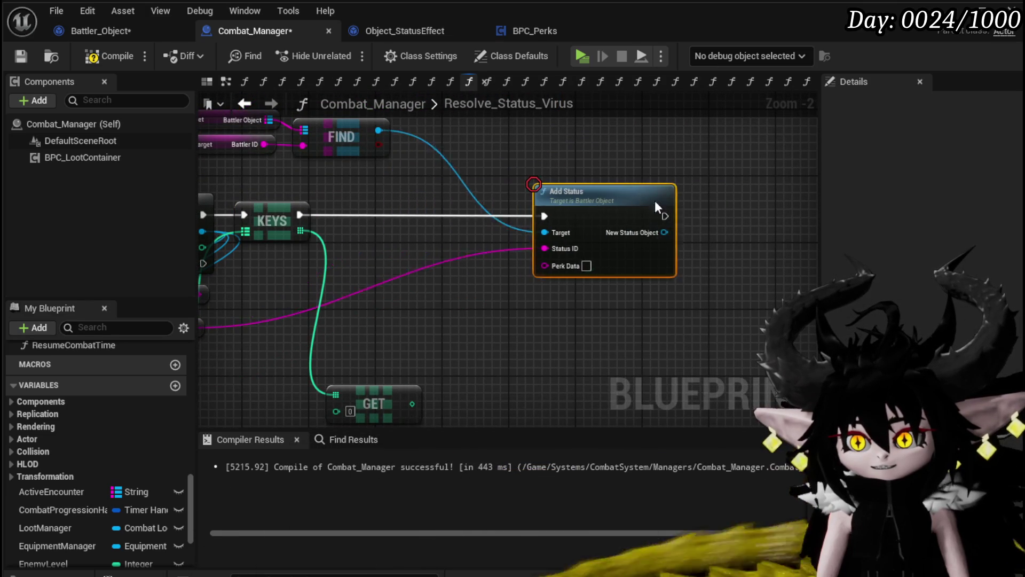
mouse_move(491, 304)
mouse_down()
mouse_move(594, 268)
mouse_move(582, 268)
mouse_up()
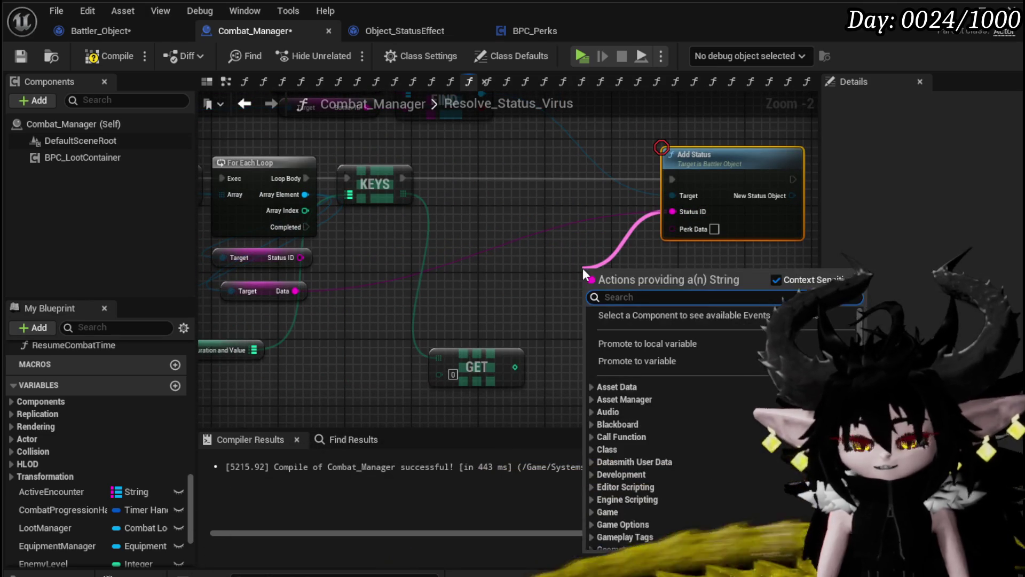
Add an Append string node and rearrange the Status ID, Data and GET nodes.
text(Appen)
key(Return)
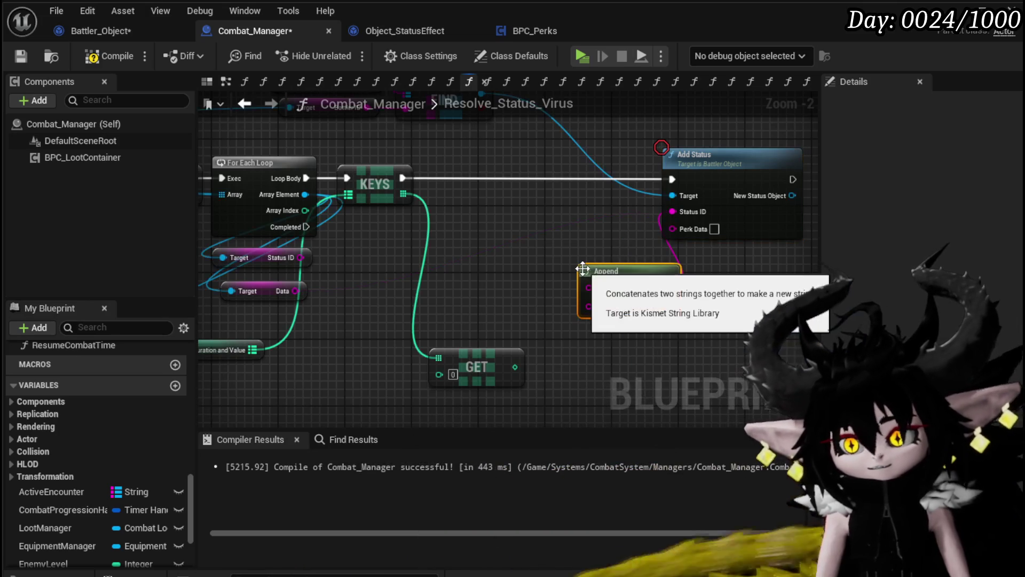
mouse_move(294, 262)
mouse_down()
mouse_move(366, 262)
mouse_move(457, 295)
mouse_move(442, 294)
mouse_up()
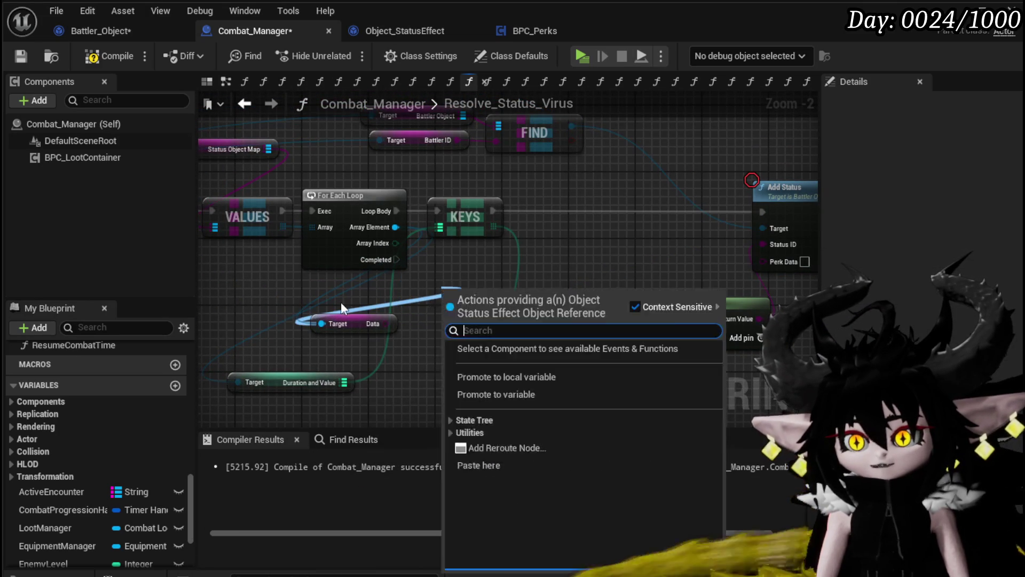
key(Escape)
drag(282, 330, 373, 280)
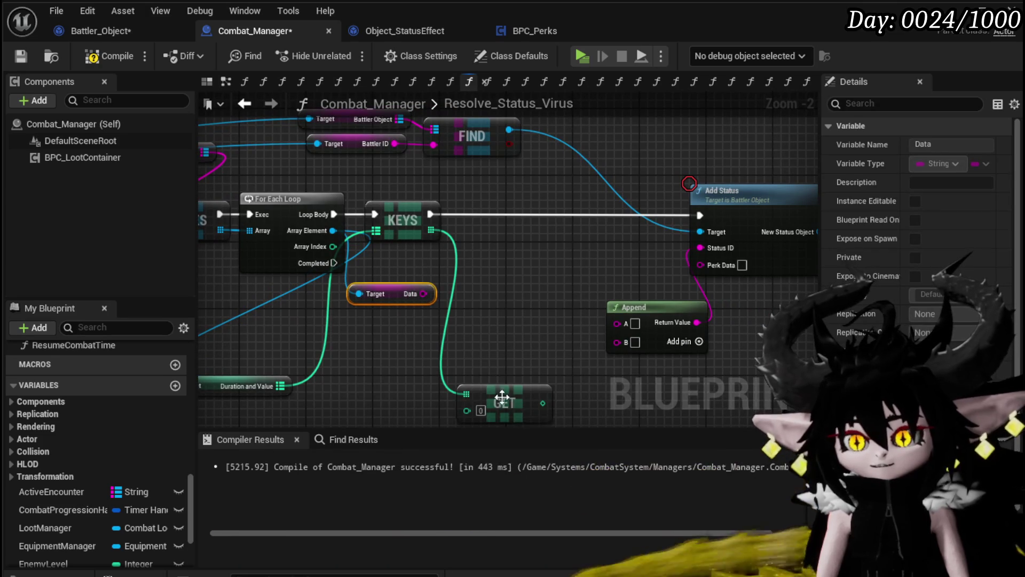
drag(513, 407, 329, 382)
drag(483, 370, 411, 354)
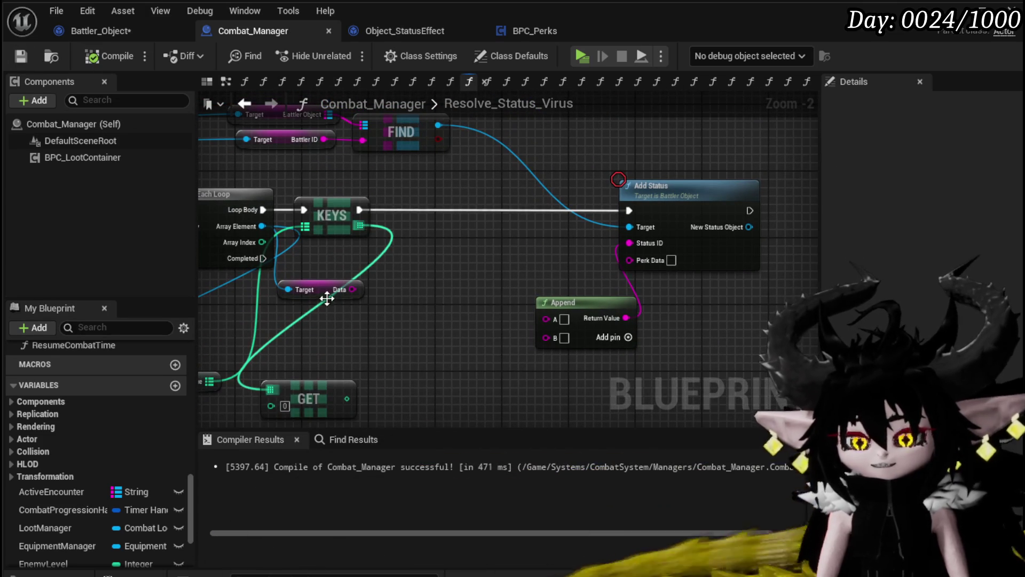
drag(350, 353, 350, 335)
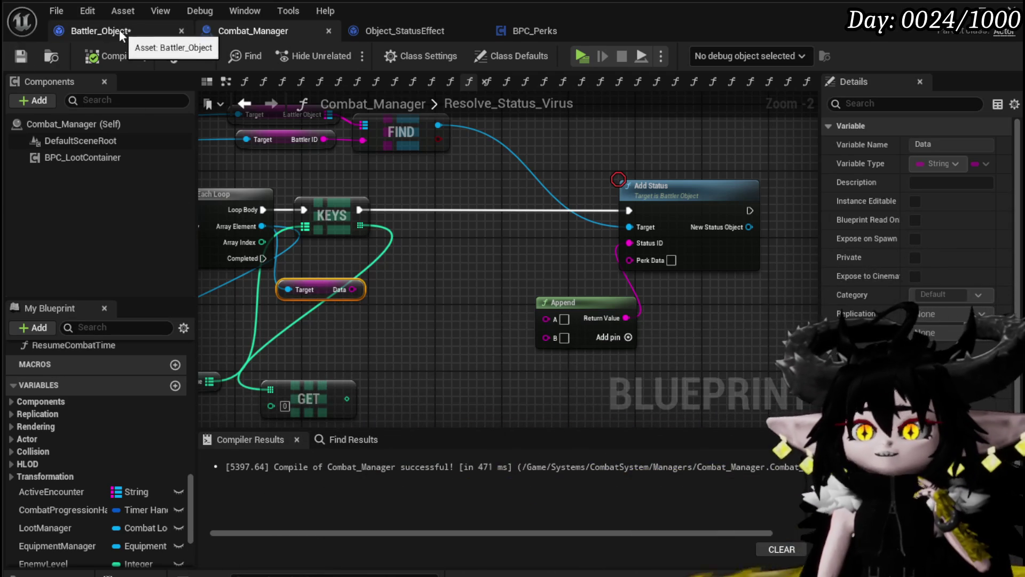
Save the modified blueprints.
click(122, 30)
key(ctrl+s)
click(411, 31)
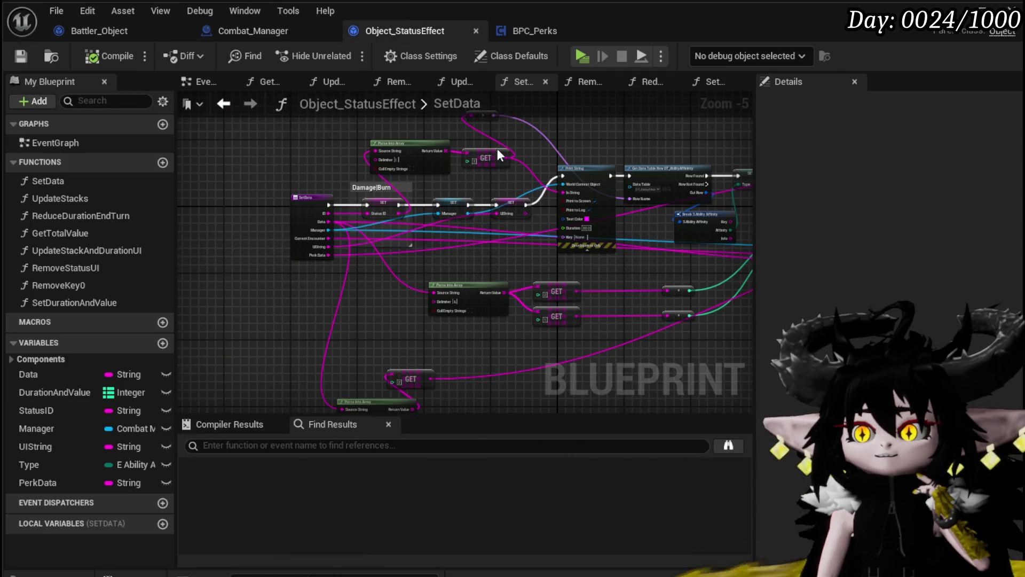
scroll(470, 126, up, 3)
mouse_move(419, 202)
mouse_down()
mouse_move(209, 202)
mouse_move(347, 225)
mouse_move(571, 222)
mouse_move(346, 200)
mouse_move(625, 214)
mouse_move(616, 258)
mouse_move(608, 219)
mouse_up()
click(616, 258)
scroll(608, 219, down, 2)
drag(614, 256, 637, 297)
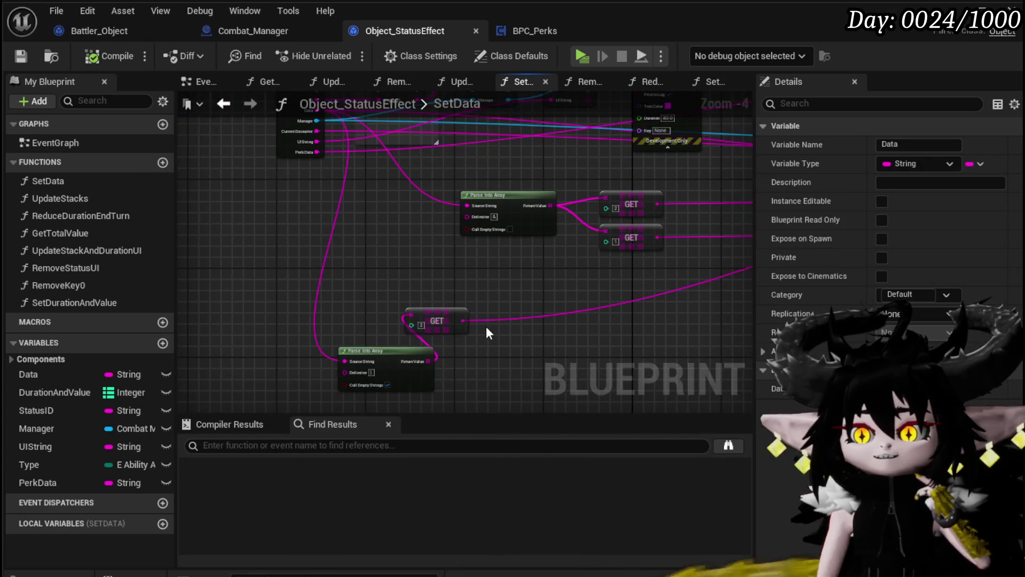
mouse_move(484, 316)
mouse_down()
mouse_move(466, 301)
mouse_move(231, 335)
mouse_up()
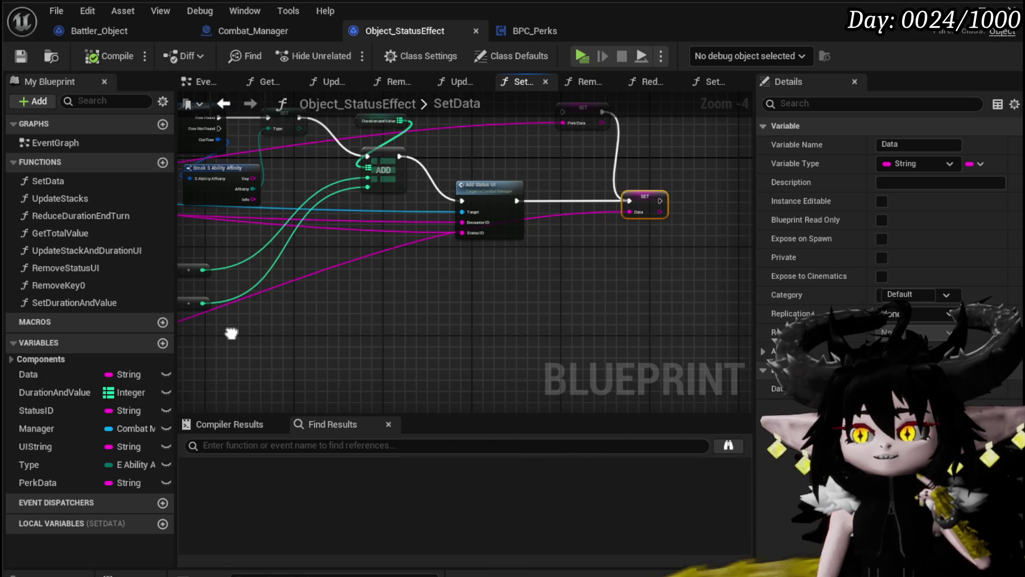
Create a function named UpdateData in Object_StatusEffect, then compile and save.
click(162, 162)
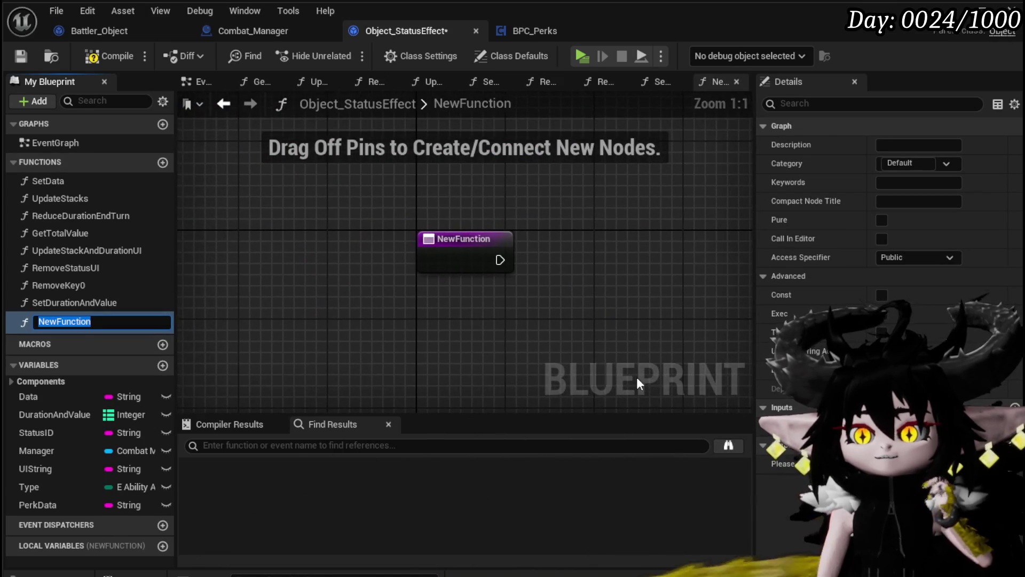
text(UpdateData)
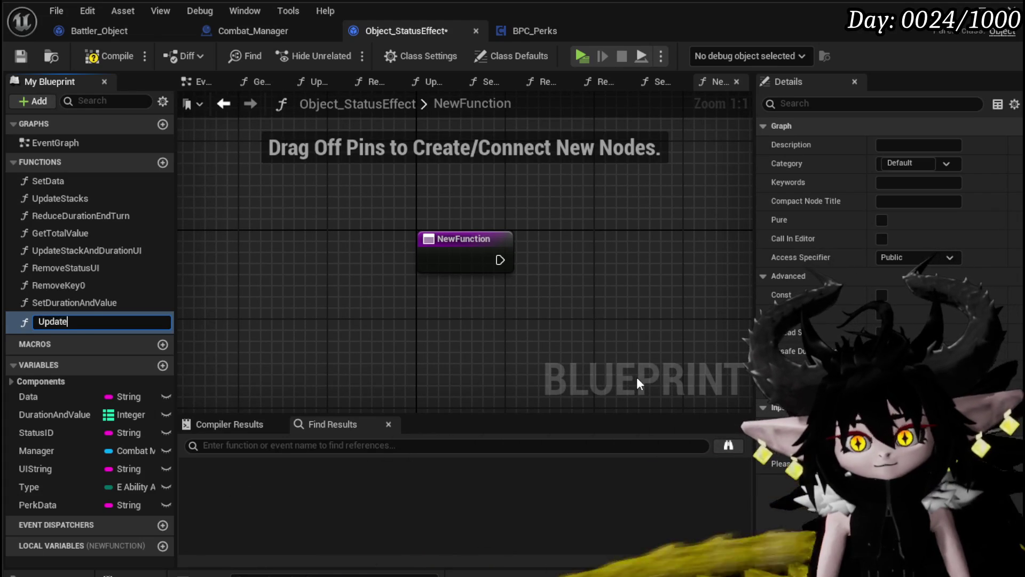
key(Return)
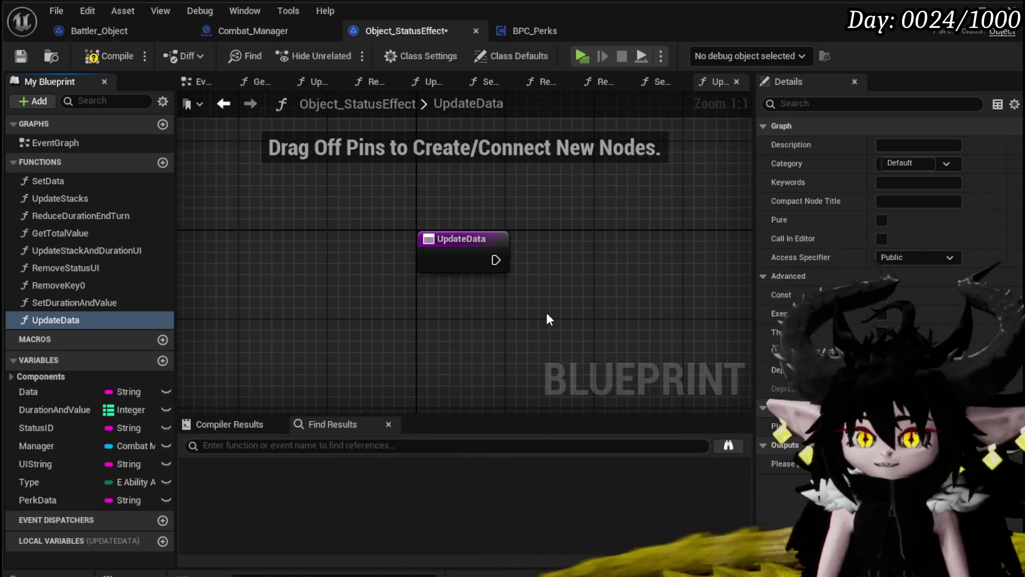
click(88, 56)
click(21, 56)
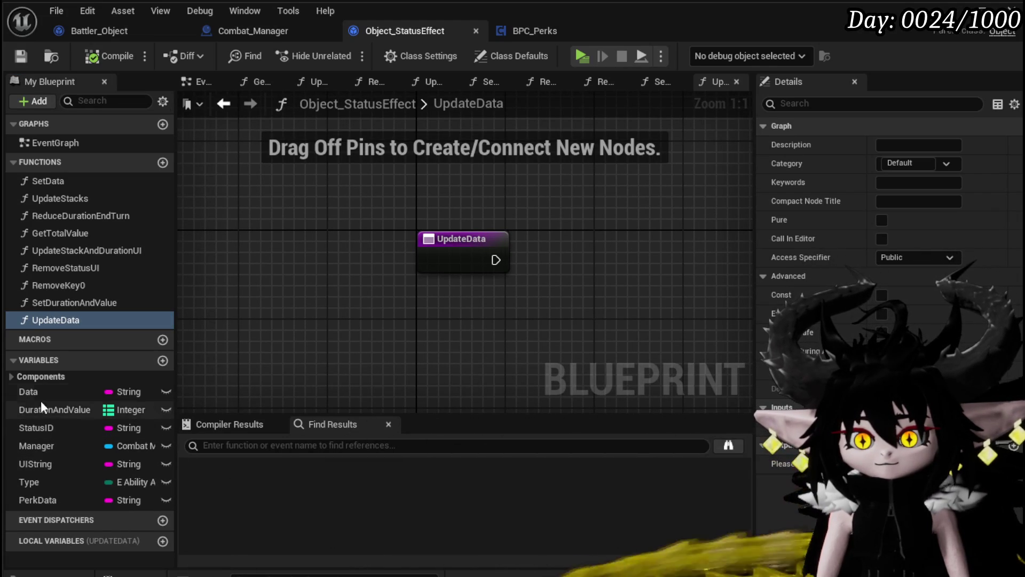
Have UpdateData set Data from a string Append node with inputs A through E.
drag(463, 328, 341, 334)
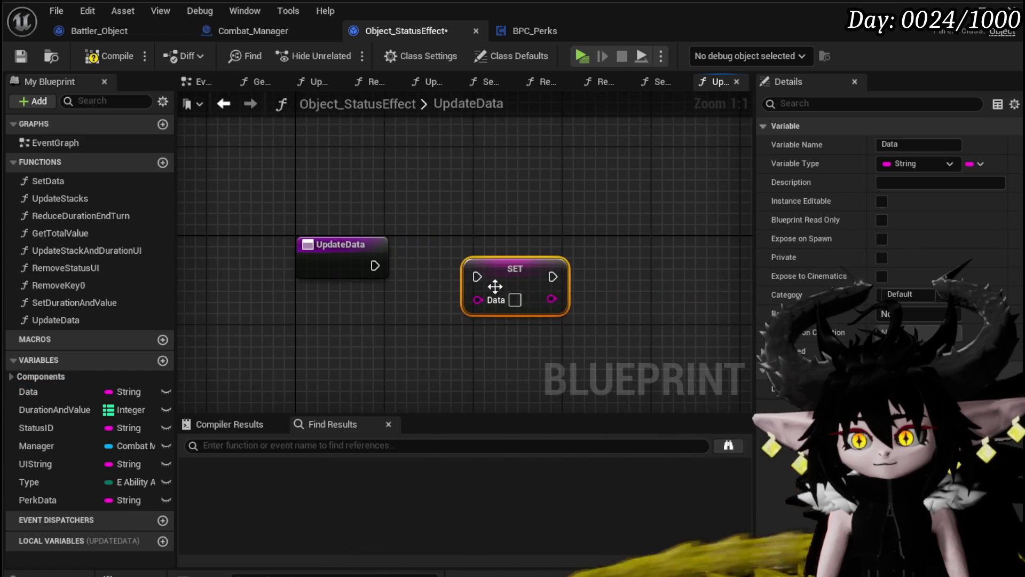
drag(570, 257, 588, 255)
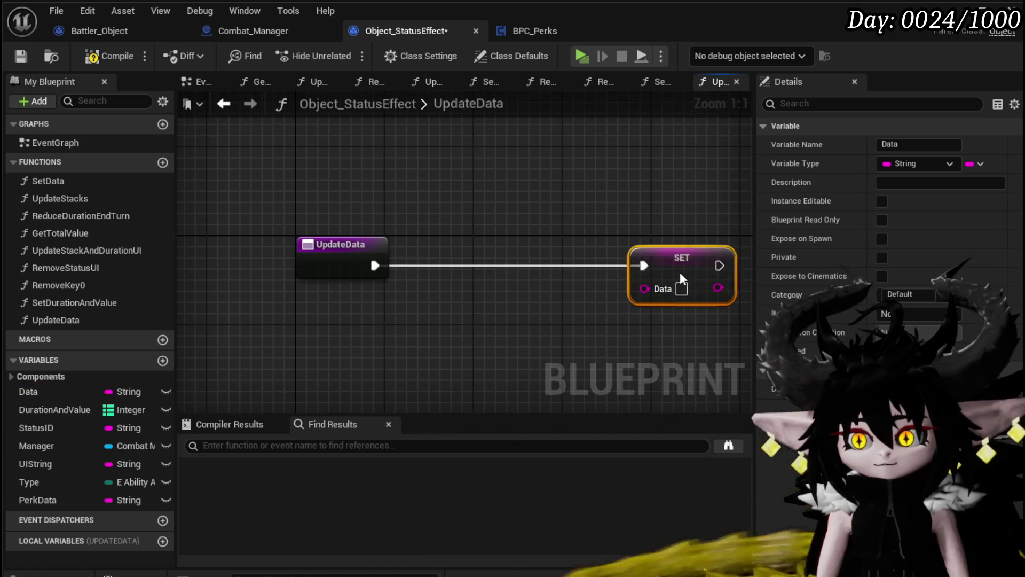
right_click(376, 303)
text(Append)
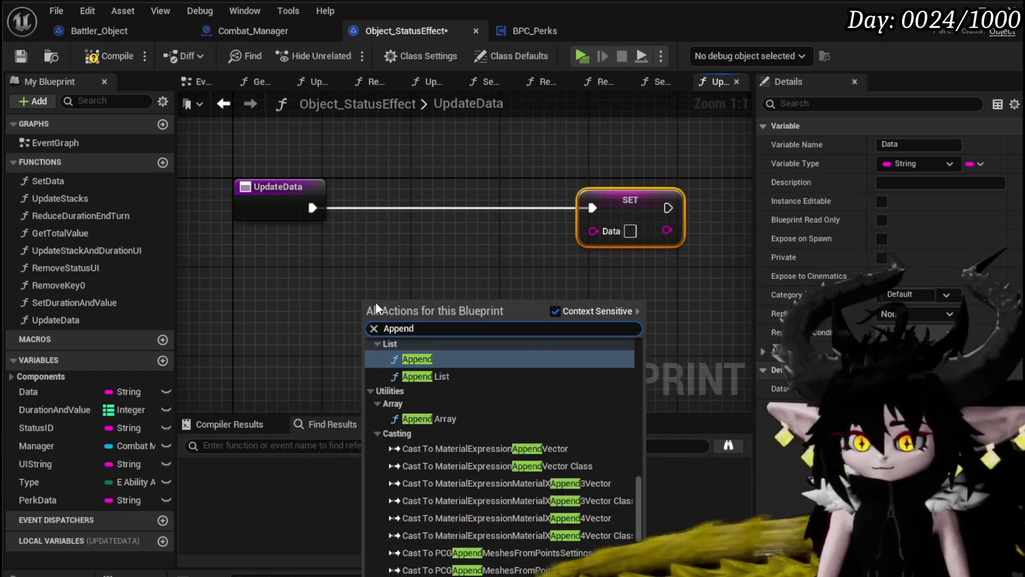
text( str)
click(442, 374)
click(630, 216)
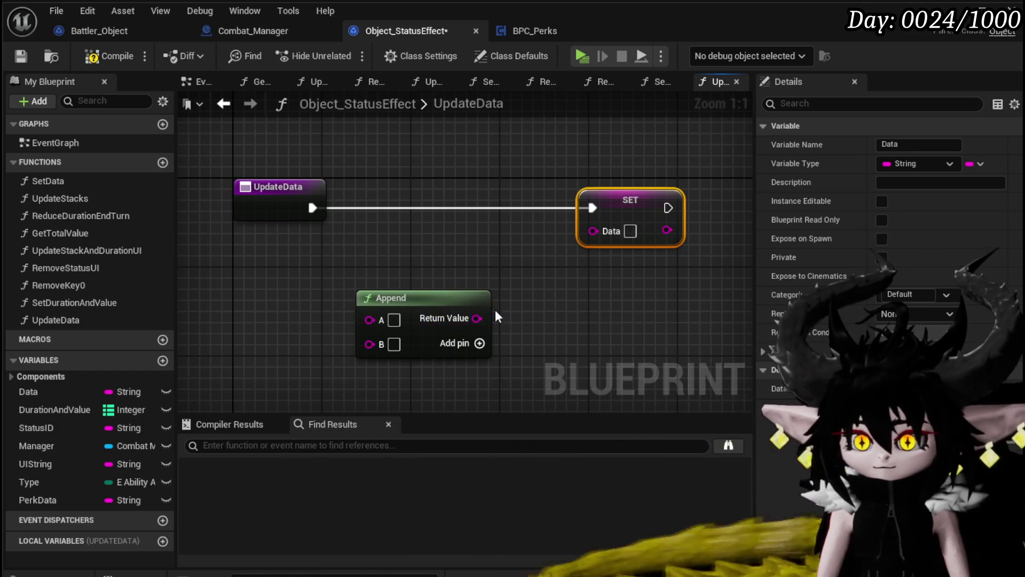
drag(618, 234, 618, 233)
click(495, 271)
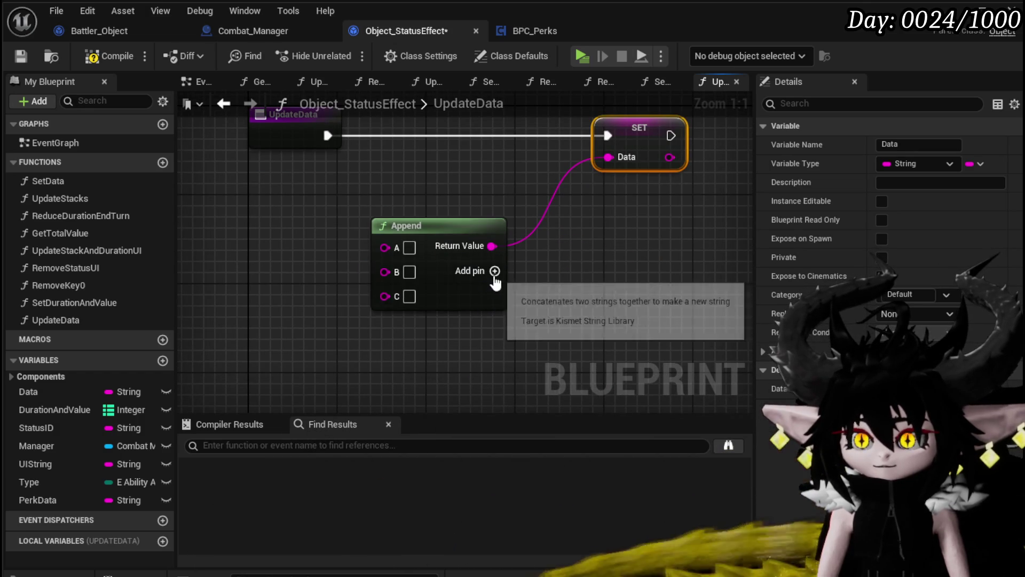
click(495, 271)
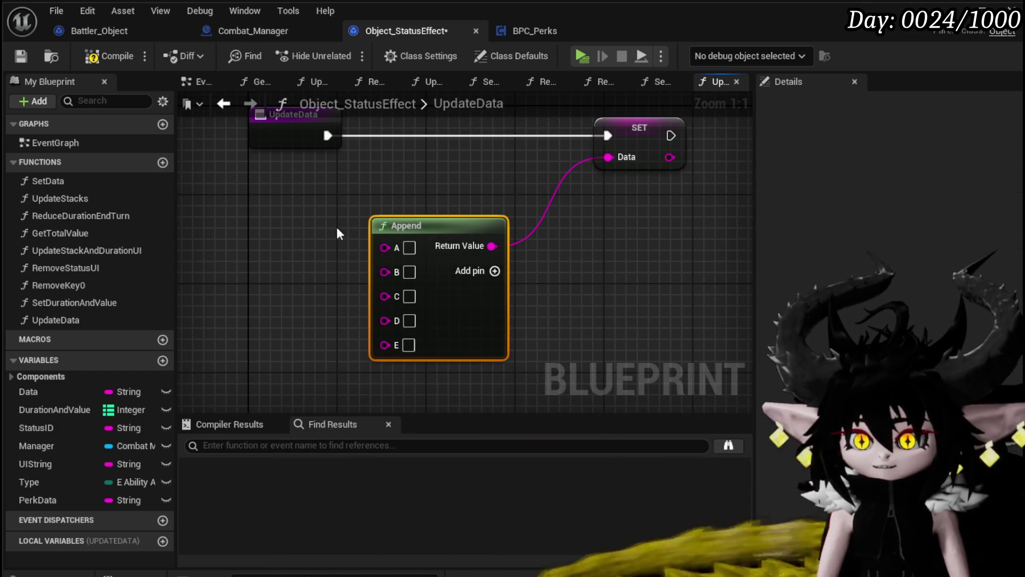
click(238, 199)
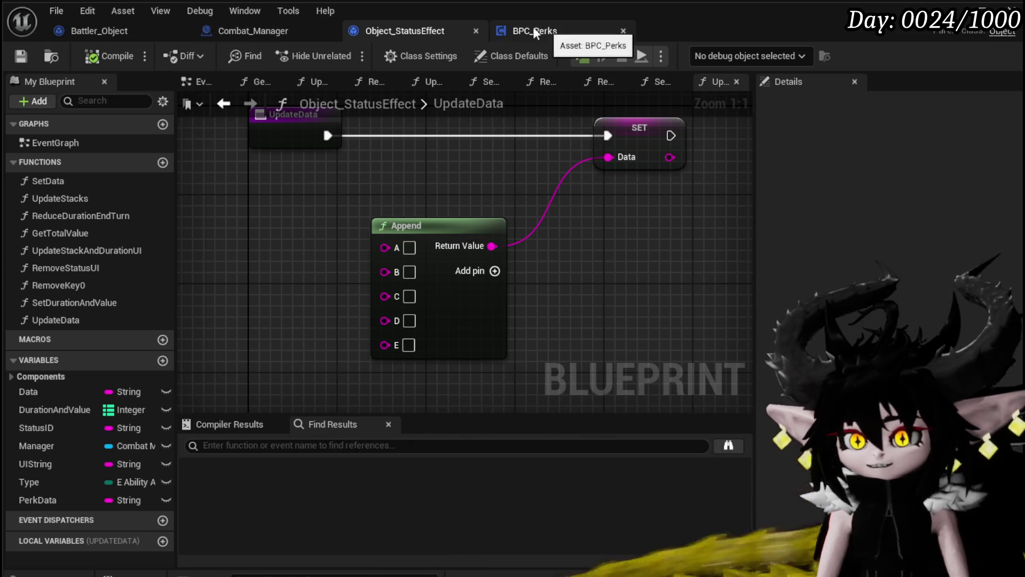
click(245, 31)
click(120, 31)
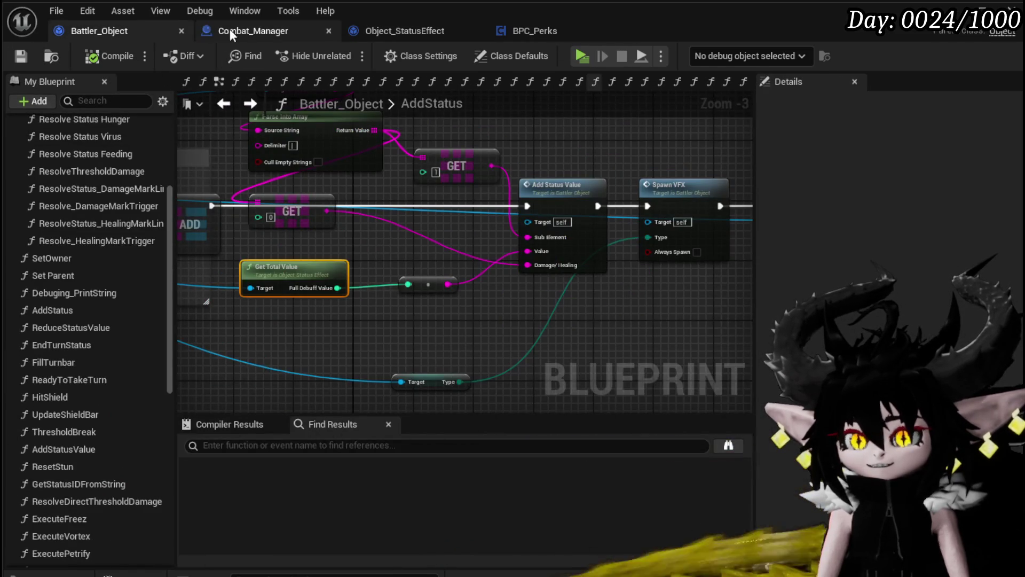
click(223, 27)
mouse_move(619, 261)
mouse_down()
mouse_move(412, 222)
mouse_move(611, 241)
mouse_up()
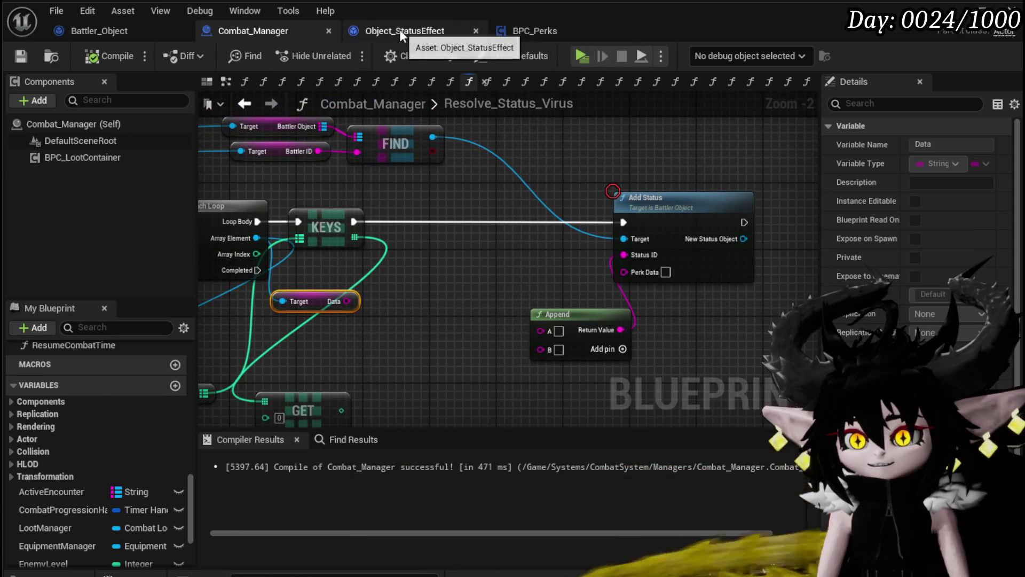
click(399, 30)
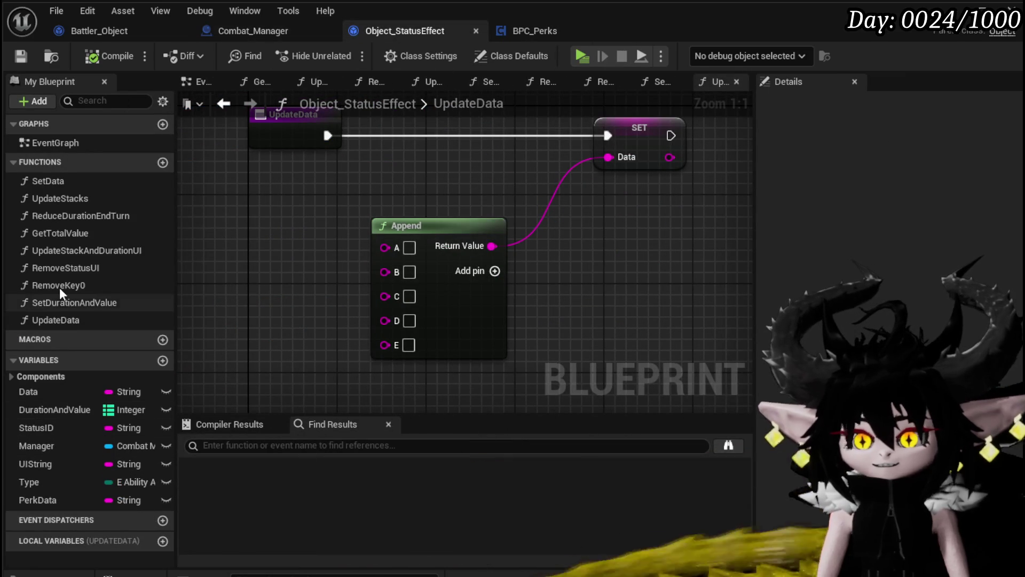
double_click(56, 181)
Add a Print String after SET Data that prints Data, and a Manager getter.
scroll(484, 280, up, 2)
drag(505, 212, 609, 217)
text(print)
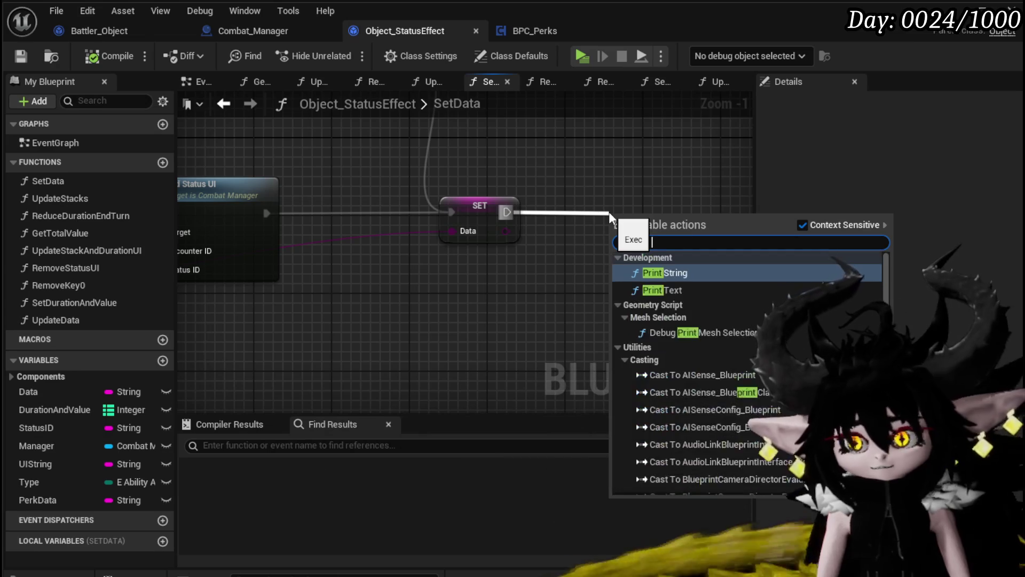
key(Return)
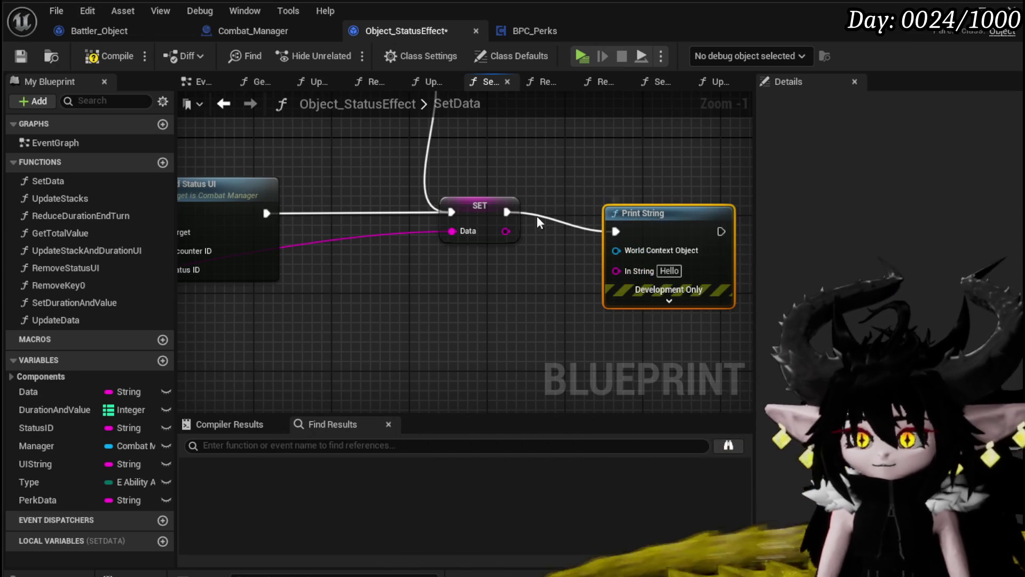
mouse_move(497, 234)
mouse_down()
mouse_move(633, 283)
mouse_move(672, 221)
mouse_up()
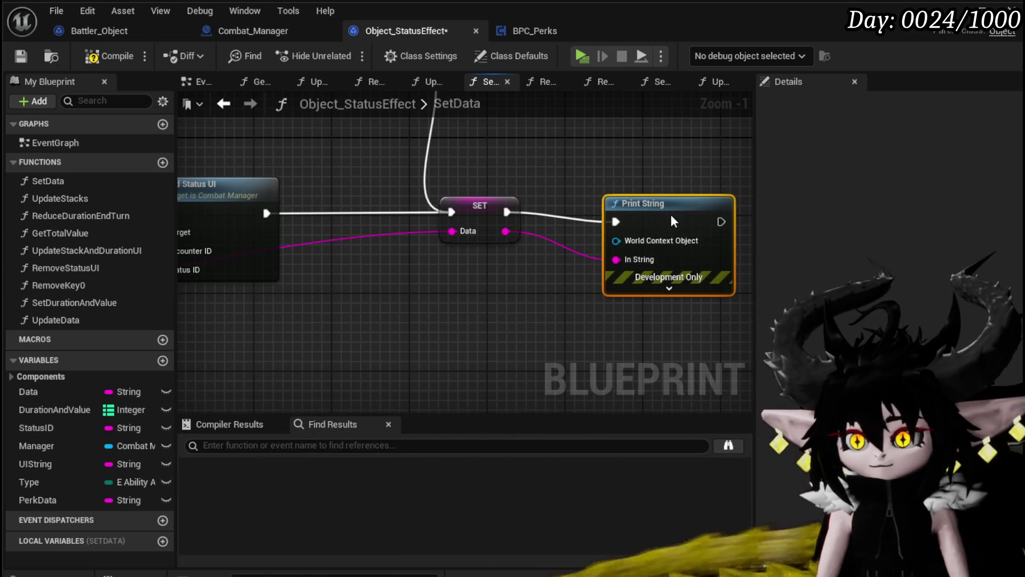
mouse_move(36, 445)
mouse_down()
mouse_move(464, 191)
mouse_move(540, 159)
mouse_up()
click(574, 170)
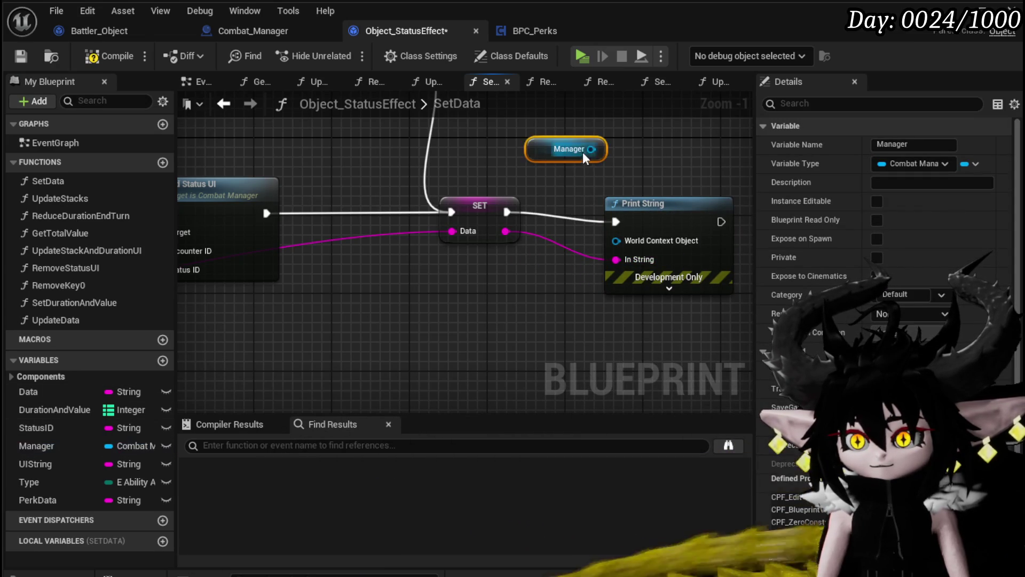
mouse_move(656, 227)
mouse_down()
mouse_move(662, 203)
mouse_move(669, 214)
mouse_up()
Delete the unused PerkData variable, then compile and save the blueprint.
scroll(669, 214, down, 2)
click(502, 235)
click(48, 500)
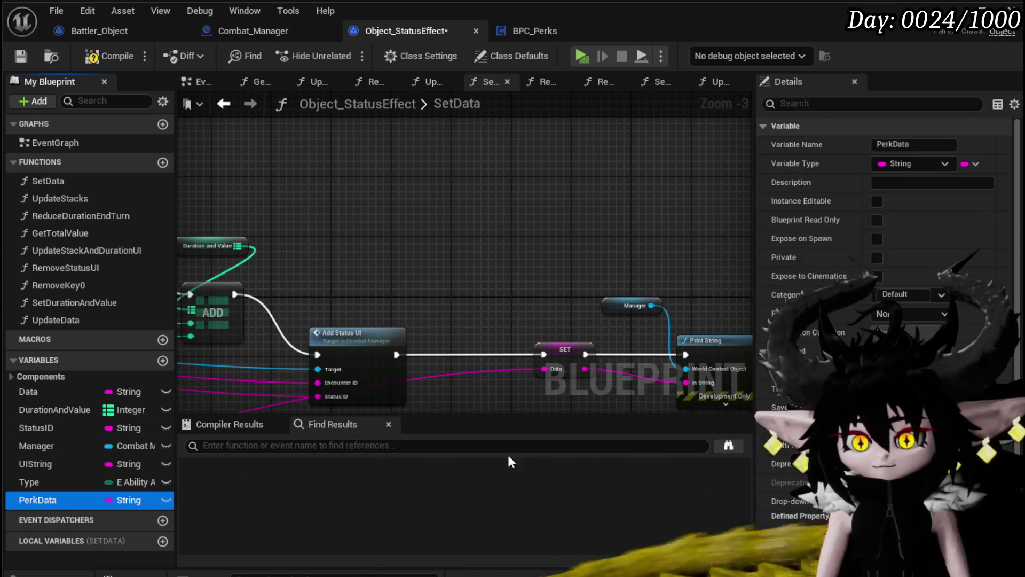
key(Delete)
click(104, 62)
click(21, 56)
Give the Print String green text and a duration of 70.
scroll(301, 213, up, 1)
click(621, 322)
click(621, 344)
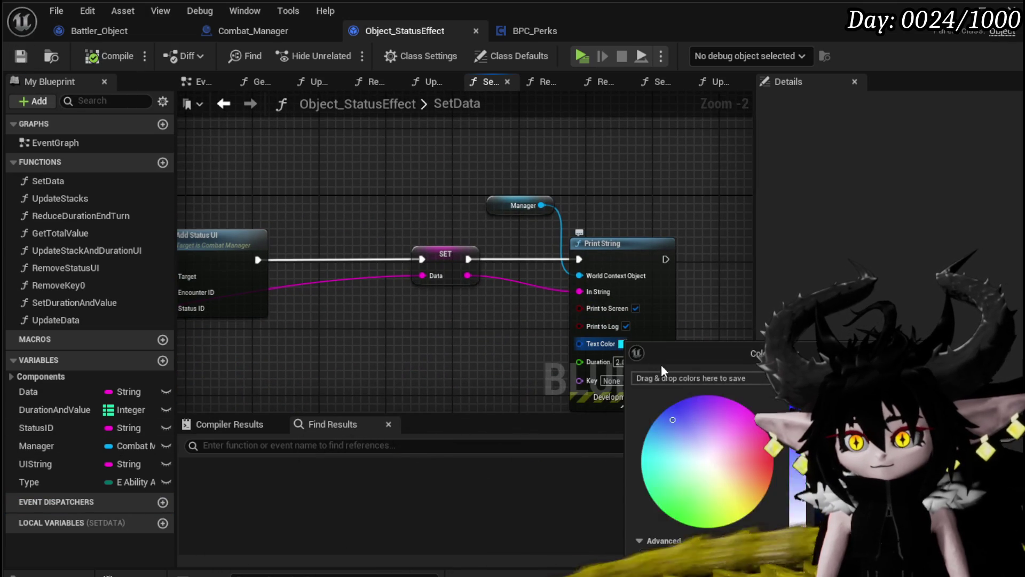
click(677, 512)
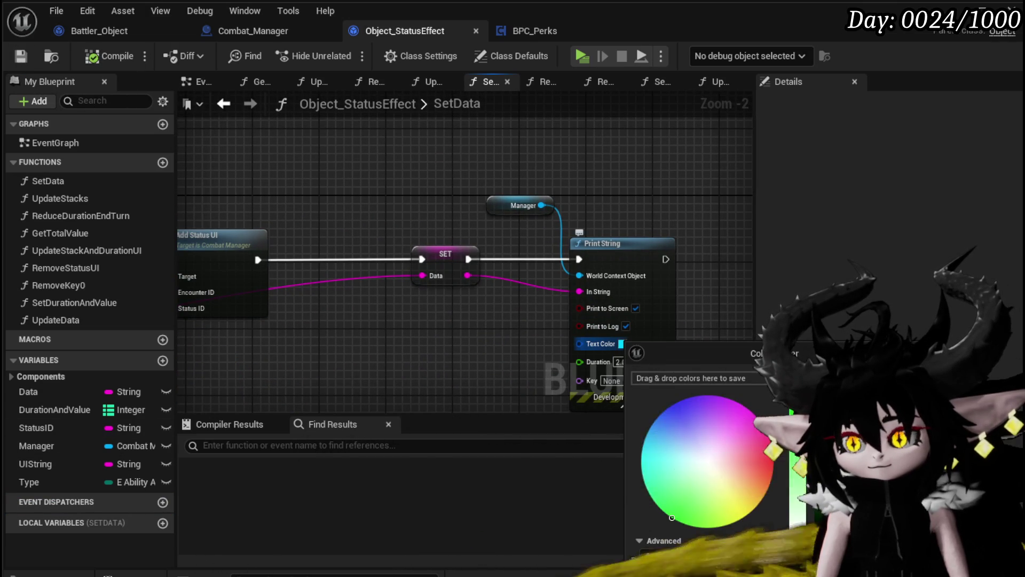
click(646, 398)
click(620, 361)
text(70)
drag(456, 367, 463, 313)
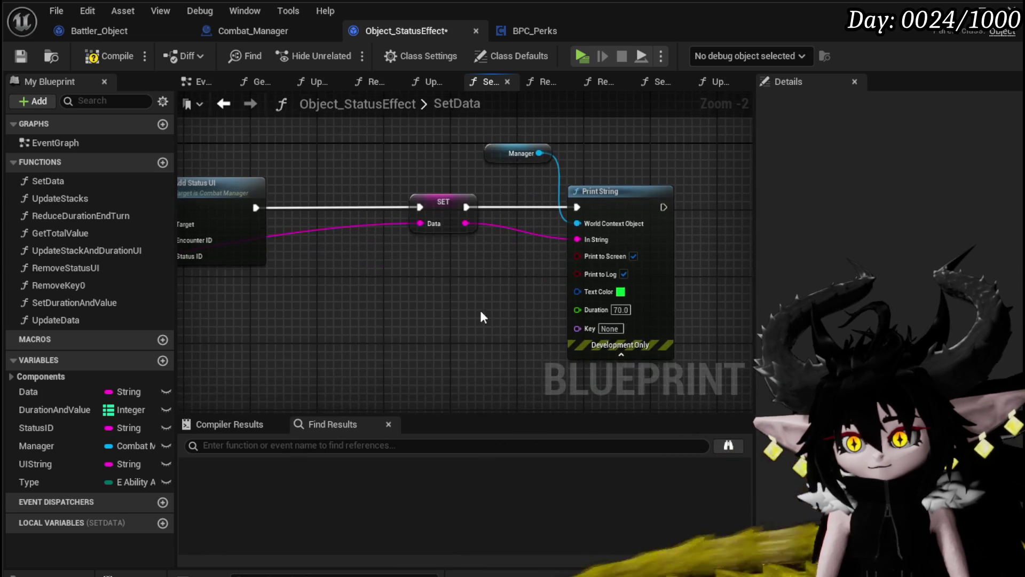
Add an Append joining 'StatusData:' with the newly set Data value.
drag(466, 223, 451, 284)
text(append)
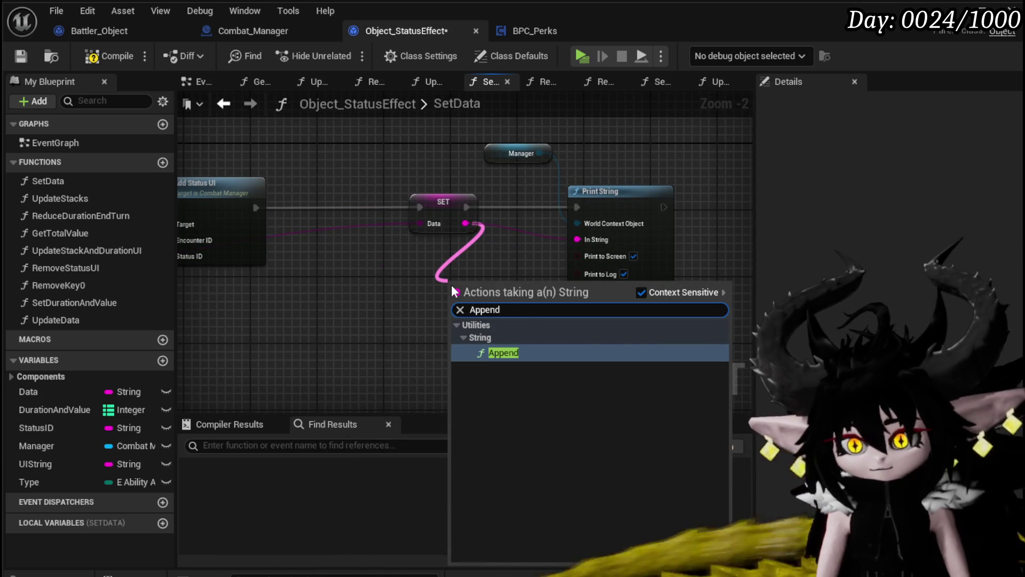
key(Return)
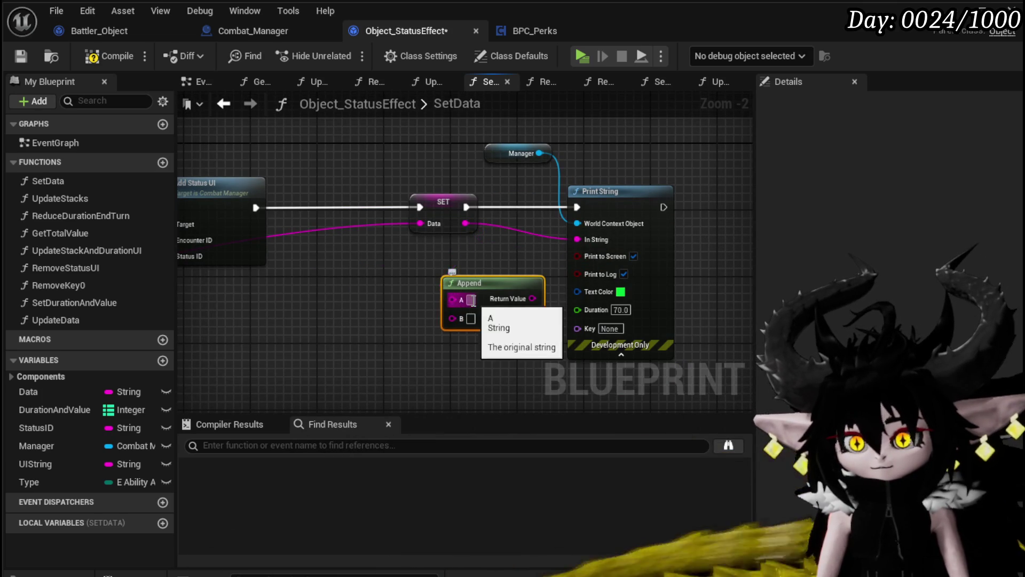
click(471, 300)
text(Status)
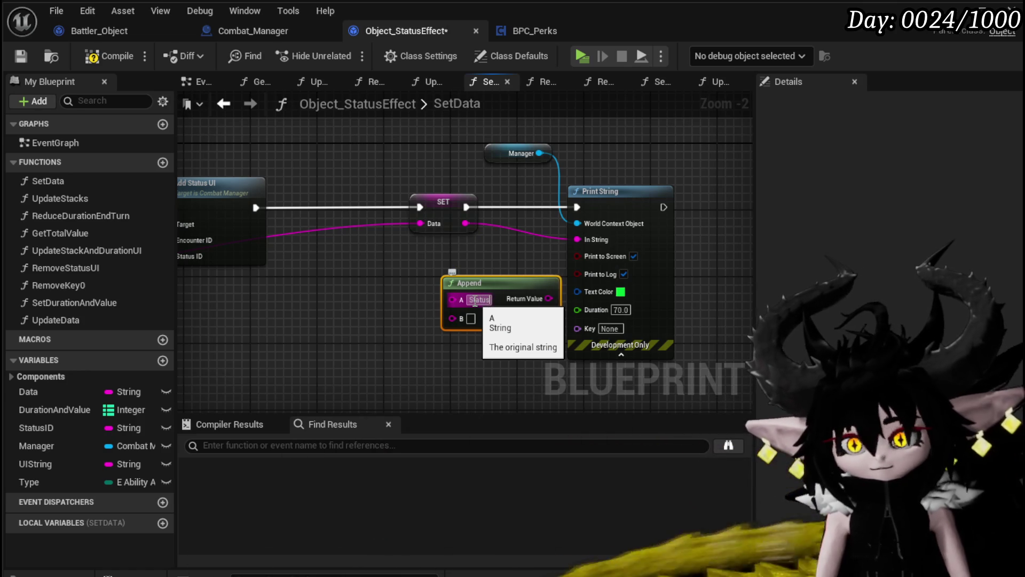
text(Data:)
key(Return)
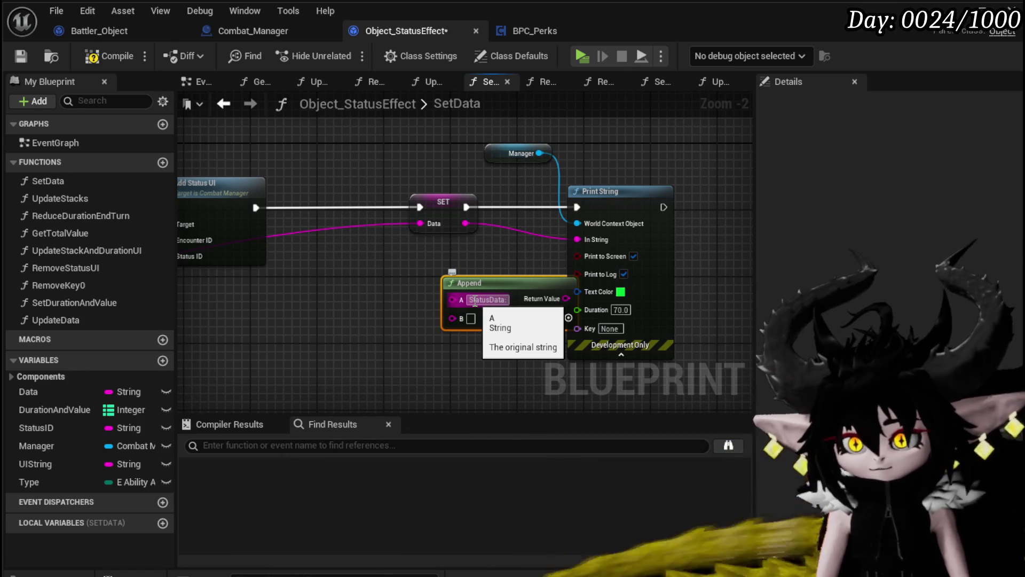
mouse_move(466, 223)
mouse_down()
mouse_move(447, 313)
mouse_move(462, 315)
mouse_up()
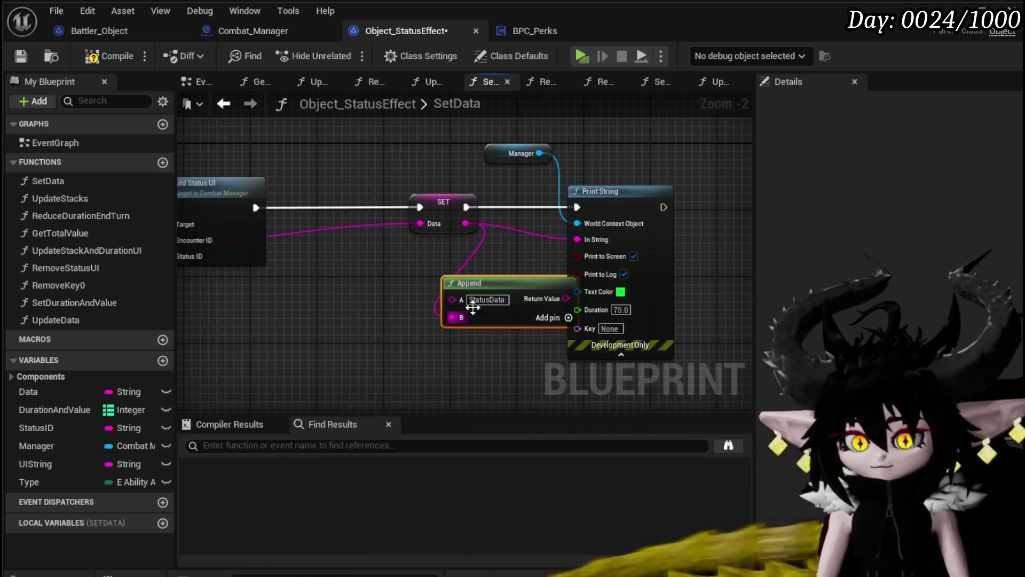
drag(508, 287, 433, 269)
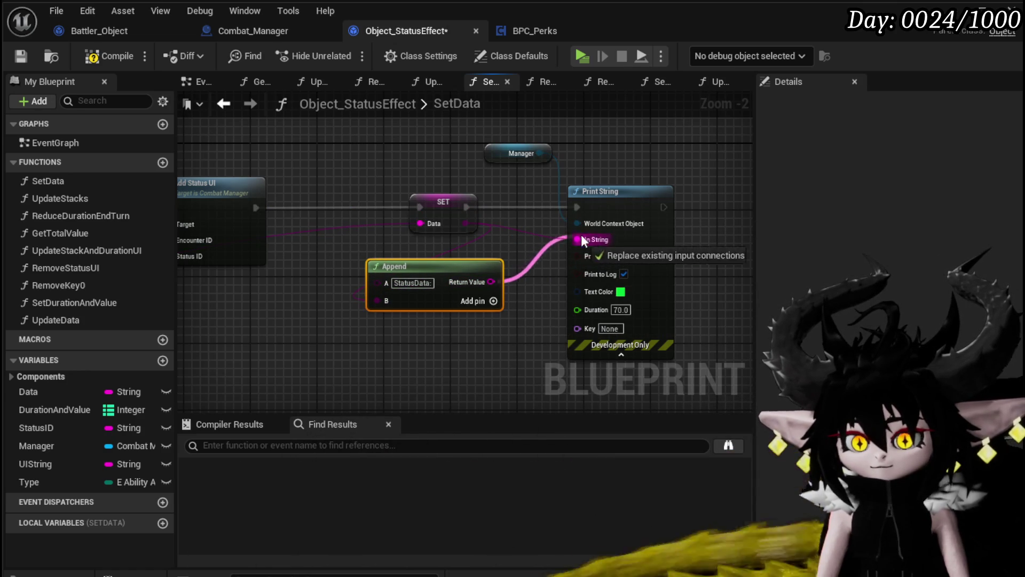
Compile and save the status effect blueprint, then play-test casting Defence Down on a Slime_Wind.
click(103, 60)
click(22, 56)
click(956, 9)
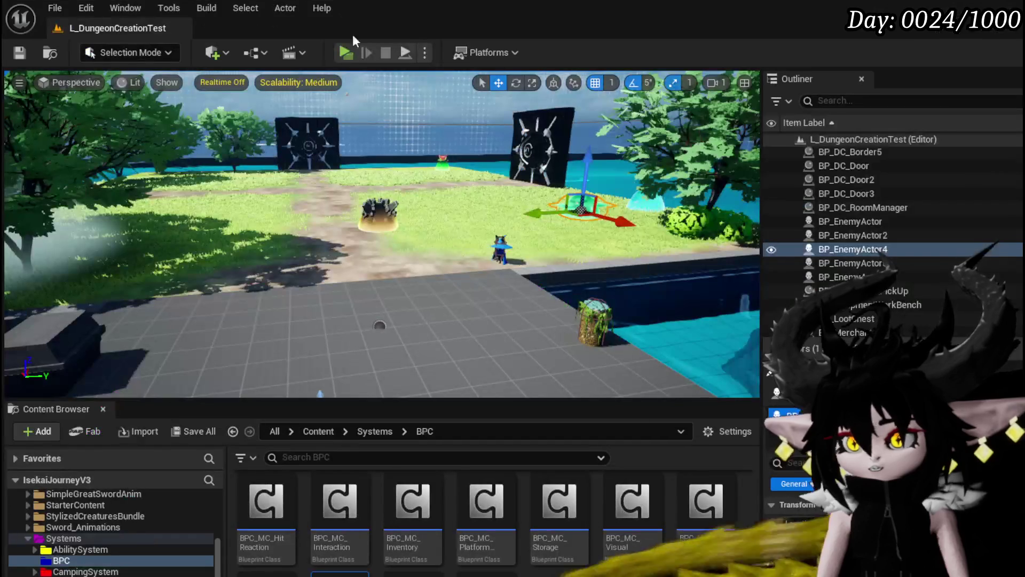
click(345, 52)
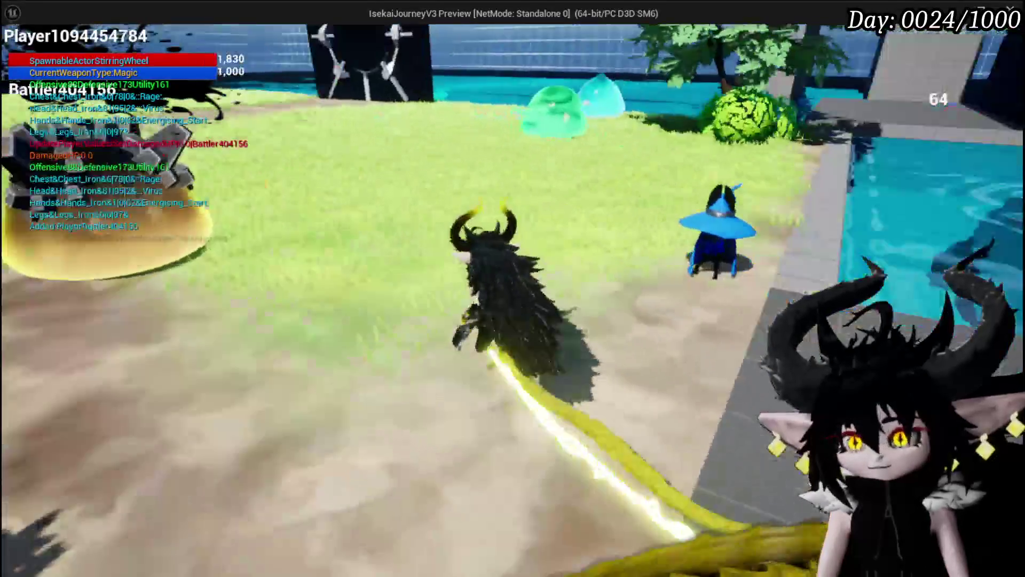
key(w)
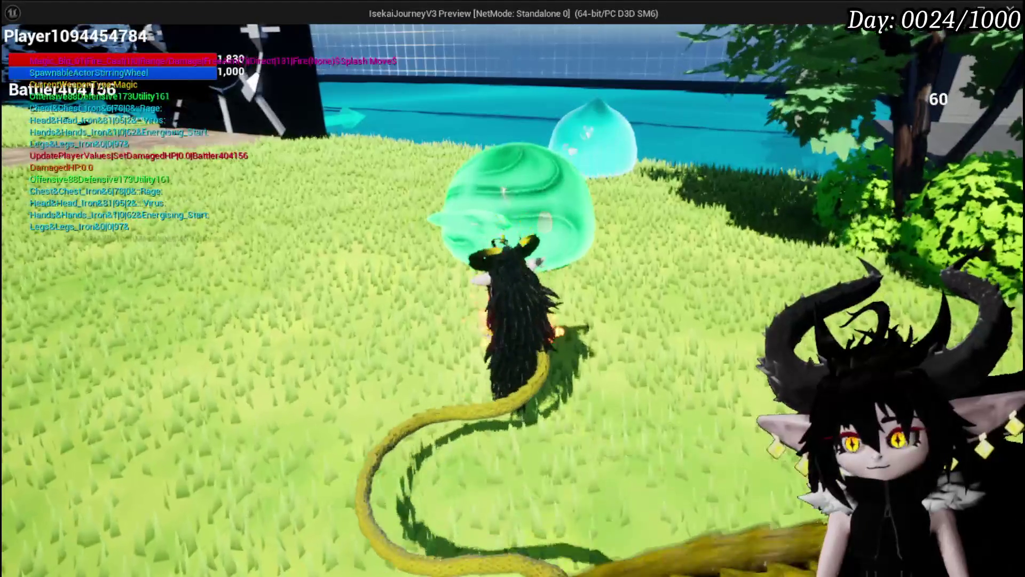
click(512, 288)
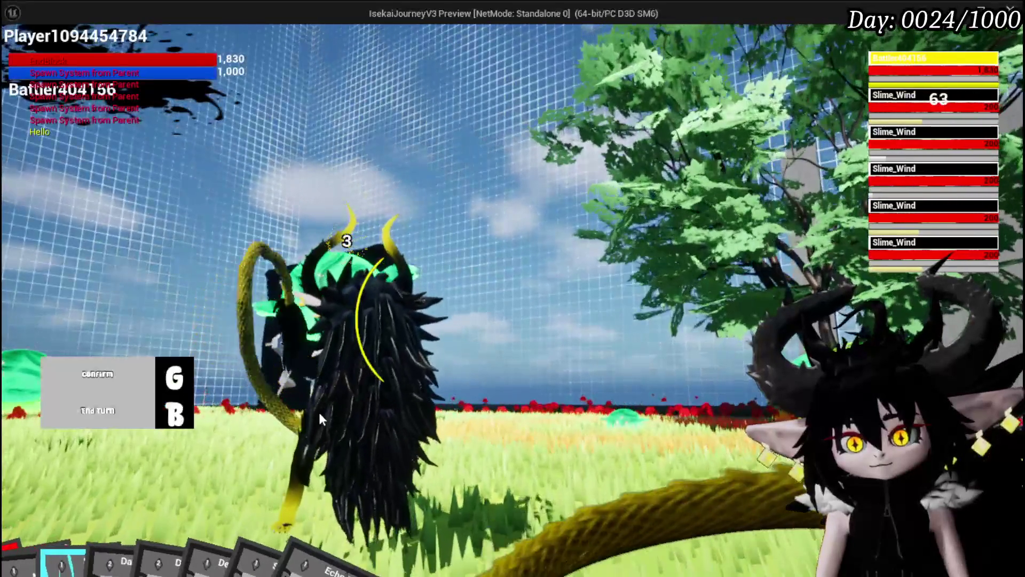
mouse_move(300, 534)
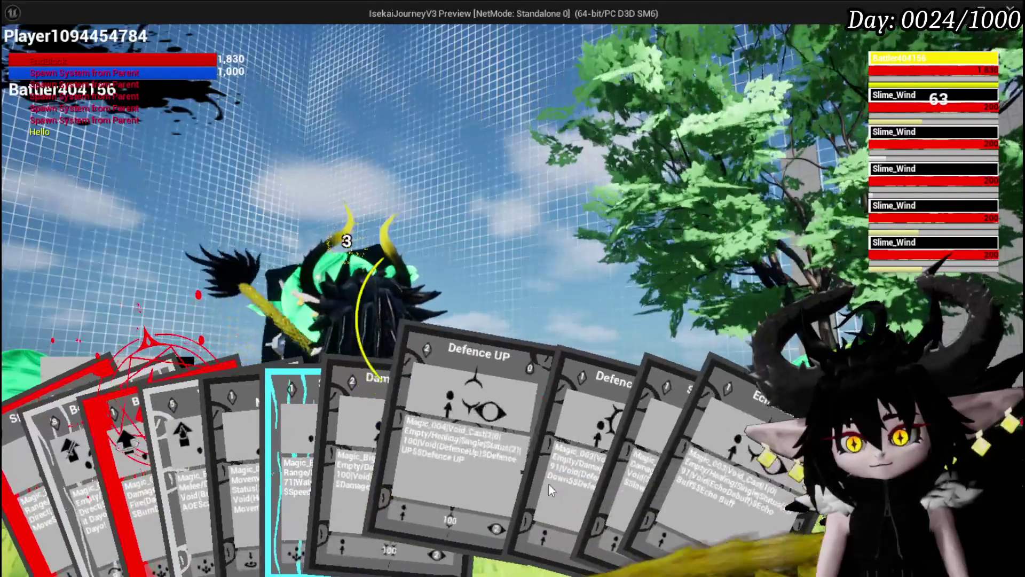
click(518, 484)
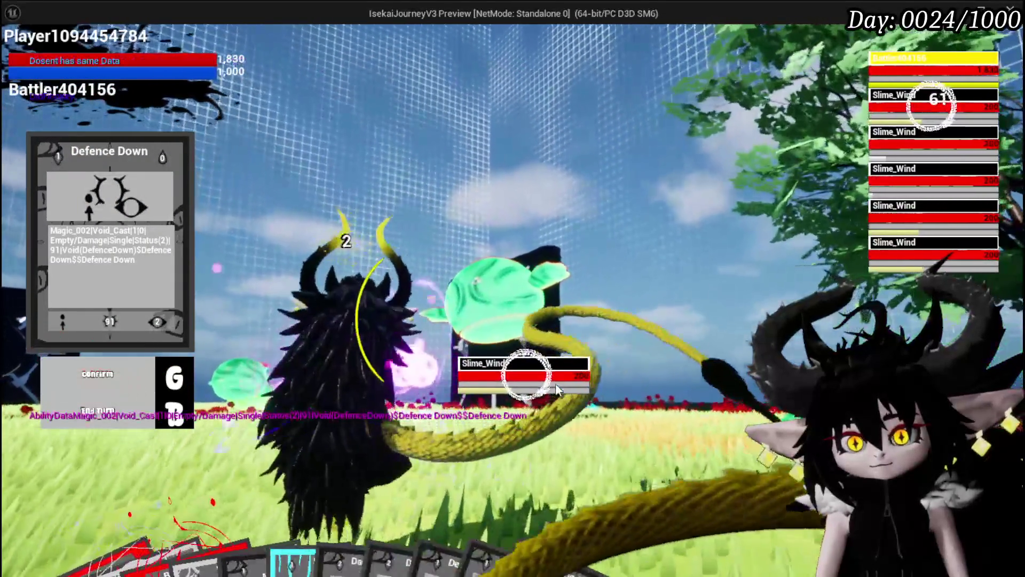
click(556, 387)
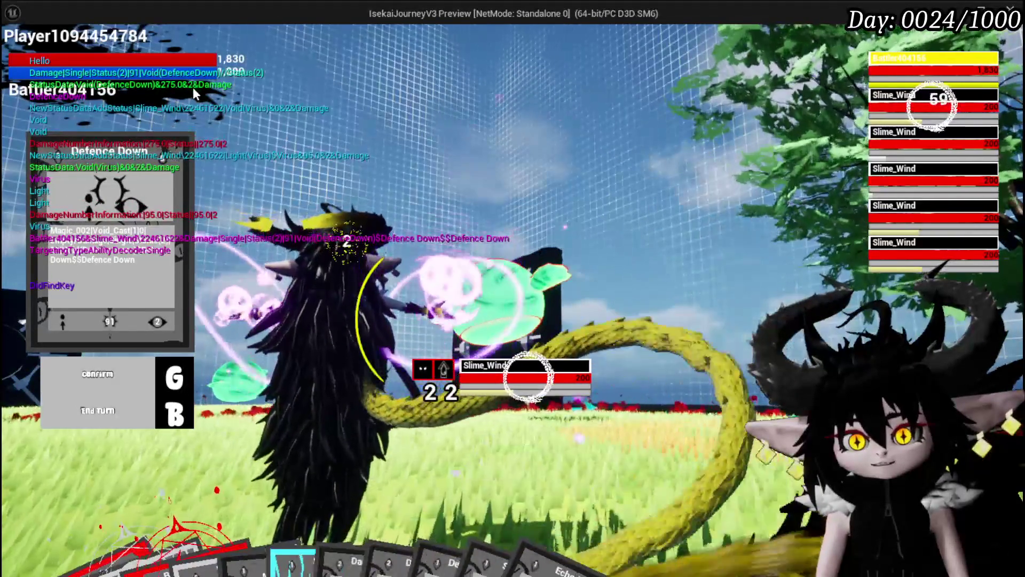
End the play test, save the level, and return to Object_StatusEffect through BPC_Perks.
key(Escape)
key(ctrl+s)
double_click(340, 574)
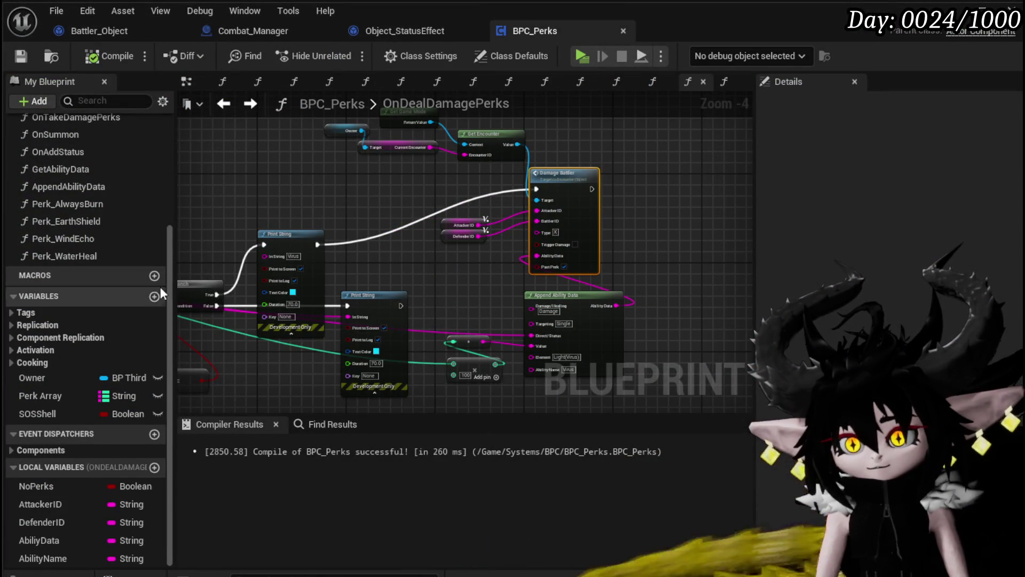
scroll(82, 242, up, 3)
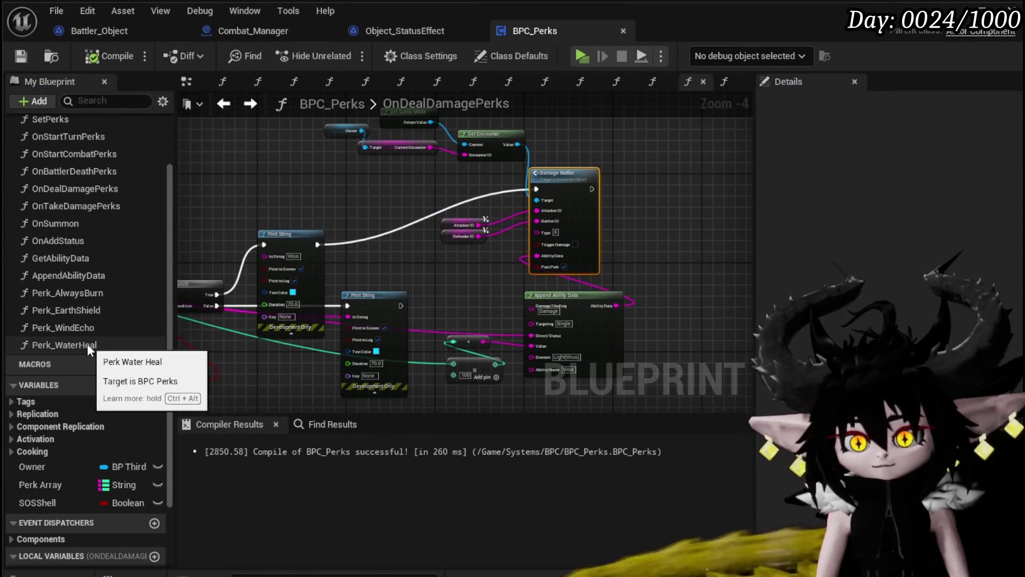
click(459, 30)
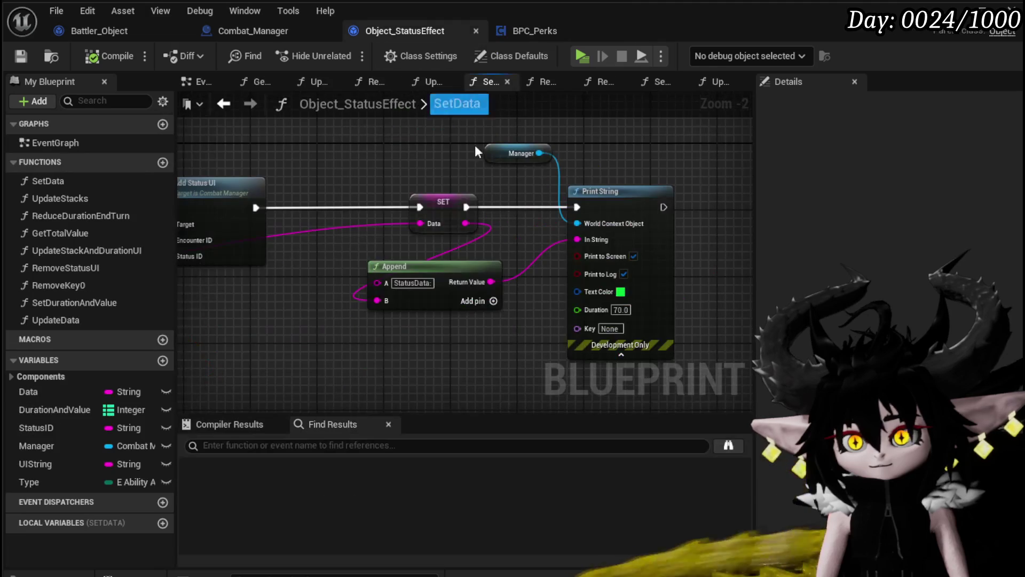
Fill UpdateData's Append strings with ID, &, Value, &, Duration, &, Type.
double_click(86, 319)
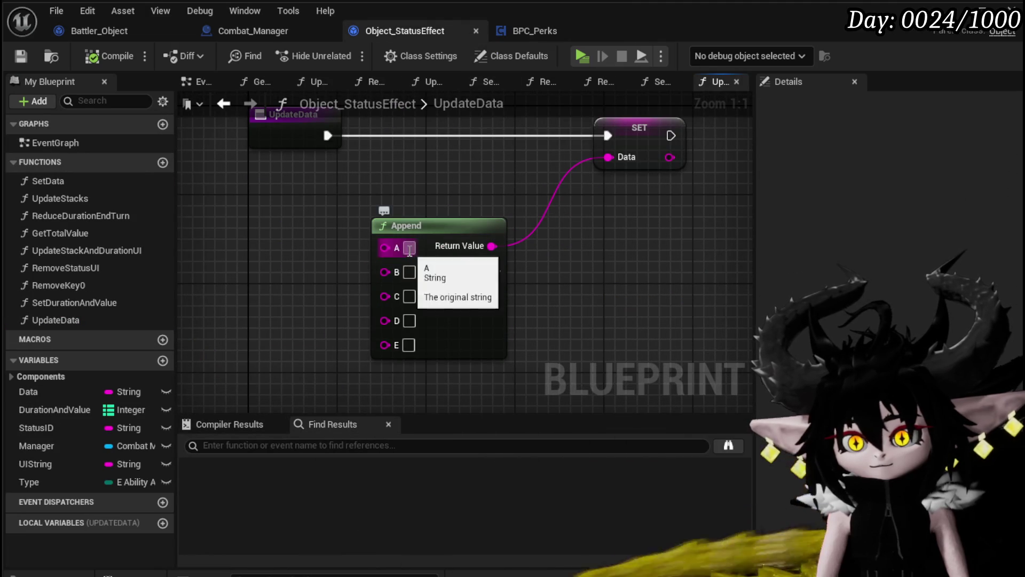
text(ID)
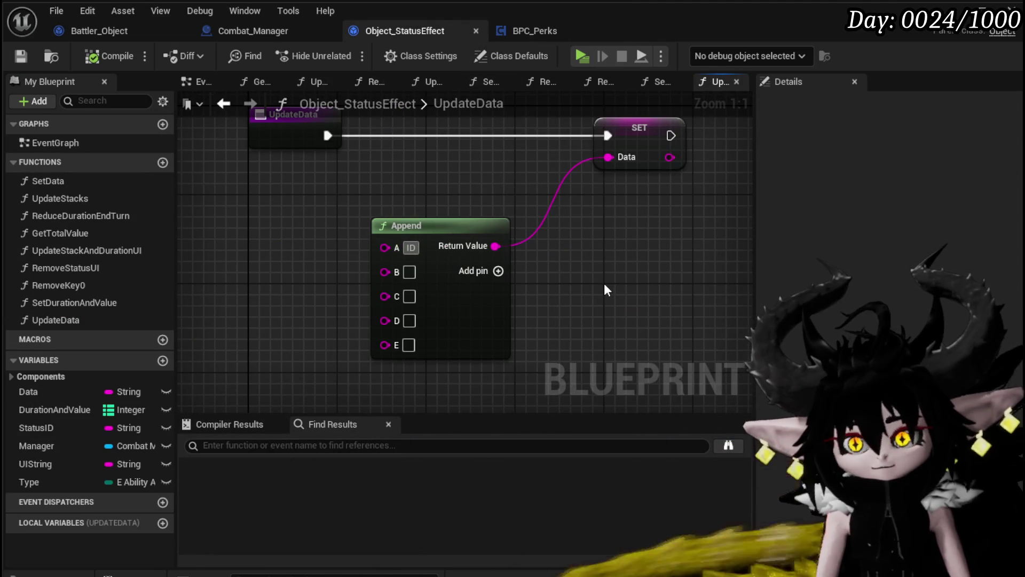
click(409, 272)
text(&)
click(409, 297)
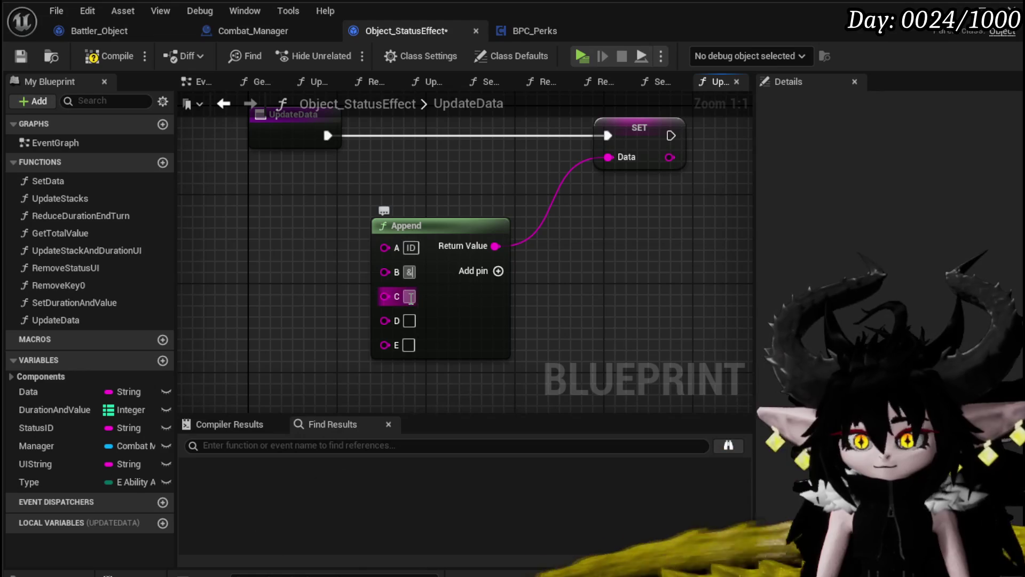
text(Value)
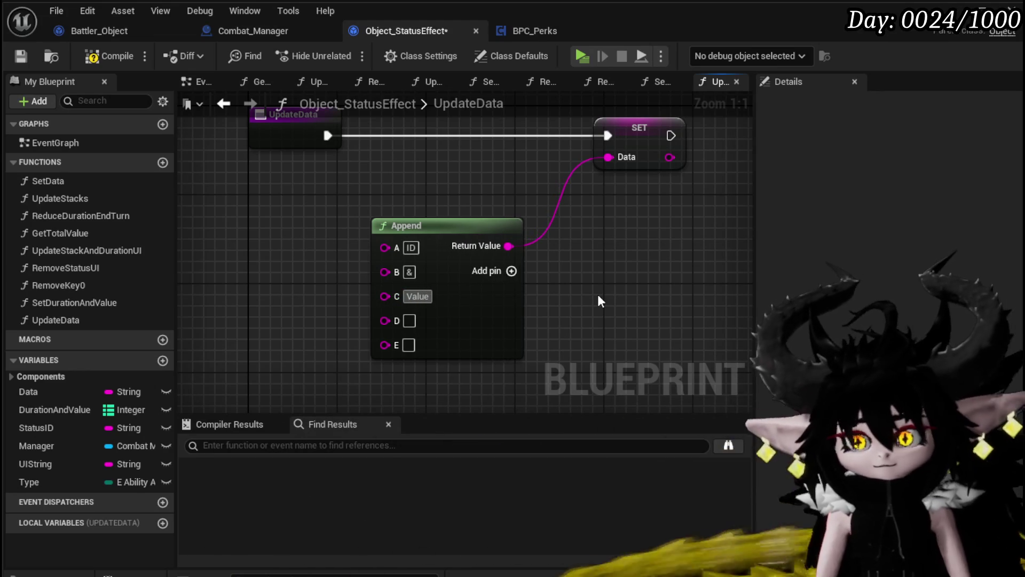
key(Tab)
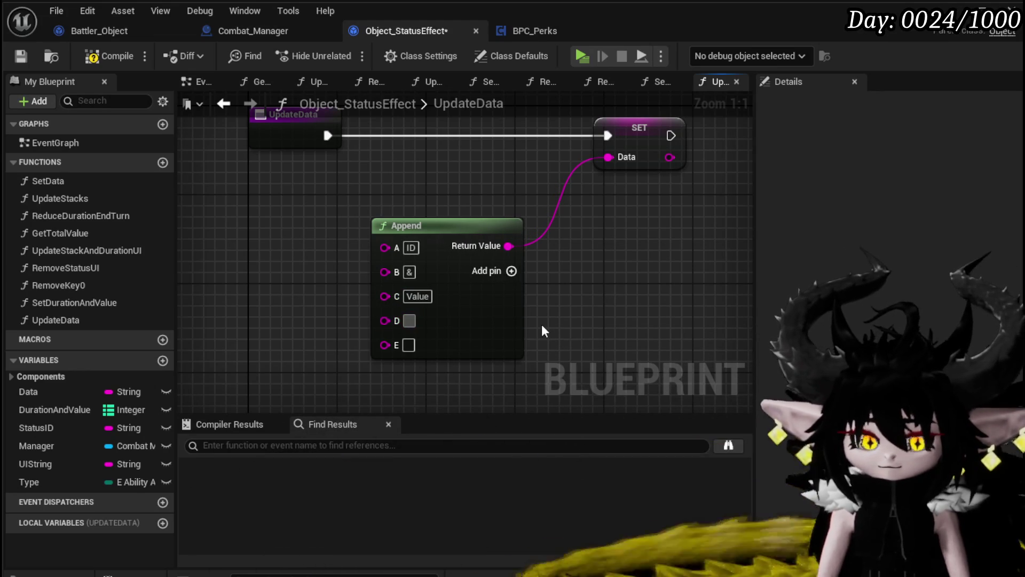
text(&)
key(Tab)
text(Dur)
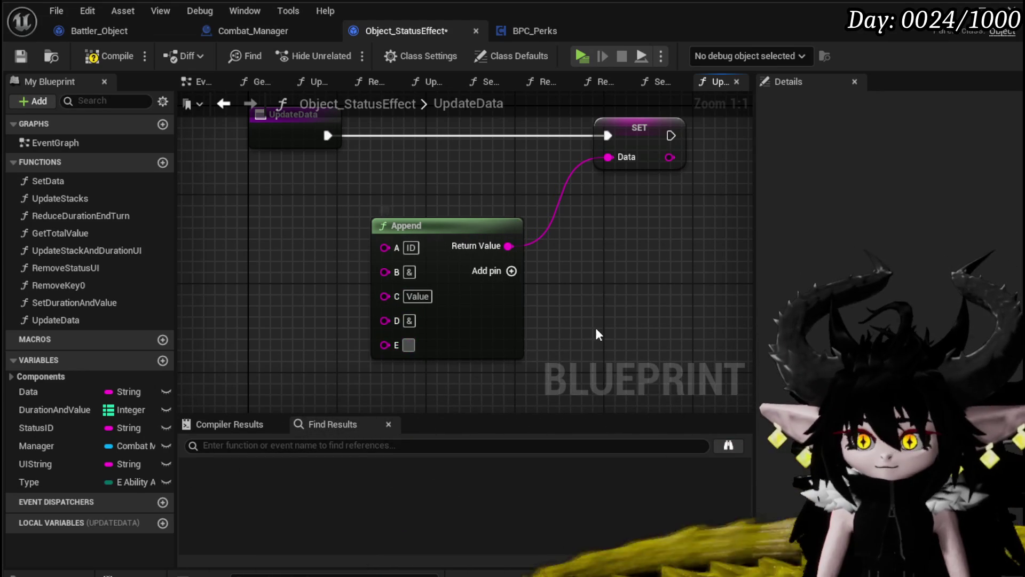
text(ation)
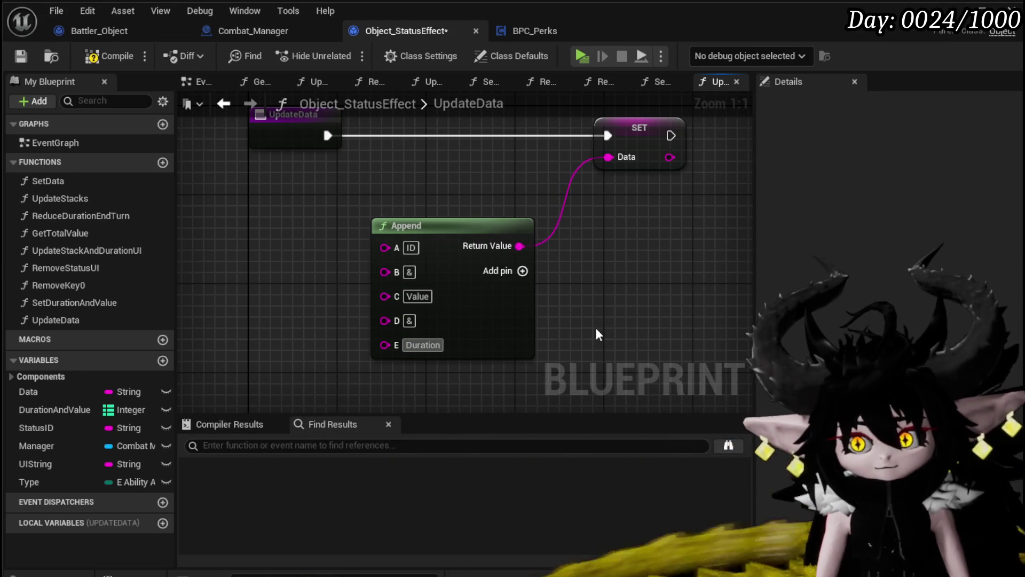
click(522, 271)
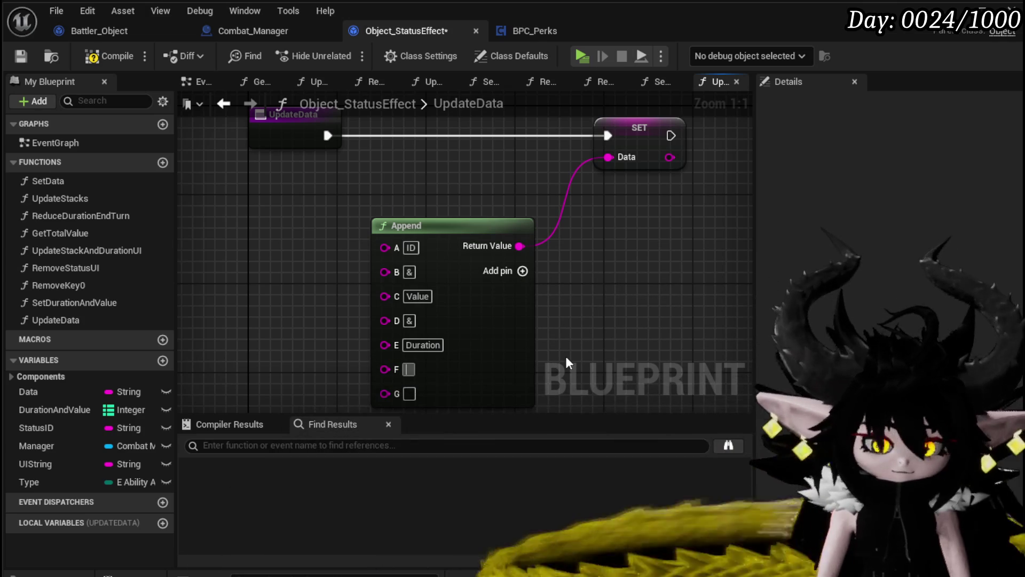
text(&Type)
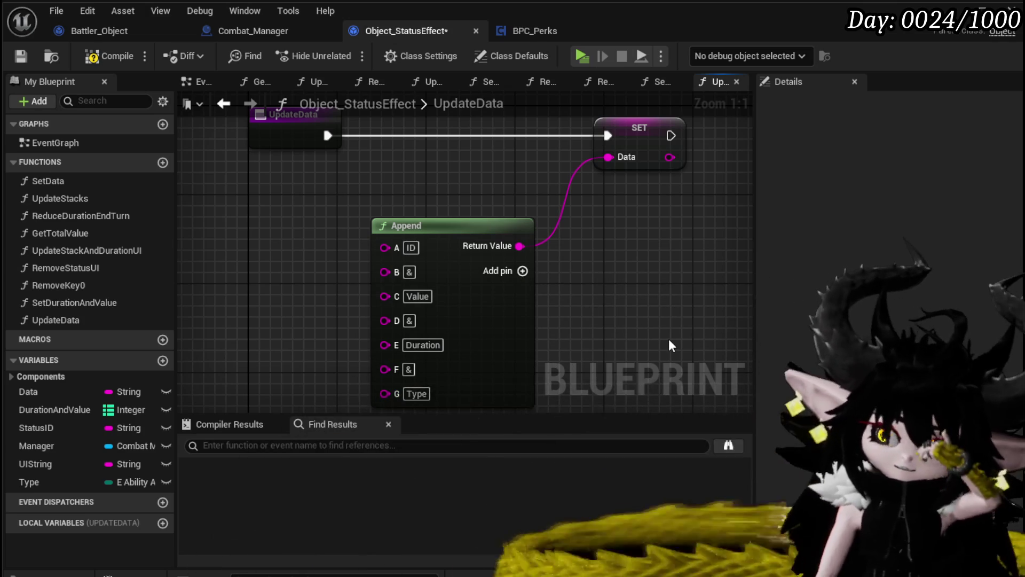
drag(261, 227, 429, 207)
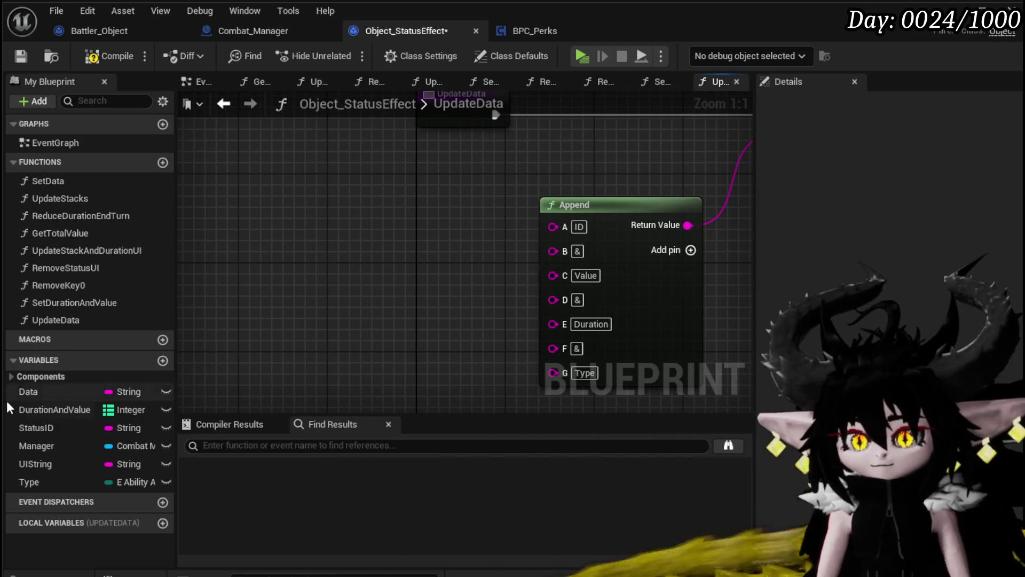
Parse Data on & into an array and wire element 0 into Append's A.
mouse_move(146, 360)
mouse_down()
mouse_move(272, 193)
mouse_move(284, 259)
mouse_up()
text(Parse)
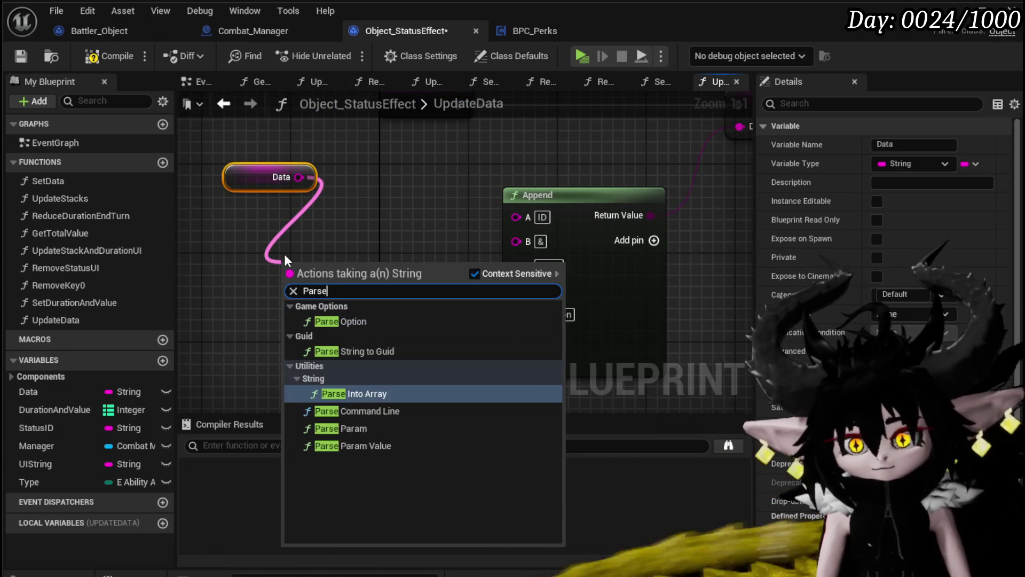
click(356, 393)
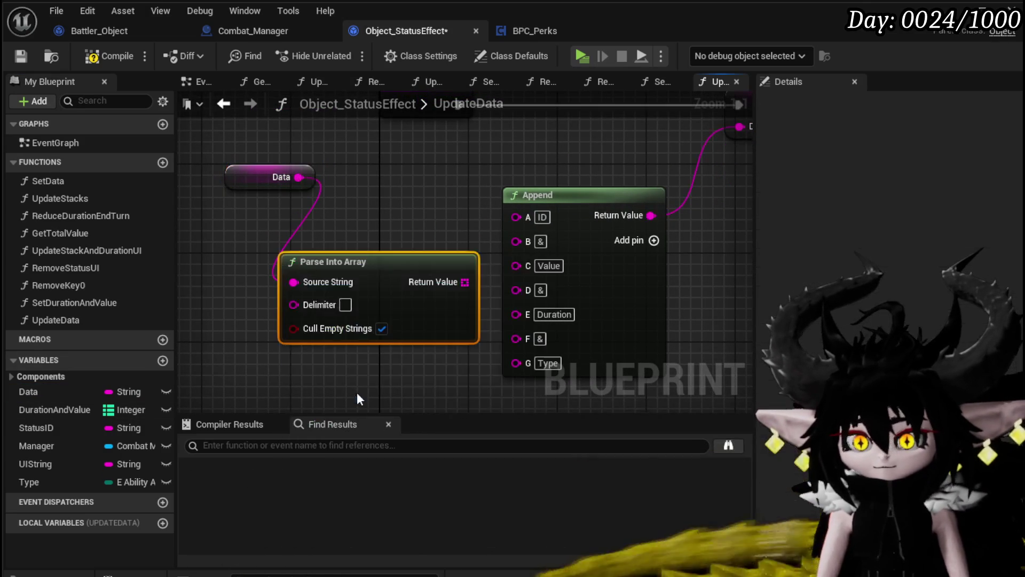
drag(354, 329, 514, 175)
mouse_move(596, 316)
mouse_down()
mouse_move(398, 250)
mouse_move(424, 235)
mouse_up()
text(get)
click(479, 337)
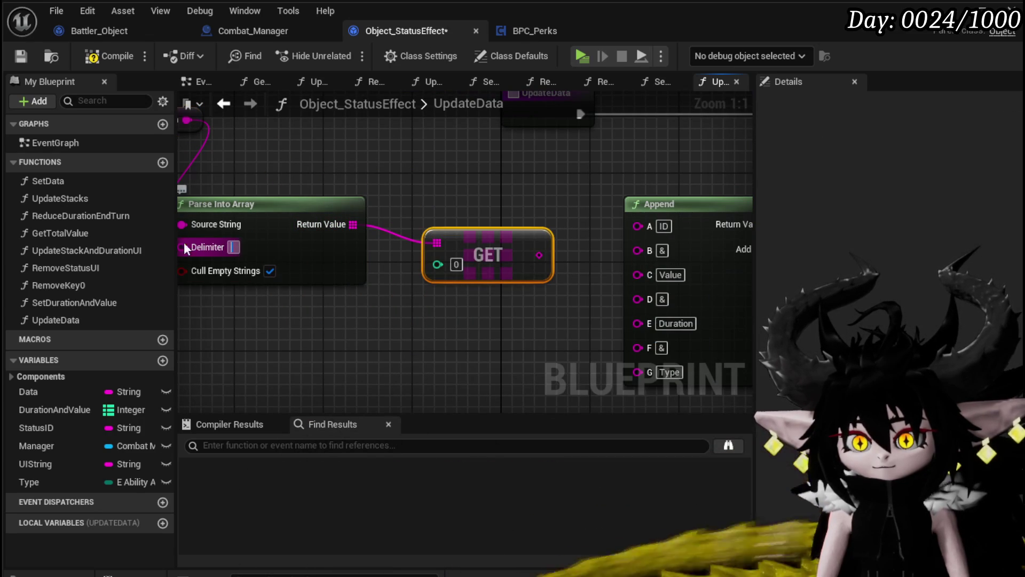
click(270, 271)
mouse_move(488, 255)
mouse_down()
mouse_move(466, 177)
mouse_move(638, 224)
mouse_up()
drag(471, 198, 456, 154)
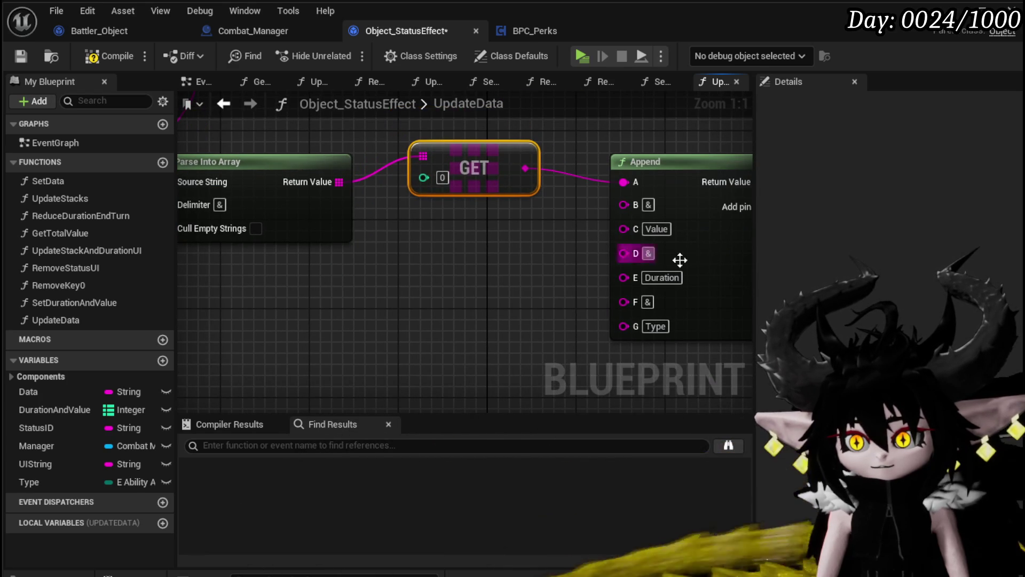
Add a second array lookup for index 3 and wire it into Append's G.
drag(328, 180, 412, 255)
text(get)
click(462, 363)
drag(528, 281, 413, 296)
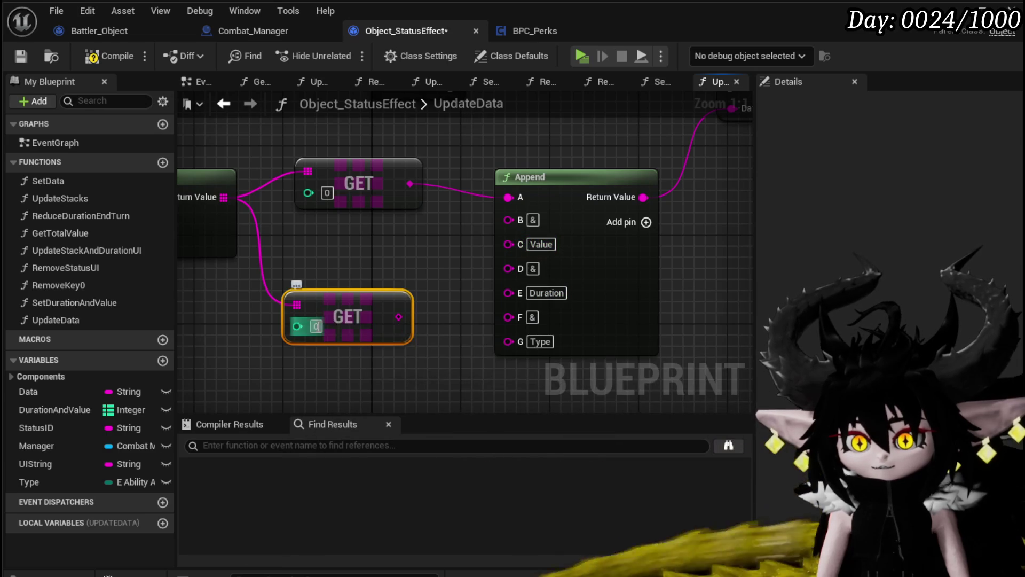
drag(527, 345, 525, 344)
drag(447, 293, 458, 338)
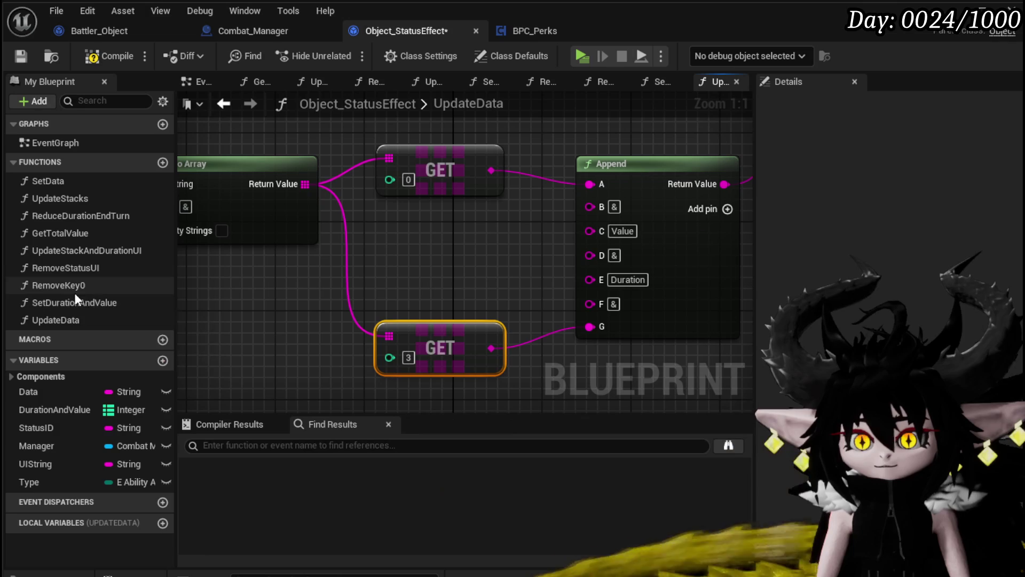
Feed Get Total Value into Append's C and tidy the node layout.
drag(66, 235, 255, 260)
drag(543, 236, 590, 230)
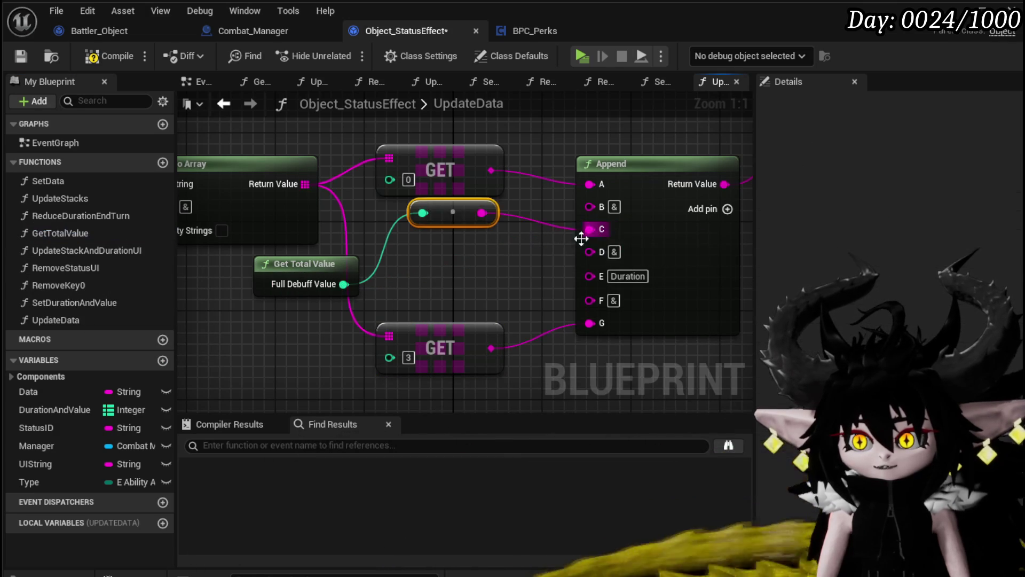
drag(472, 214, 450, 224)
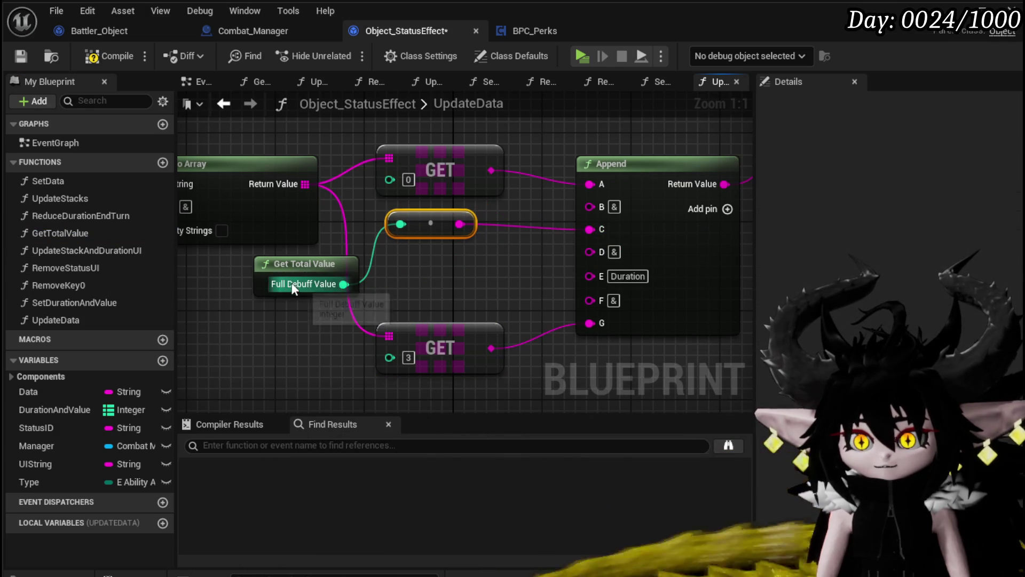
drag(303, 275, 258, 264)
mouse_move(290, 335)
mouse_down()
mouse_move(285, 313)
mouse_move(417, 325)
mouse_up()
click(163, 164)
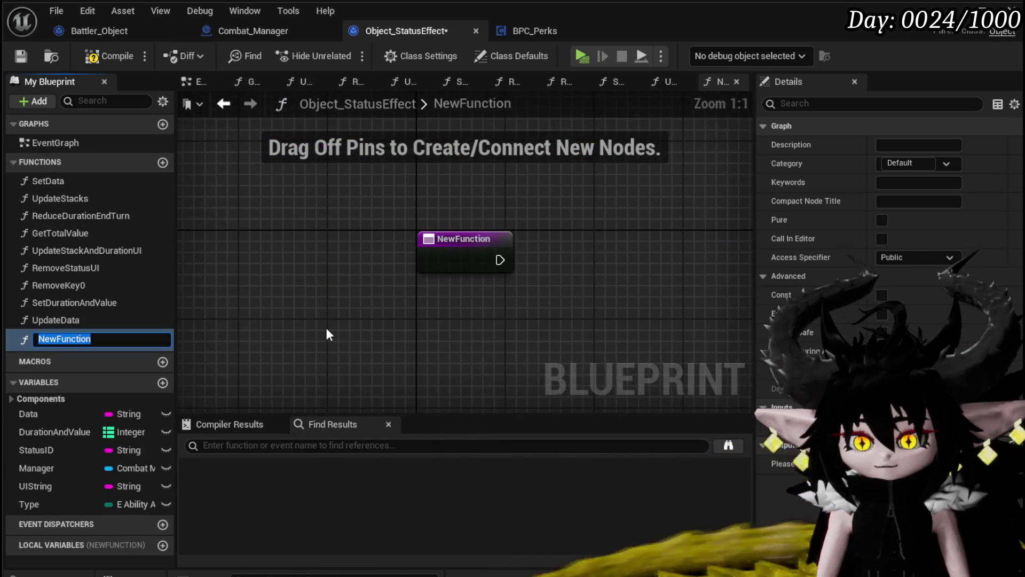
Name the new function GetMaxDuration and get the Keys of the DurationAndValue map.
text(GetM)
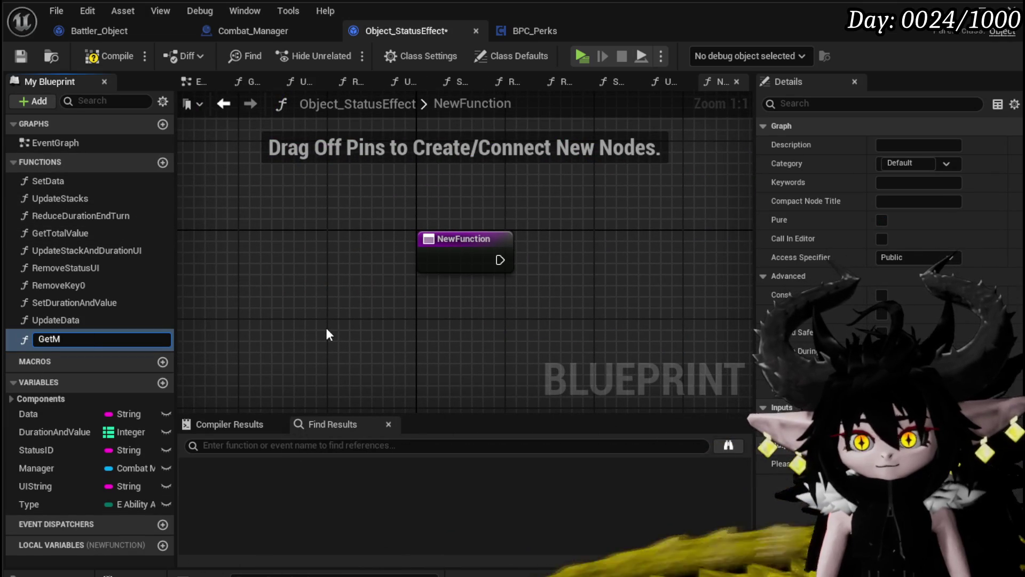
text(axDuration)
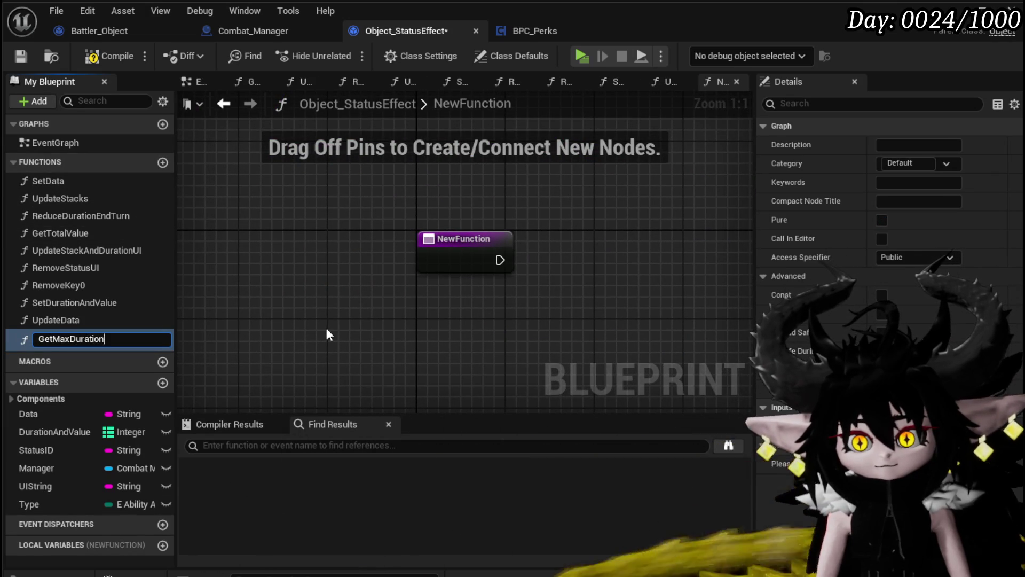
key(Return)
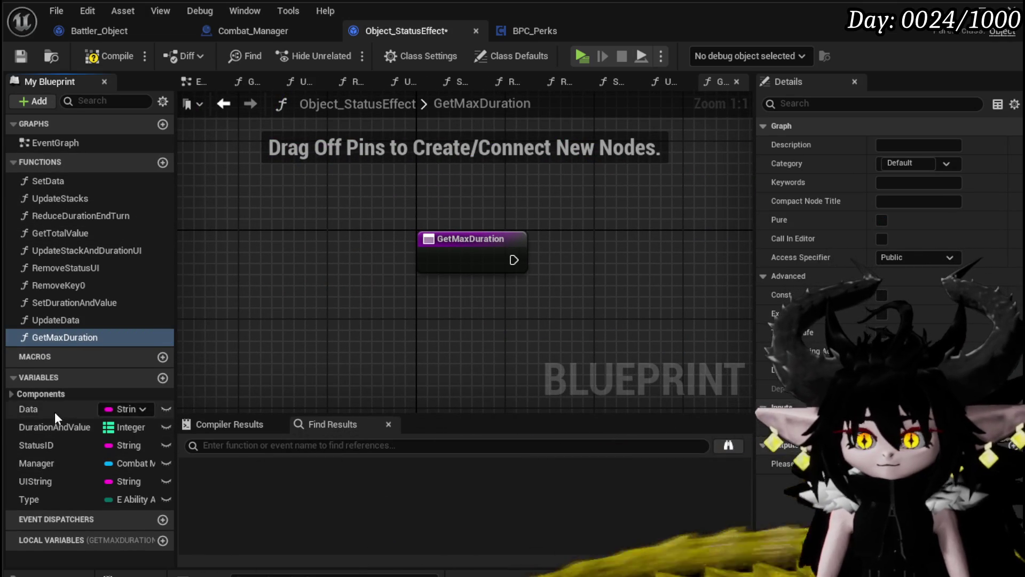
drag(53, 426, 427, 312)
click(440, 328)
drag(314, 302, 367, 319)
text(keys)
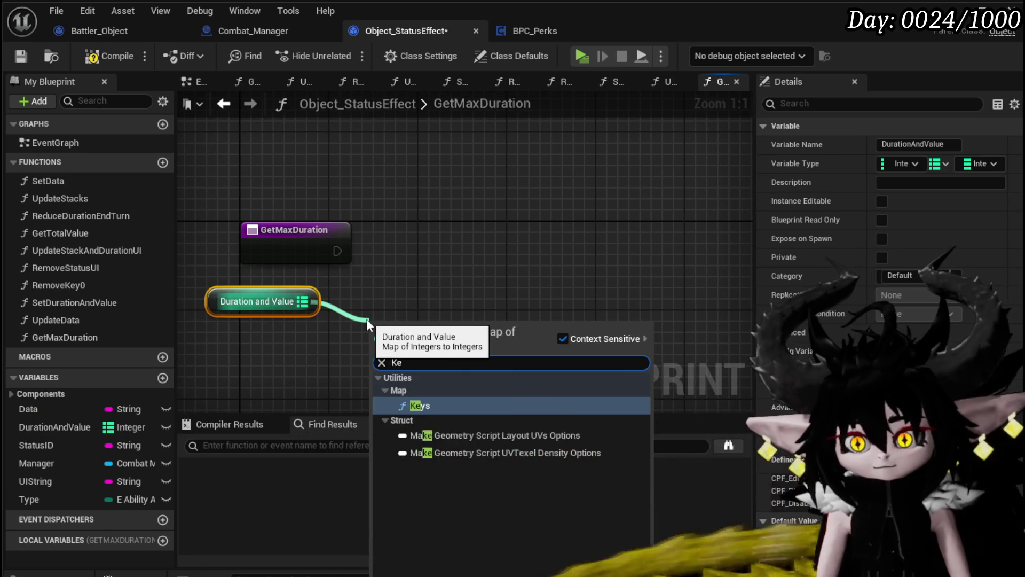
key(Return)
Return key index 0 through a Return Node output named Max Duration.
mouse_move(337, 251)
mouse_down()
mouse_move(362, 309)
mouse_move(406, 252)
mouse_up()
drag(462, 271, 410, 308)
text(get)
drag(403, 358, 475, 361)
click(241, 267)
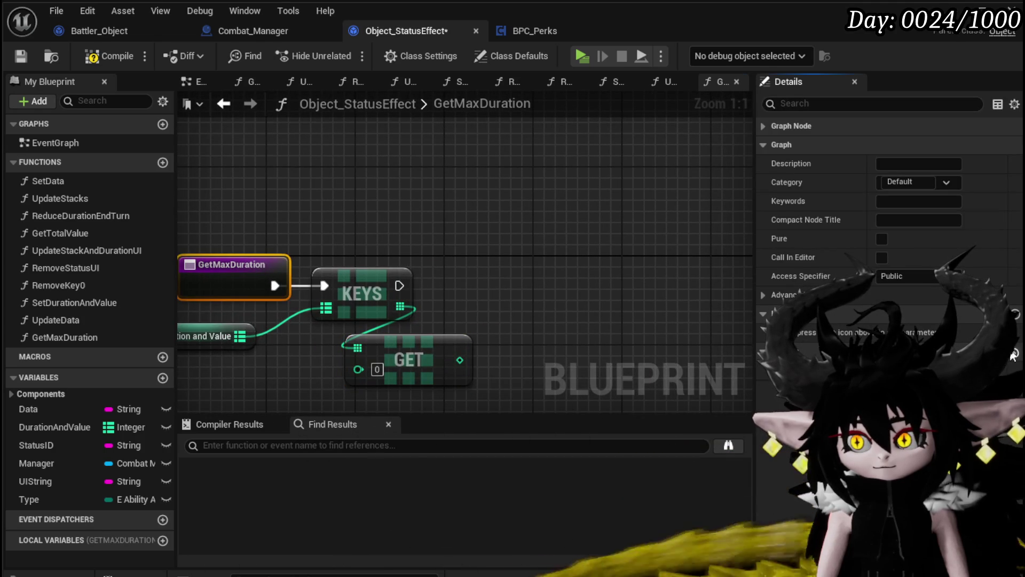
drag(459, 242, 563, 275)
drag(405, 283, 565, 287)
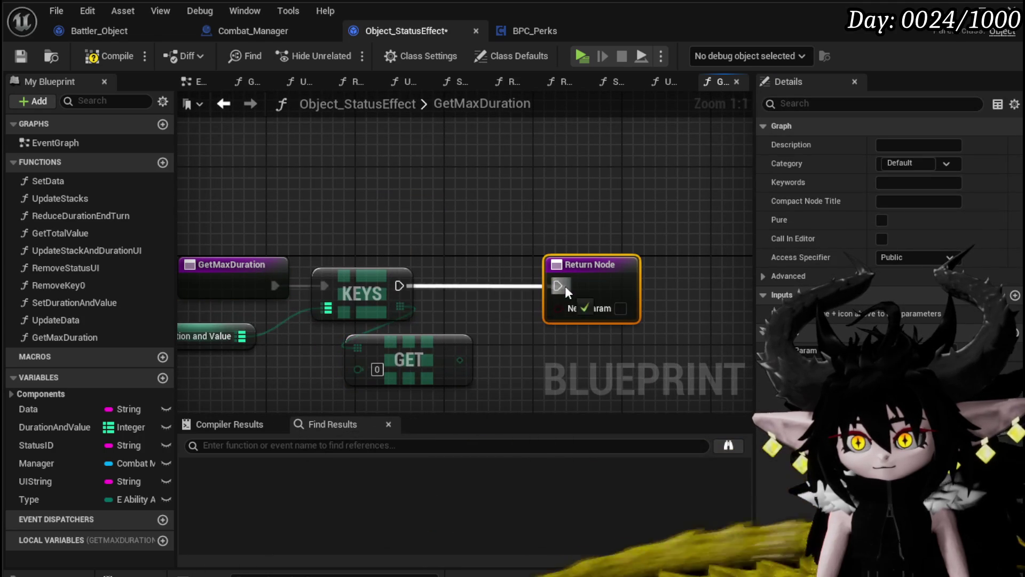
drag(460, 356, 585, 299)
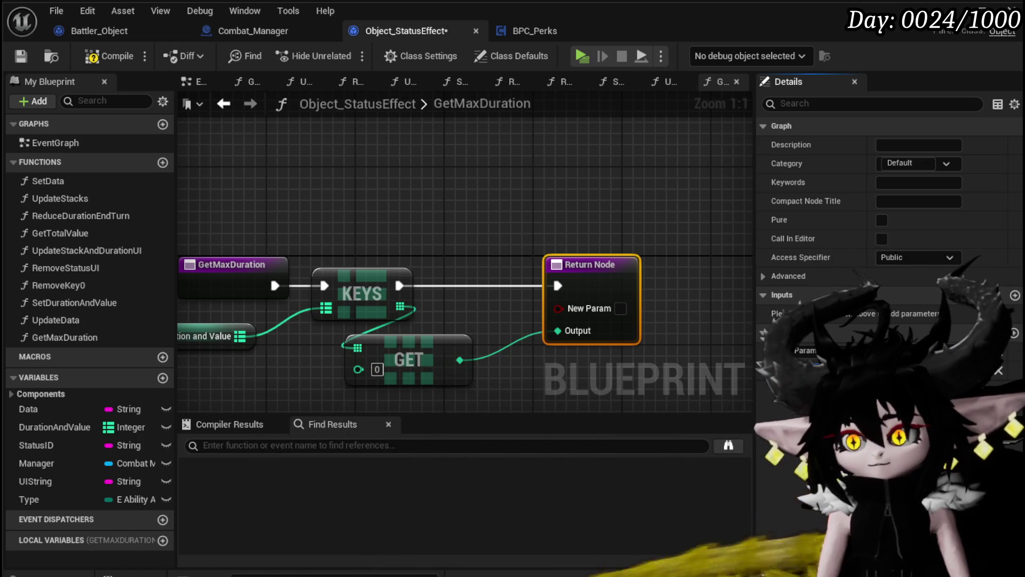
key(Return)
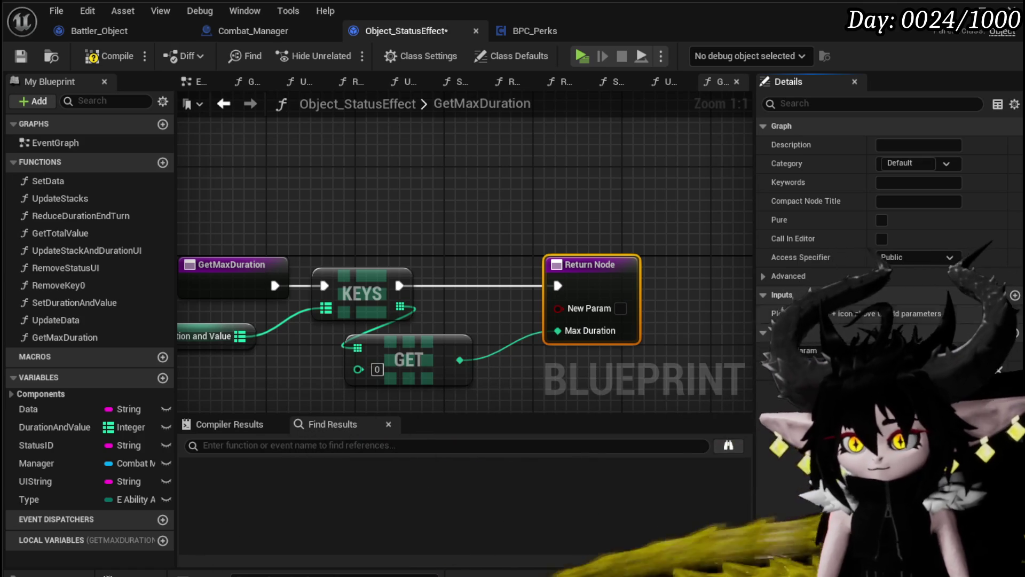
click(1003, 351)
Add a pure Get Max Duration call in UpdateData, wire it into Append's E, and compile.
click(109, 56)
click(224, 103)
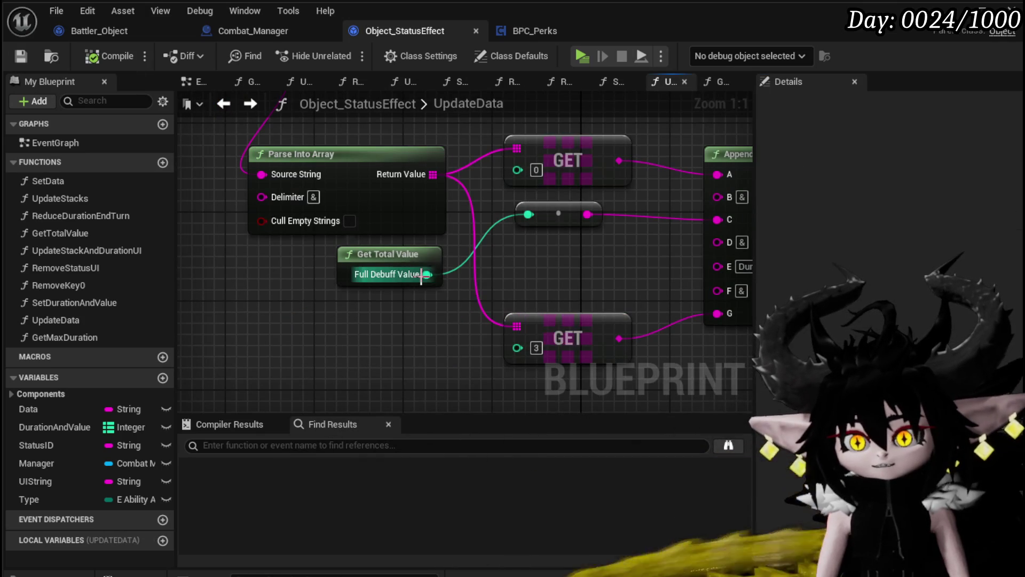
mouse_move(49, 339)
mouse_down()
mouse_move(308, 351)
mouse_move(694, 257)
mouse_move(720, 264)
mouse_up()
click(882, 219)
mouse_move(528, 249)
mouse_down()
mouse_move(572, 263)
mouse_move(556, 270)
mouse_up()
mouse_move(355, 332)
mouse_down()
mouse_move(425, 304)
mouse_move(417, 312)
mouse_up()
click(617, 238)
scroll(615, 238, down, 2)
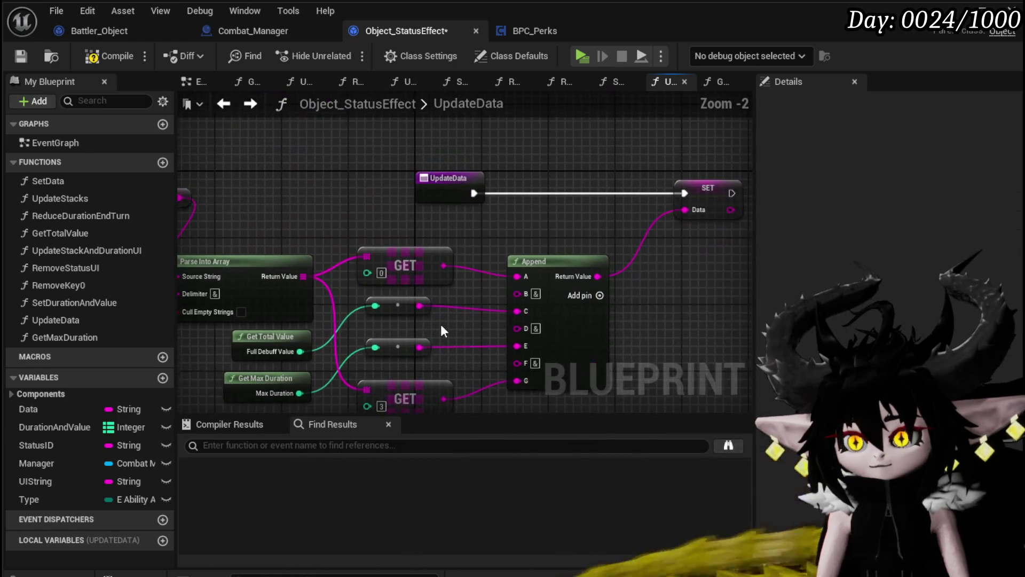
click(122, 61)
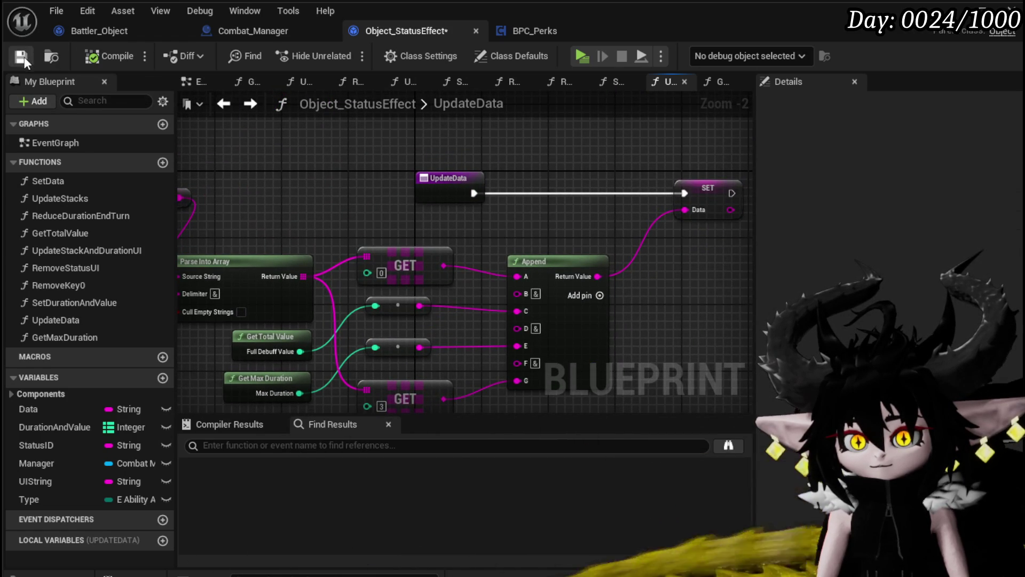
scroll(316, 178, down, 3)
drag(218, 140, 434, 298)
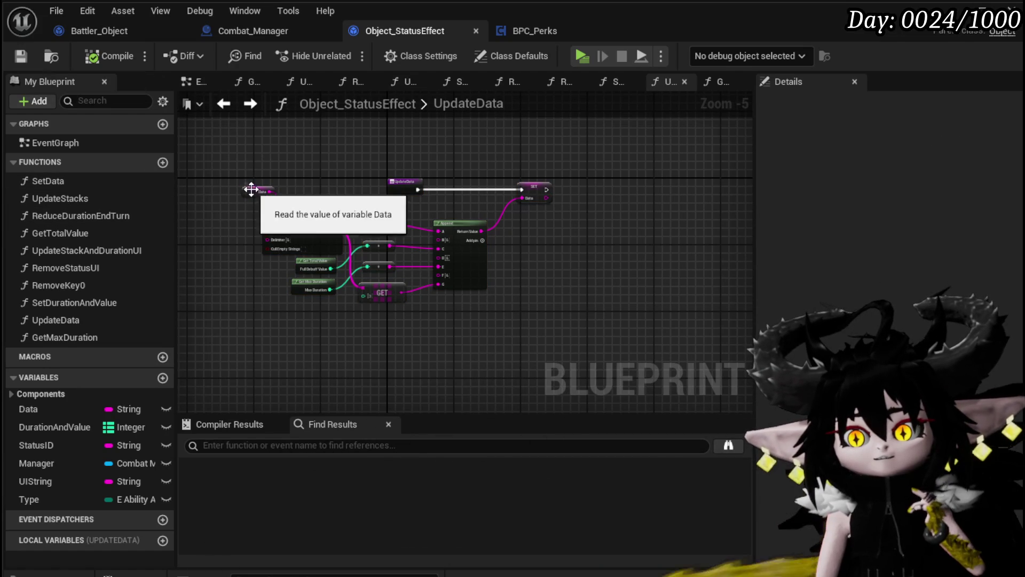
Open ReduceDurationEndTurn, make room before the Return Node, and delete a stray Get Max Duration node.
double_click(88, 215)
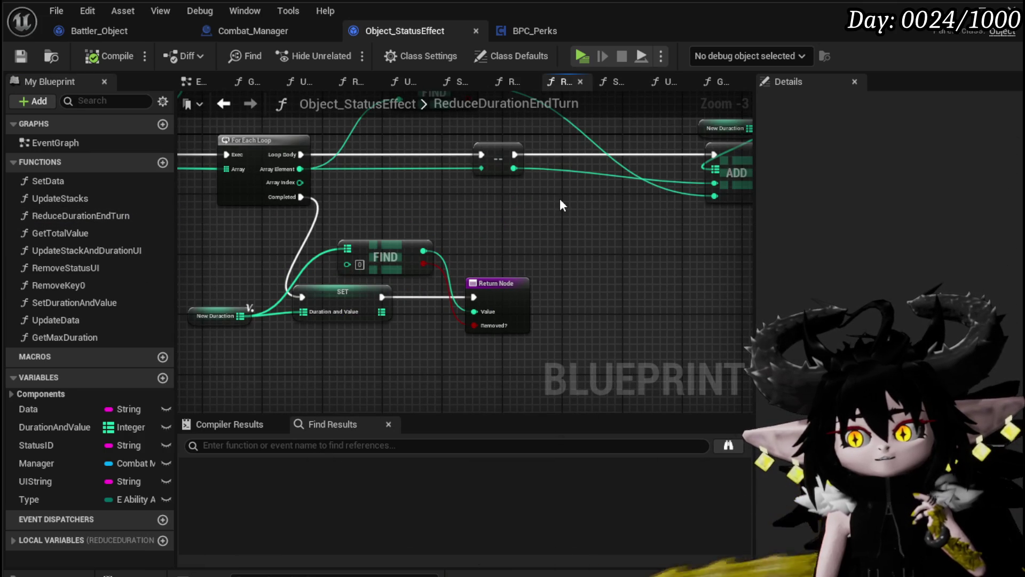
mouse_move(537, 198)
mouse_down()
mouse_move(724, 220)
mouse_move(510, 242)
mouse_move(483, 258)
mouse_move(221, 211)
mouse_move(409, 195)
mouse_move(236, 286)
mouse_move(215, 282)
mouse_move(341, 219)
mouse_move(324, 195)
mouse_up()
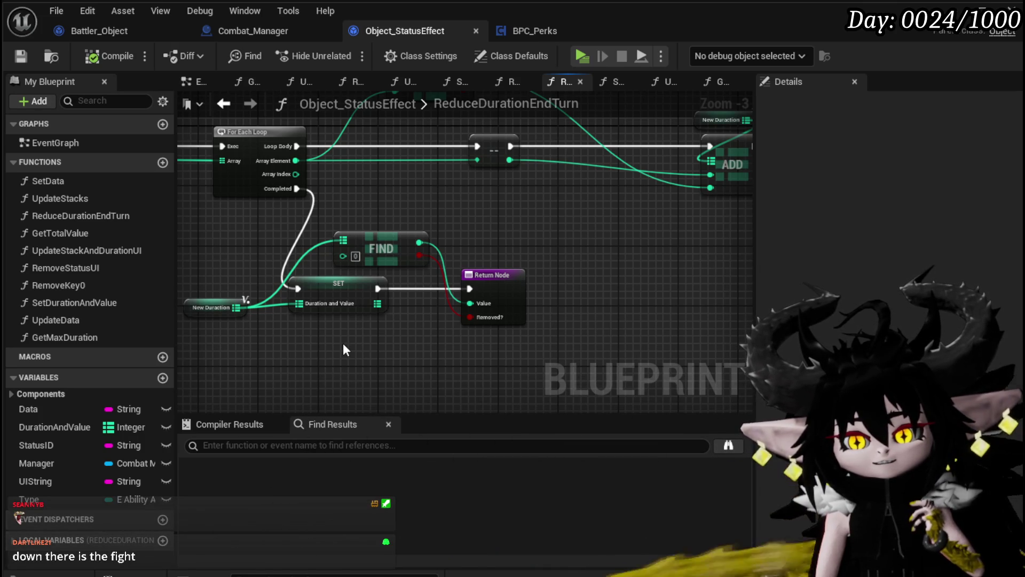
drag(343, 346, 380, 310)
drag(484, 260, 595, 261)
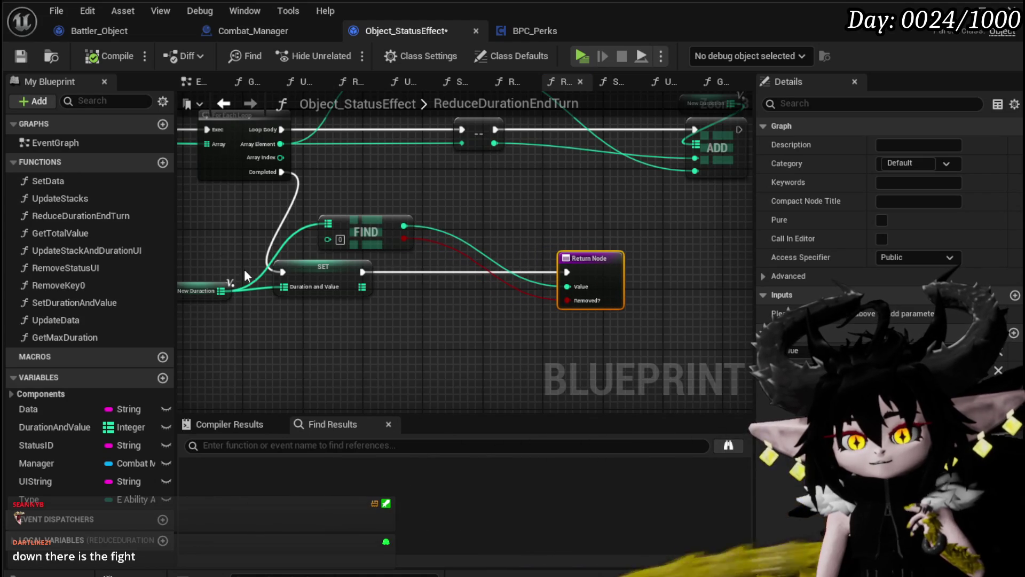
mouse_move(75, 338)
mouse_down()
mouse_move(335, 337)
mouse_move(388, 318)
mouse_up()
click(443, 329)
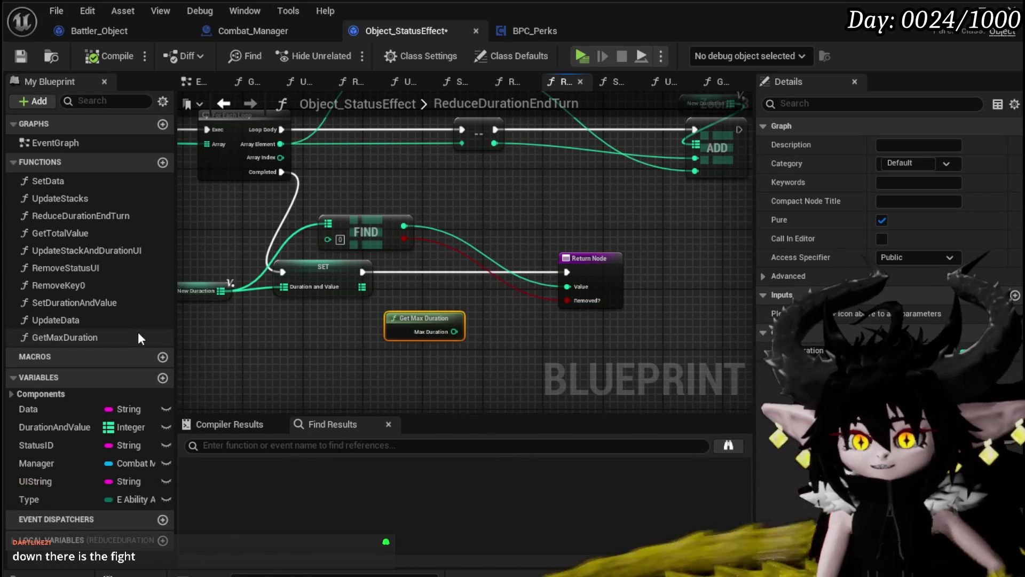
key(Delete)
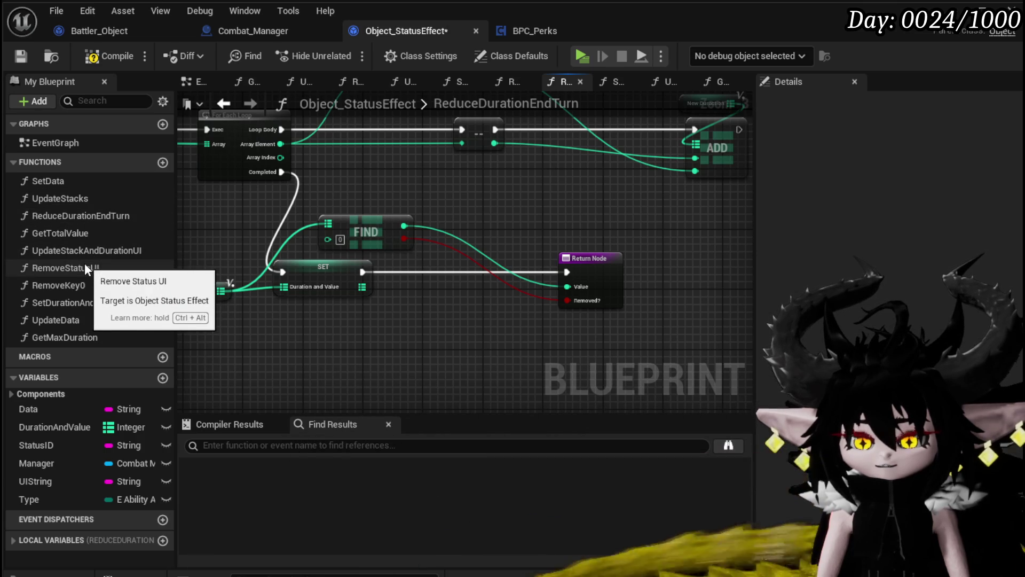
Insert an Update Data call between SET and the Return Node.
mouse_move(75, 323)
mouse_down()
mouse_move(459, 296)
mouse_move(450, 271)
mouse_up()
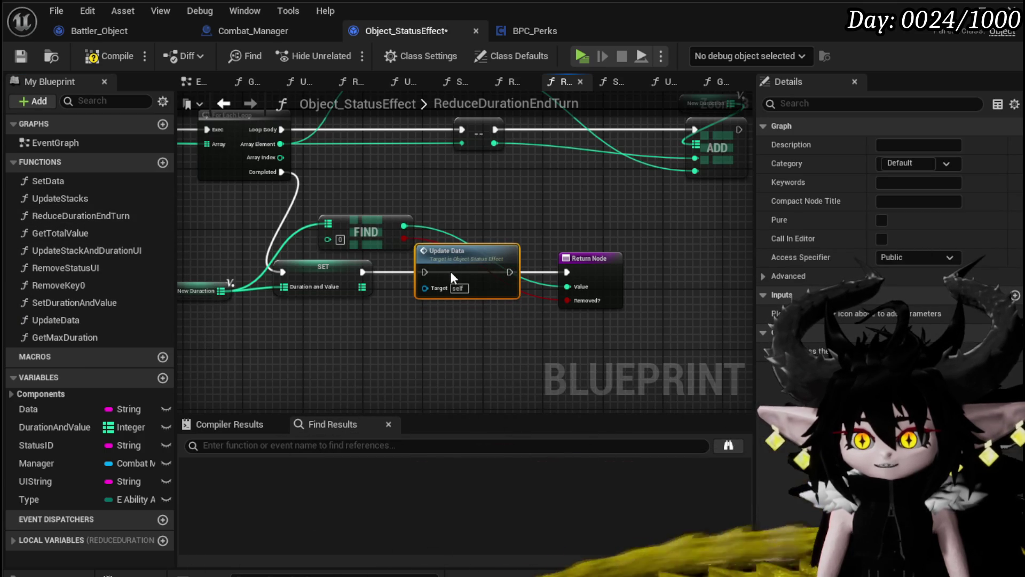
drag(363, 272, 426, 272)
mouse_move(510, 272)
mouse_down()
mouse_move(585, 276)
mouse_move(575, 271)
mouse_up()
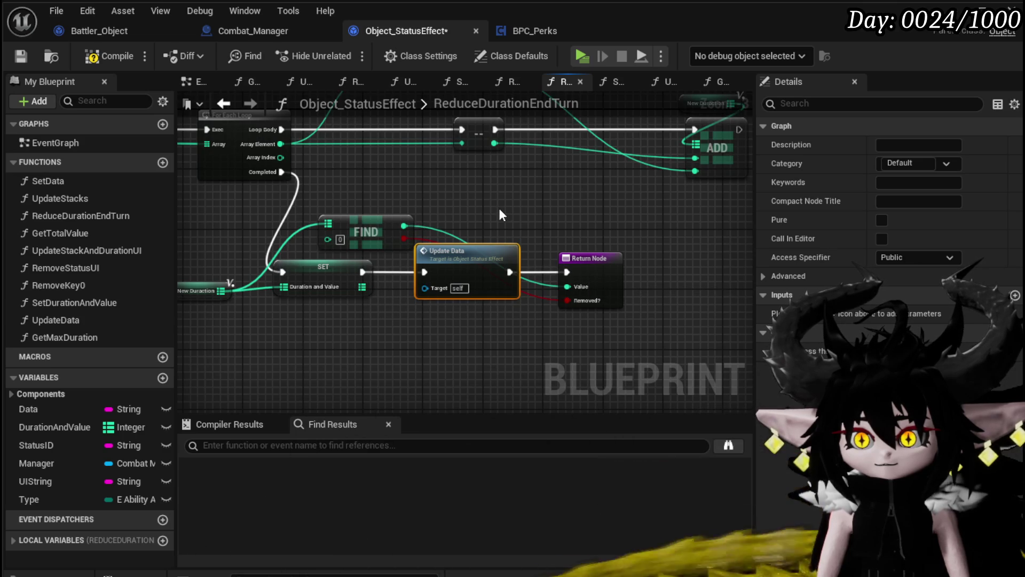
drag(457, 251, 472, 251)
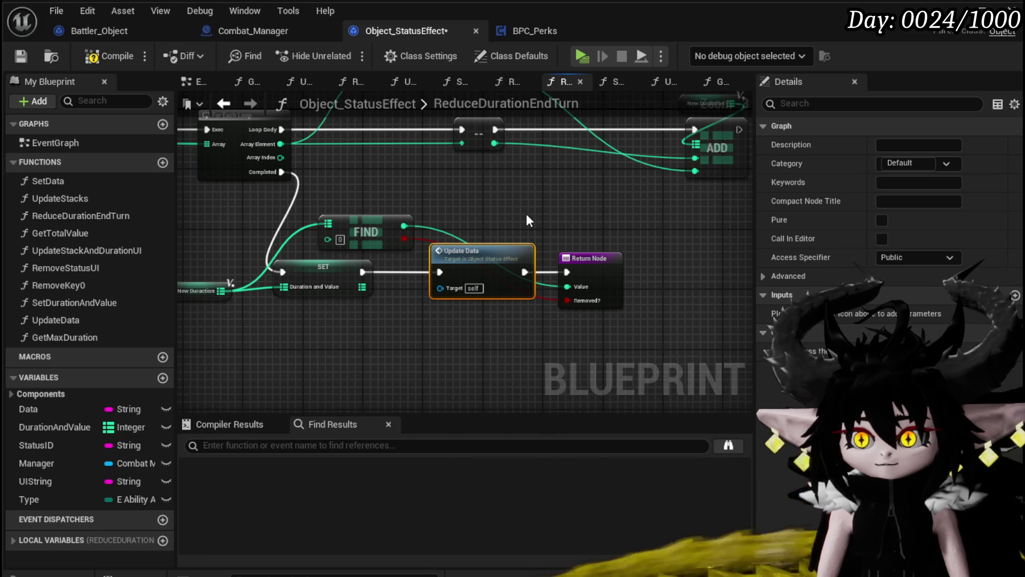
drag(604, 278, 671, 278)
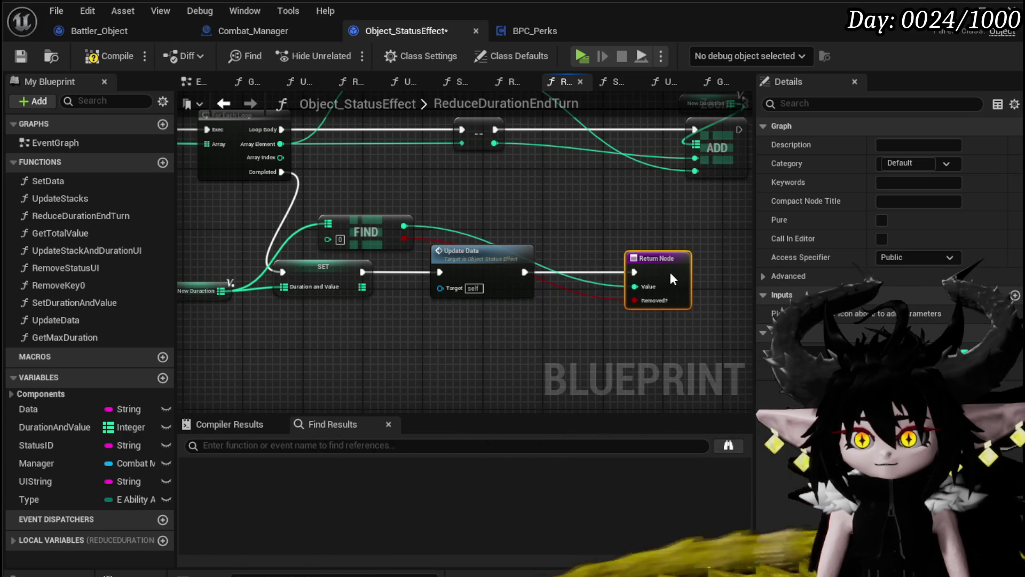
drag(503, 247, 560, 251)
Rearrange the FIND, For Each Loop and New Duration nodes, then compile and save.
mouse_move(488, 225)
mouse_down()
mouse_move(556, 232)
mouse_move(469, 228)
mouse_up()
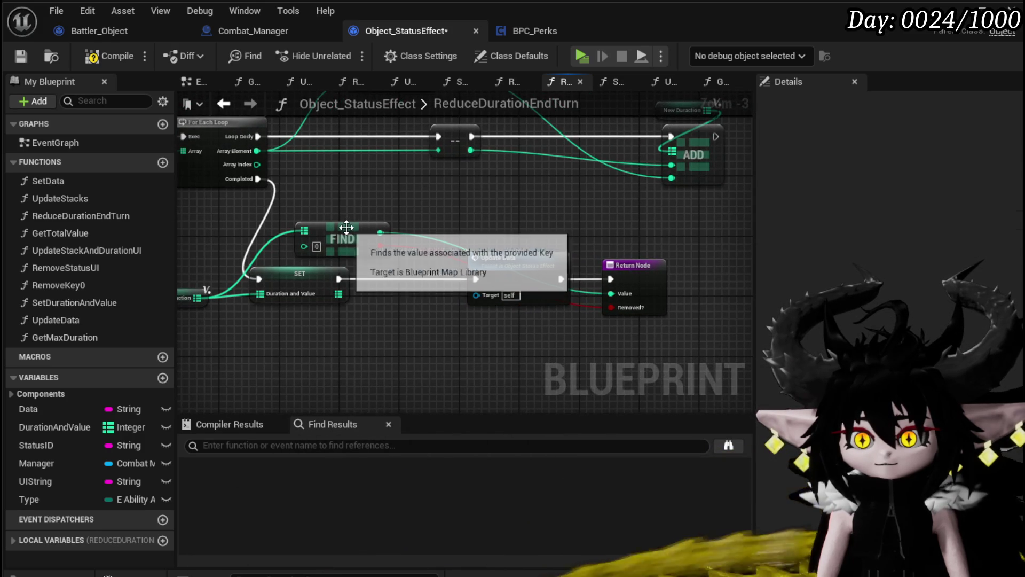
drag(347, 227, 324, 219)
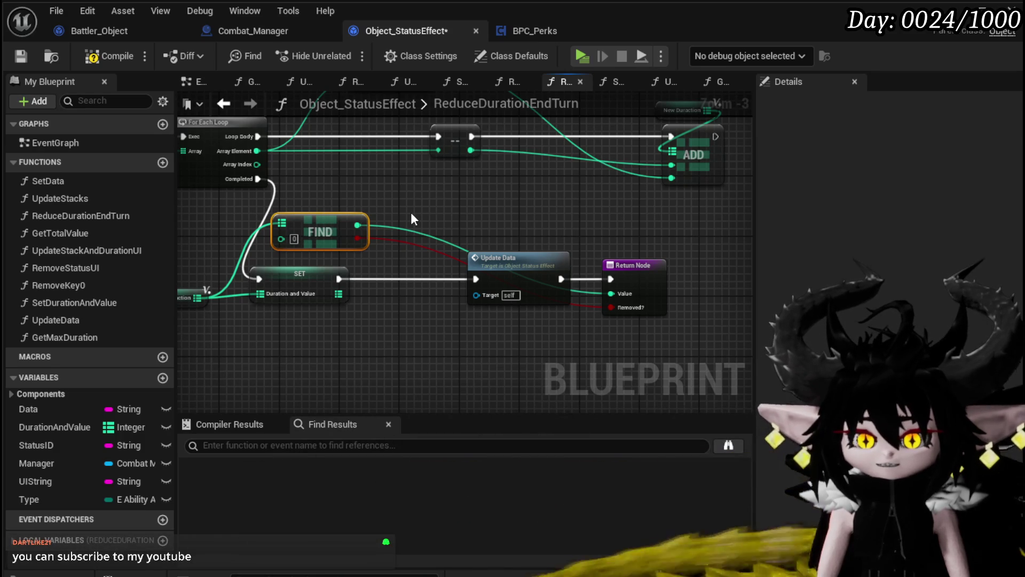
drag(370, 219, 360, 212)
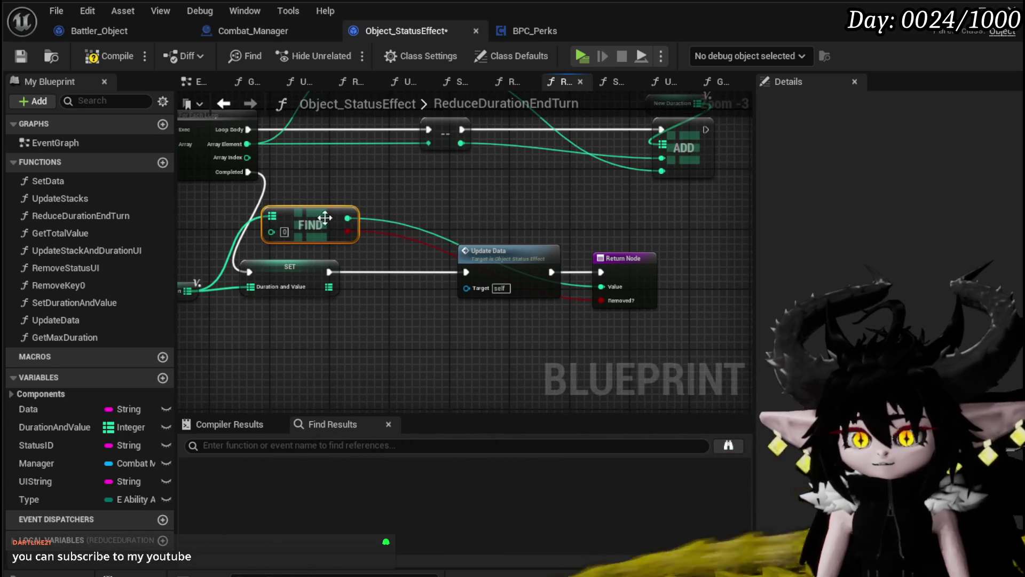
drag(297, 215, 360, 215)
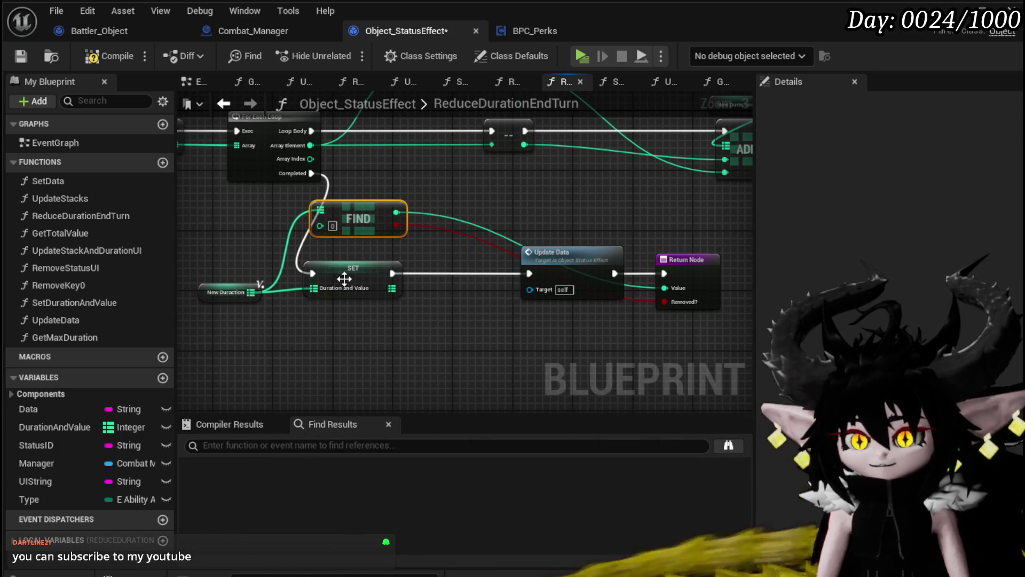
click(360, 276)
drag(320, 248, 481, 297)
mouse_move(424, 177)
mouse_down()
mouse_move(357, 176)
mouse_move(365, 210)
mouse_move(387, 210)
mouse_up()
click(403, 156)
mouse_move(502, 291)
mouse_down()
mouse_move(493, 265)
mouse_move(433, 207)
mouse_move(371, 178)
mouse_up()
click(220, 289)
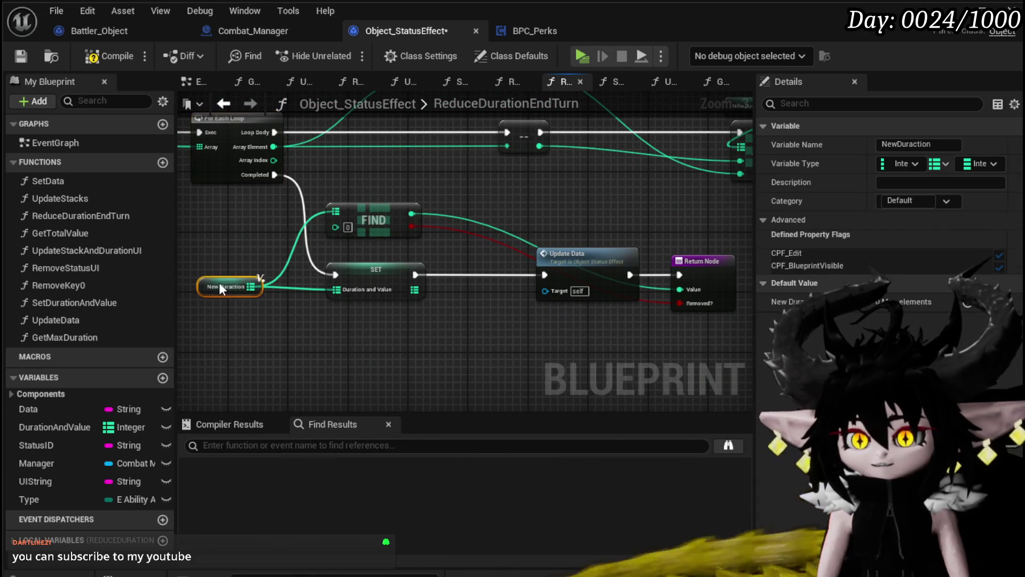
drag(458, 315, 312, 319)
click(95, 59)
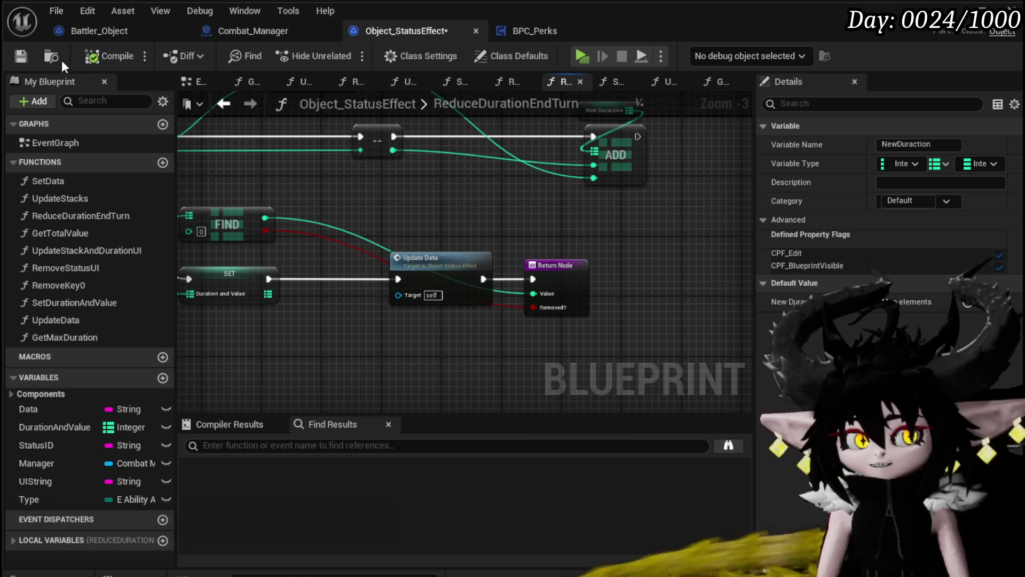
click(26, 54)
Insert a Branch from FIND's found result between SET and Update Data.
click(439, 271)
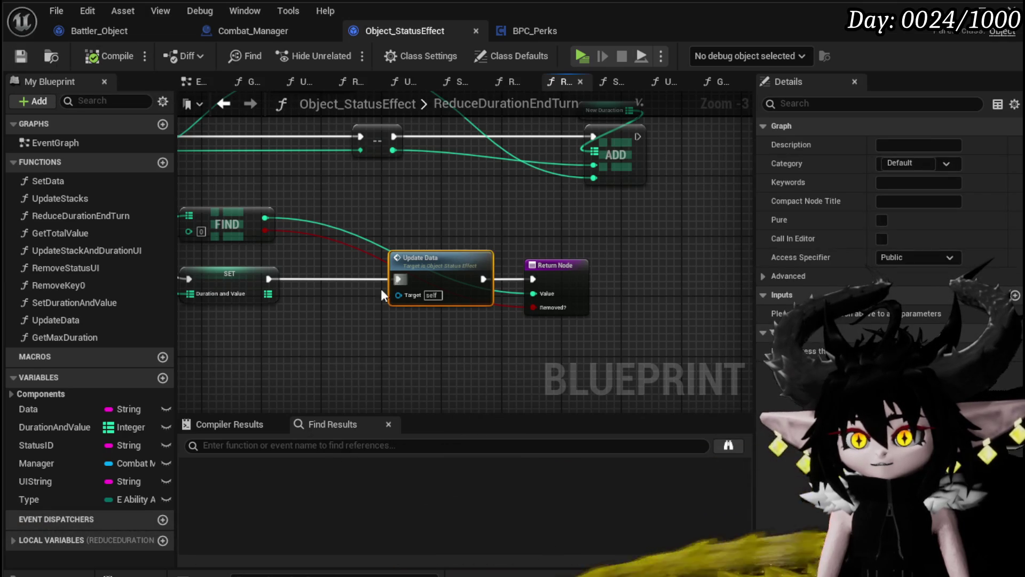
drag(266, 236, 306, 286)
mouse_move(208, 285)
mouse_down()
mouse_move(366, 280)
mouse_move(343, 279)
mouse_up()
drag(491, 253, 482, 260)
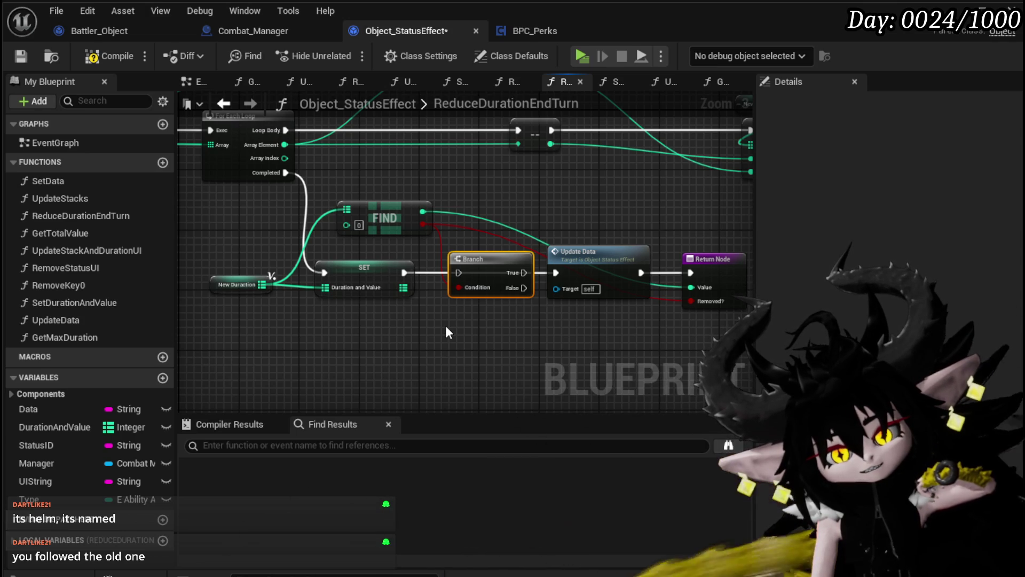
Inspect and reposition the FIND, SET, Branch and Update Data nodes.
drag(488, 354, 331, 268)
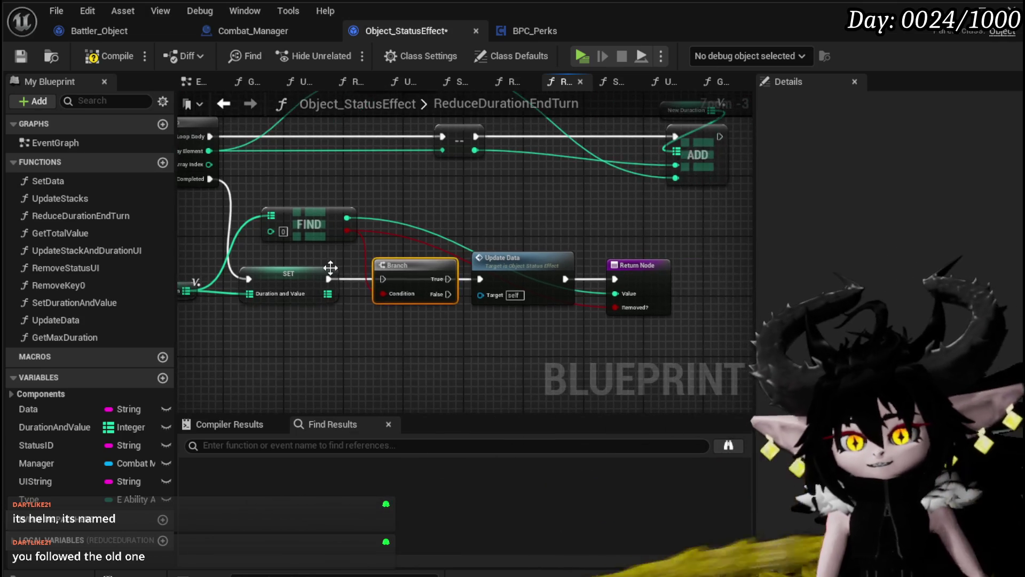
click(520, 262)
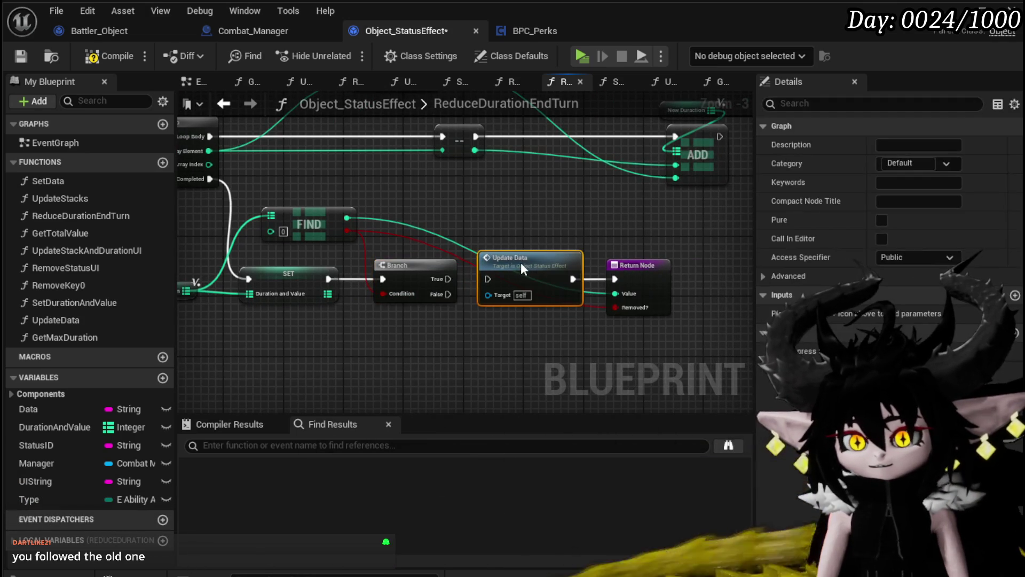
mouse_move(472, 356)
mouse_down()
mouse_move(545, 355)
mouse_move(430, 347)
mouse_up()
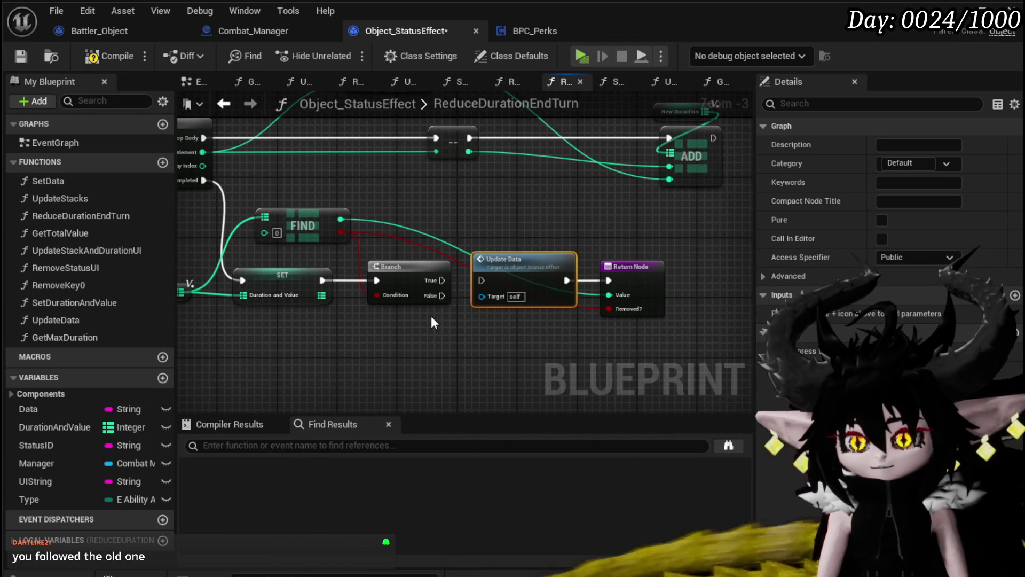
mouse_move(521, 285)
mouse_down()
mouse_move(488, 294)
mouse_move(438, 258)
mouse_up()
click(488, 294)
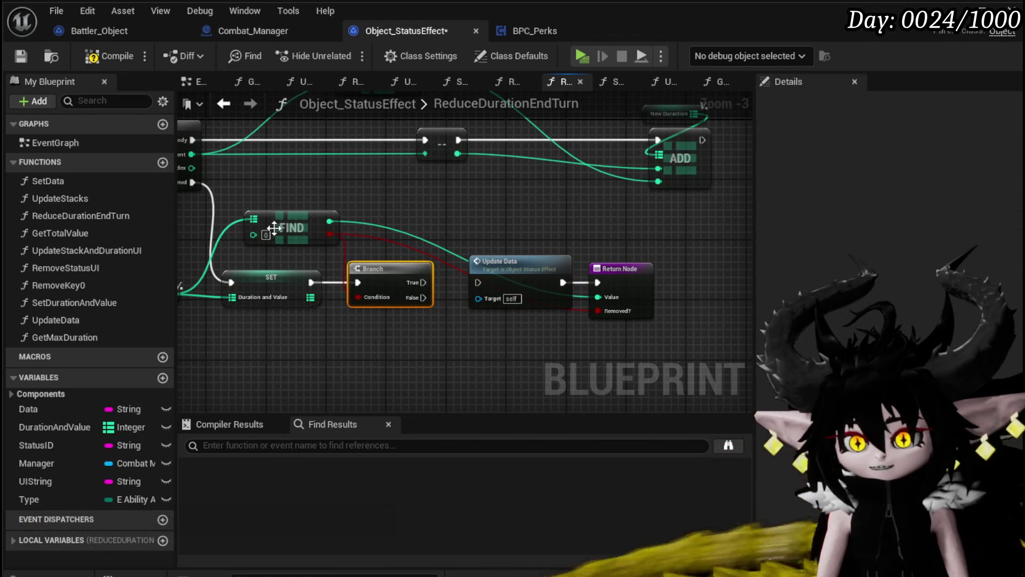
drag(300, 226, 276, 226)
drag(332, 255, 442, 267)
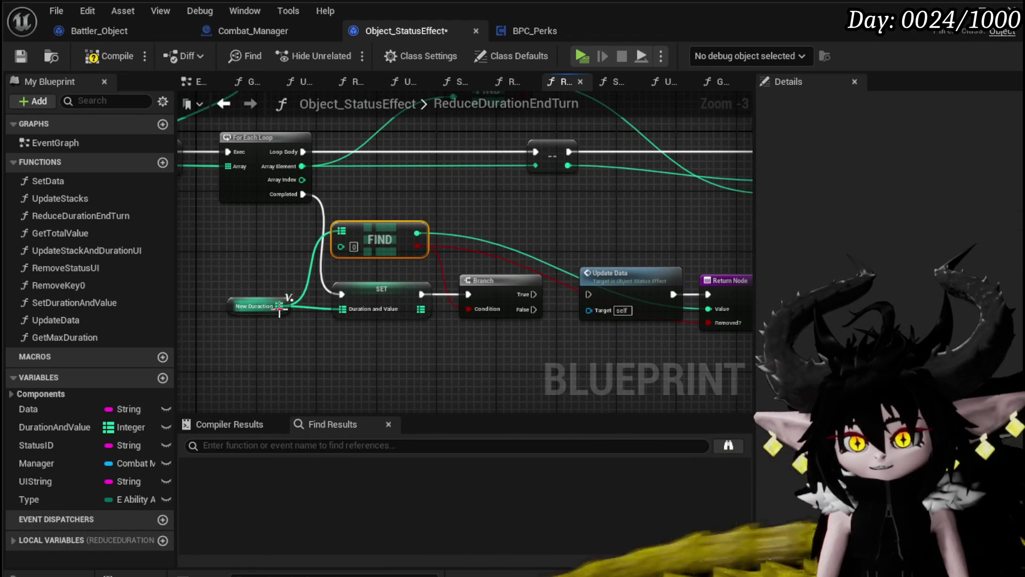
click(254, 306)
click(342, 342)
drag(385, 236, 334, 231)
drag(356, 338, 680, 237)
click(502, 214)
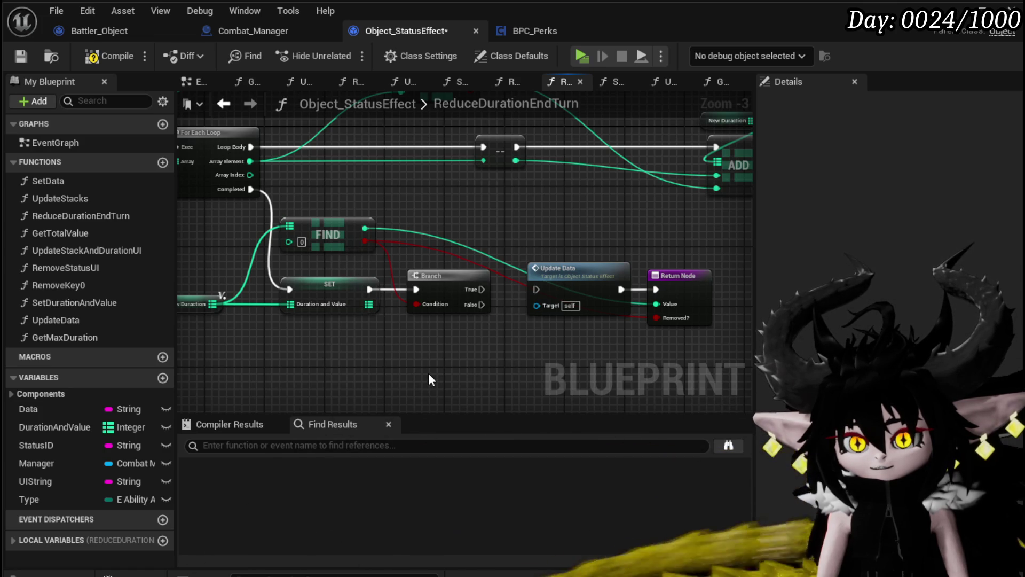
click(328, 237)
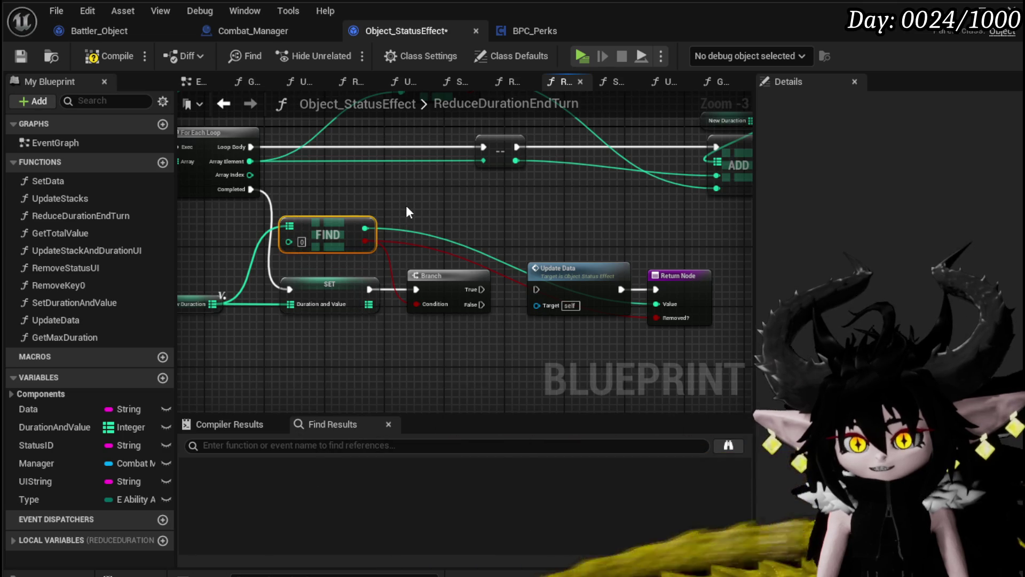
drag(406, 205, 478, 219)
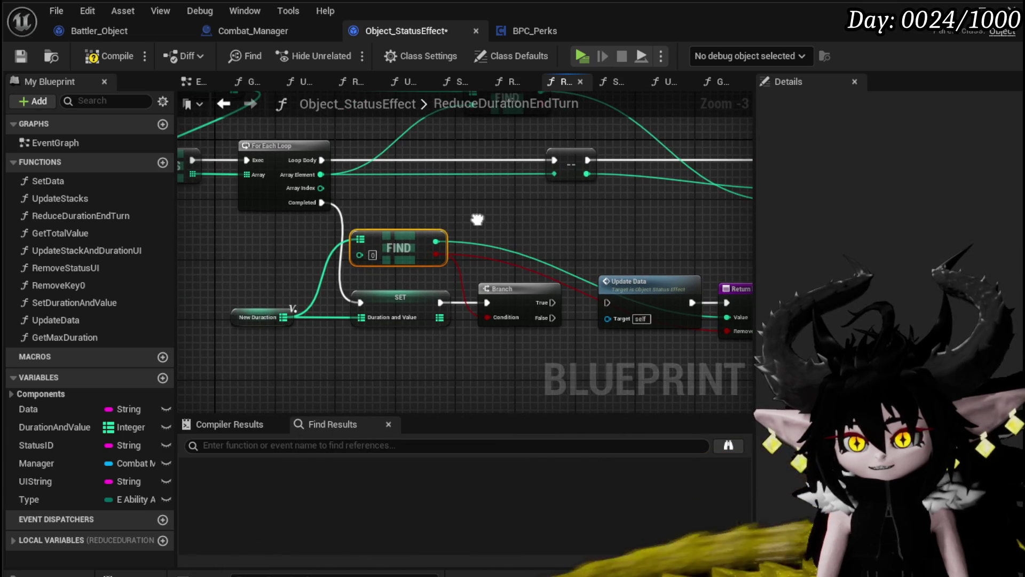
mouse_move(478, 219)
mouse_down()
mouse_move(327, 259)
mouse_move(444, 229)
mouse_up()
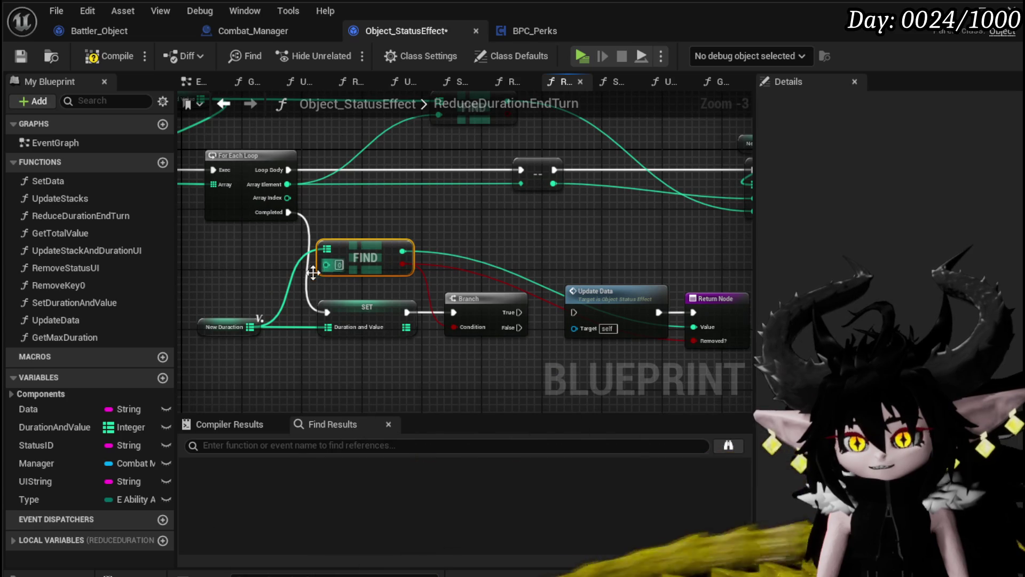
drag(489, 349, 398, 337)
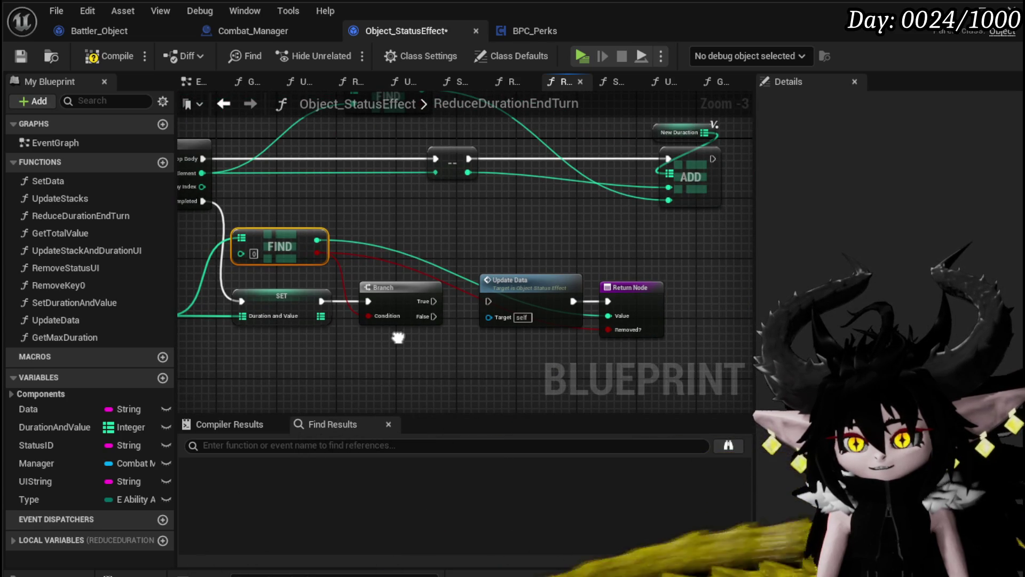
Rewire execution to the Return Node, compile, and delete the Branch node.
mouse_move(434, 301)
mouse_down()
mouse_move(491, 300)
mouse_move(508, 334)
mouse_up()
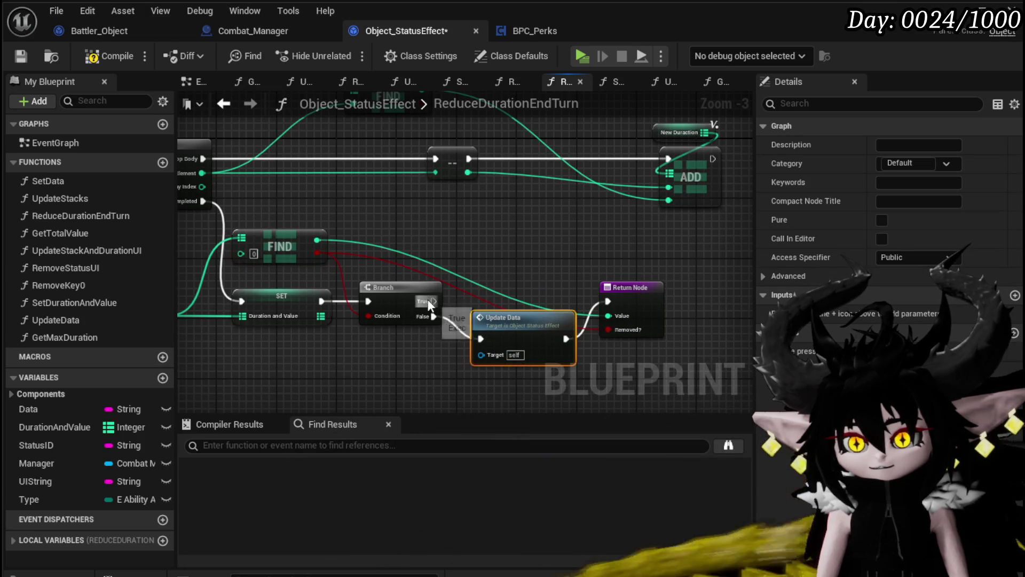
drag(610, 303, 612, 303)
click(248, 155)
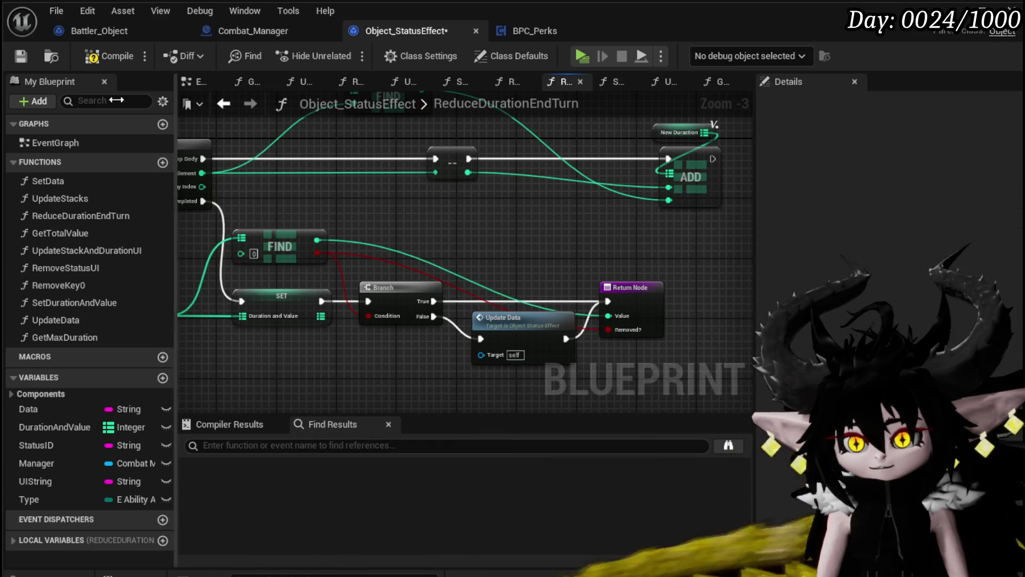
click(99, 56)
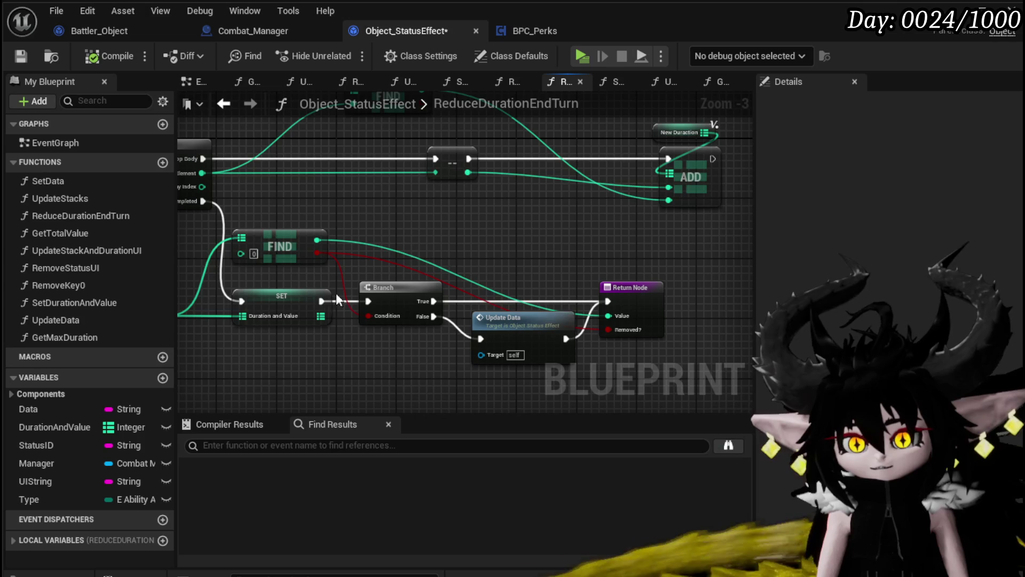
drag(482, 335, 489, 287)
click(400, 289)
key(Delete)
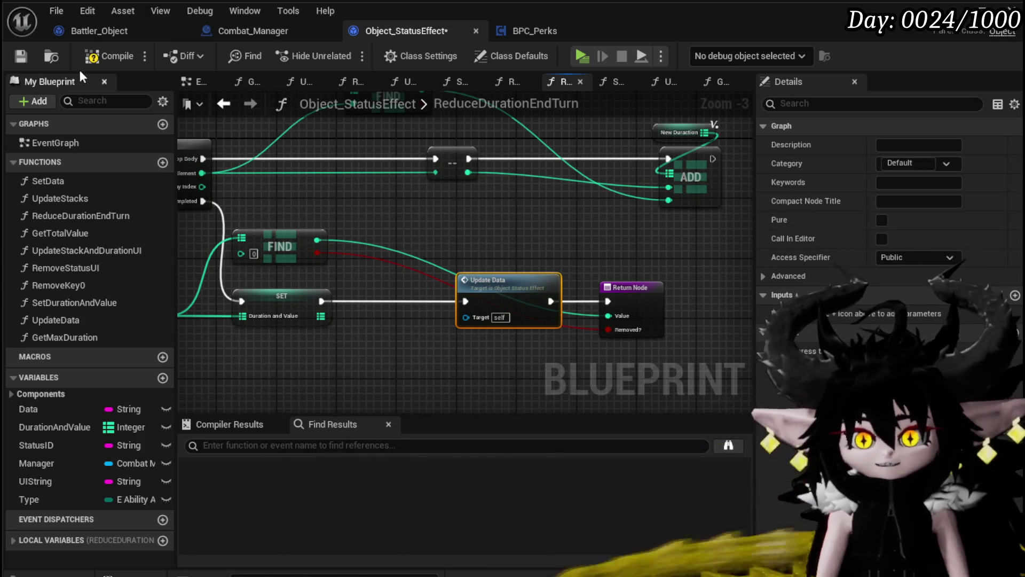
Save Object_StatusEffect and review the Print String chain in its UpdateStacks graph.
click(25, 56)
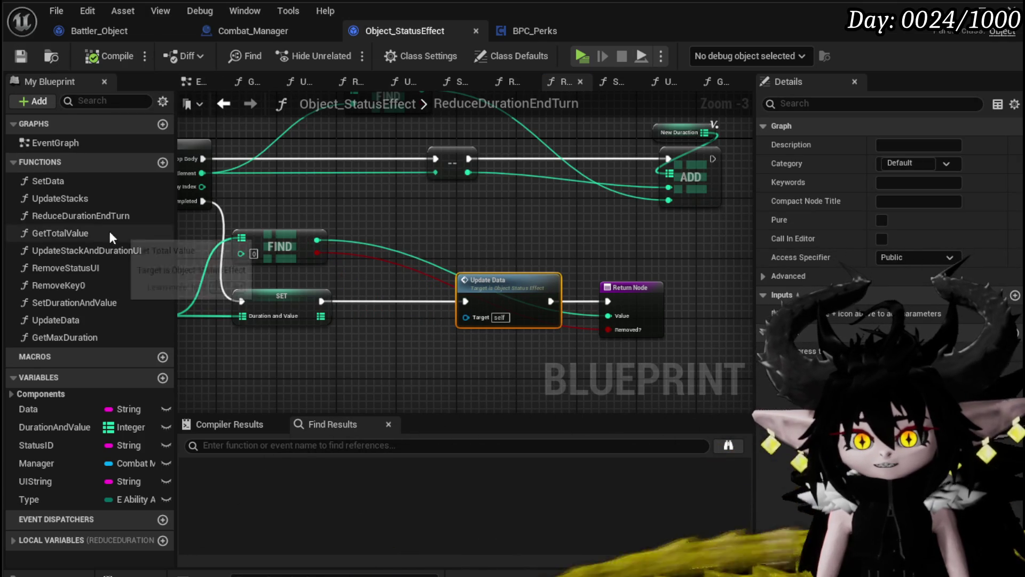
double_click(95, 199)
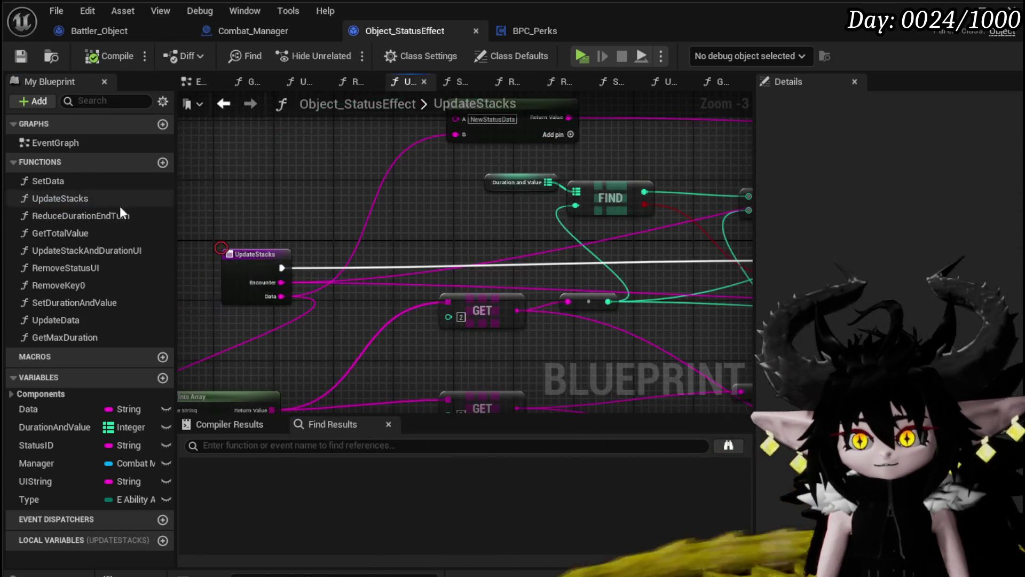
scroll(516, 271, up, 2)
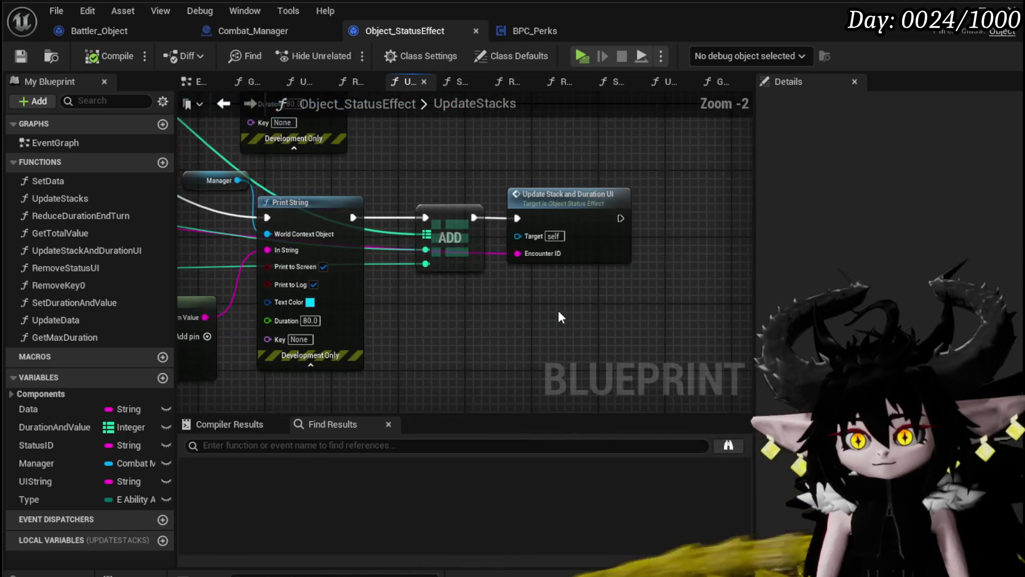
scroll(558, 299, down, 1)
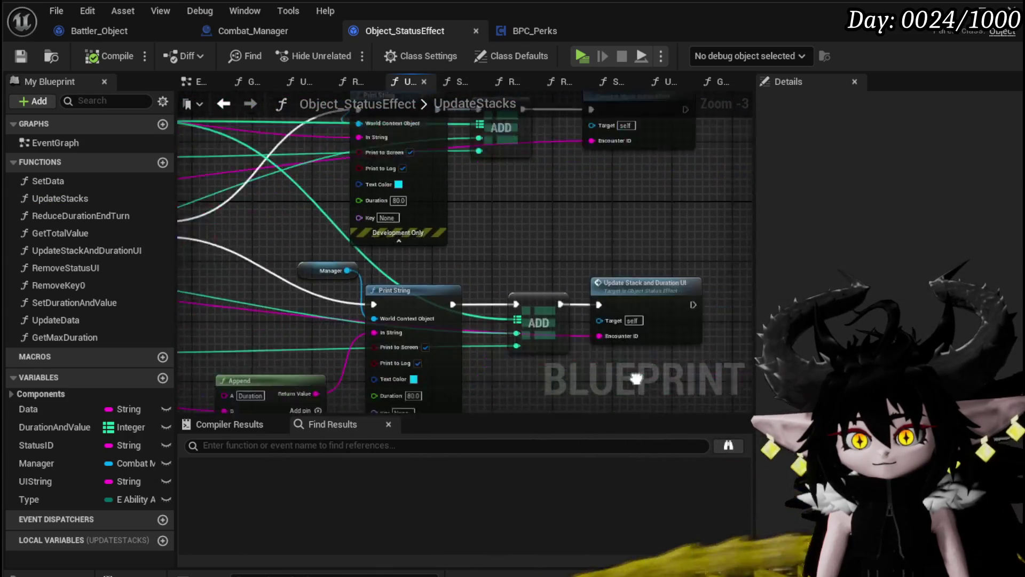
mouse_move(494, 409)
mouse_down()
mouse_move(476, 353)
mouse_move(457, 336)
mouse_move(587, 352)
mouse_move(630, 390)
mouse_move(605, 396)
mouse_move(498, 362)
mouse_up()
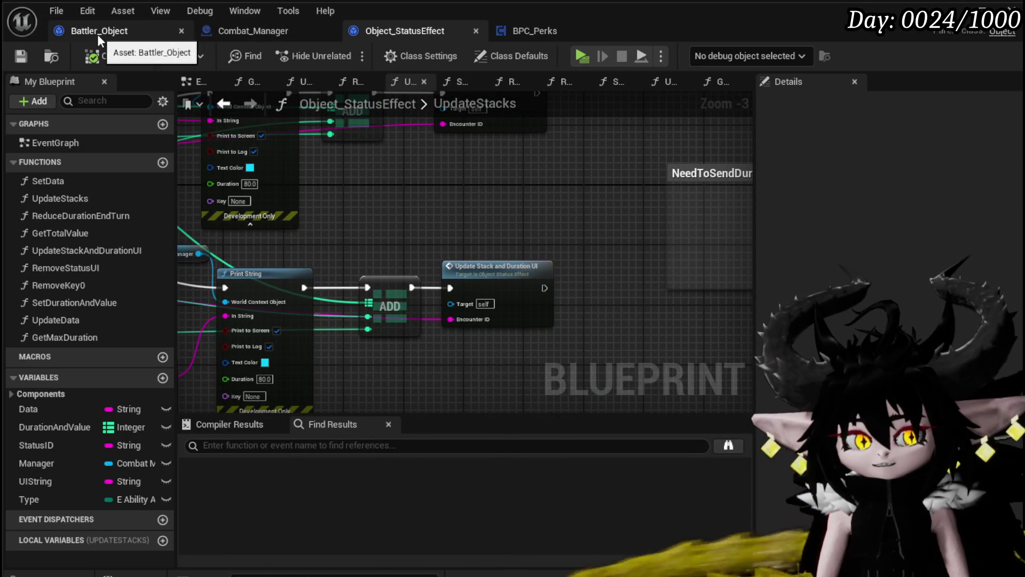
Glance at Combat_Manager, then inspect Add Status Value in Battler_Object's AddStatus graph.
click(221, 32)
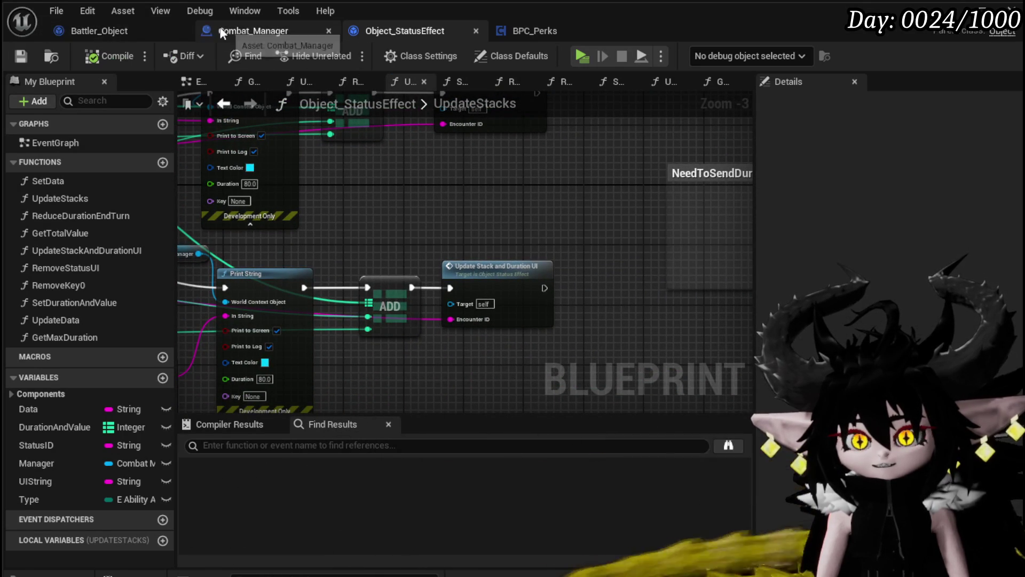
click(70, 14)
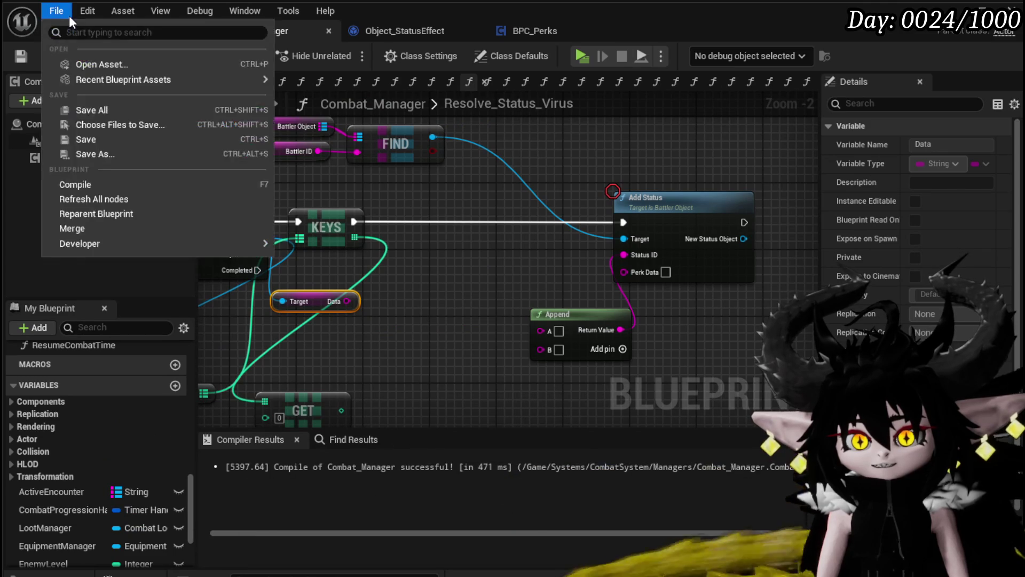
click(631, 35)
click(118, 32)
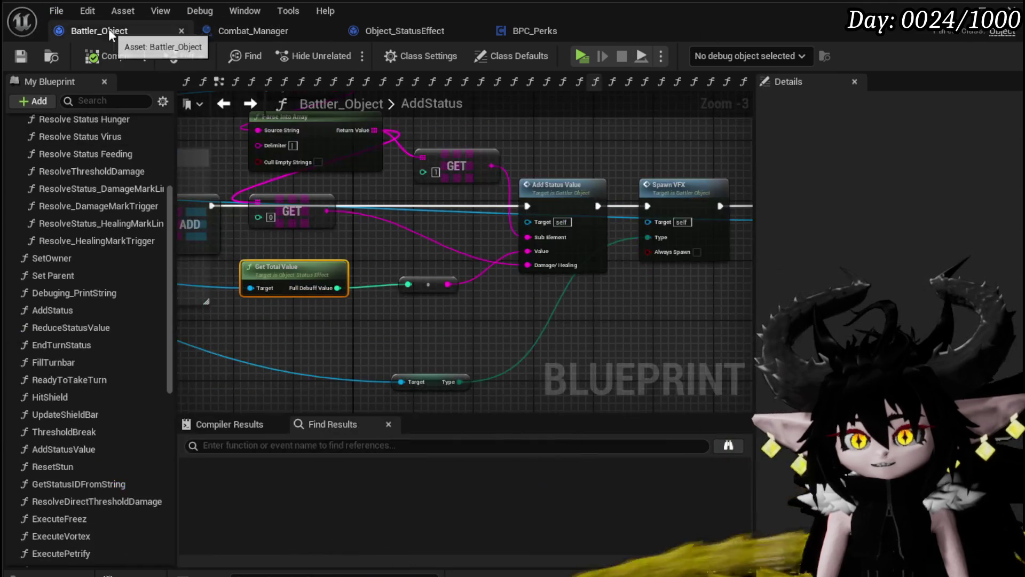
click(558, 186)
mouse_move(562, 313)
mouse_down()
mouse_move(385, 293)
mouse_move(527, 316)
mouse_move(634, 315)
mouse_move(541, 317)
mouse_up()
Review the ReduceDurationEndTurn function and its properties in Object_StatusEffect.
click(398, 32)
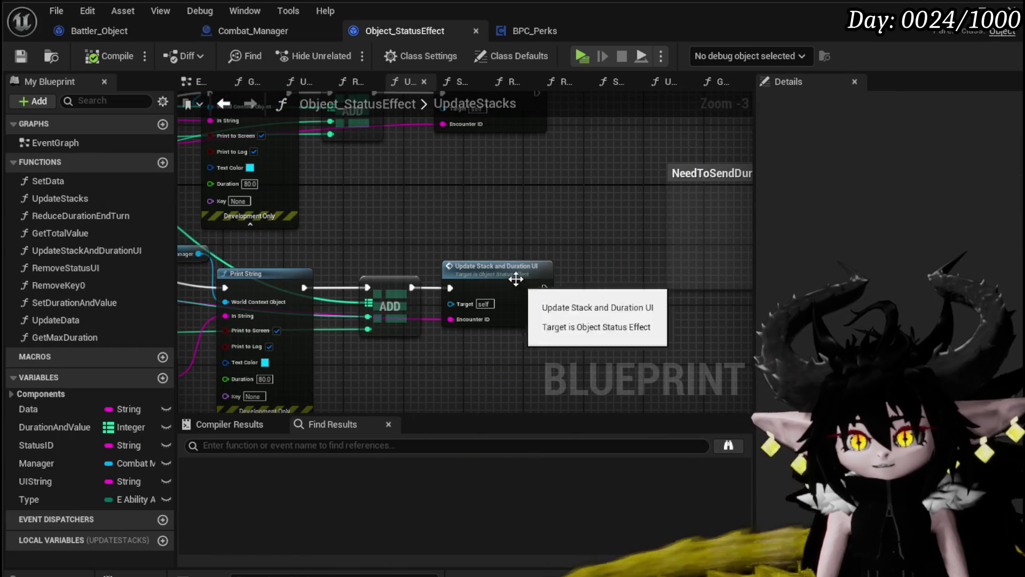
double_click(76, 216)
click(94, 212)
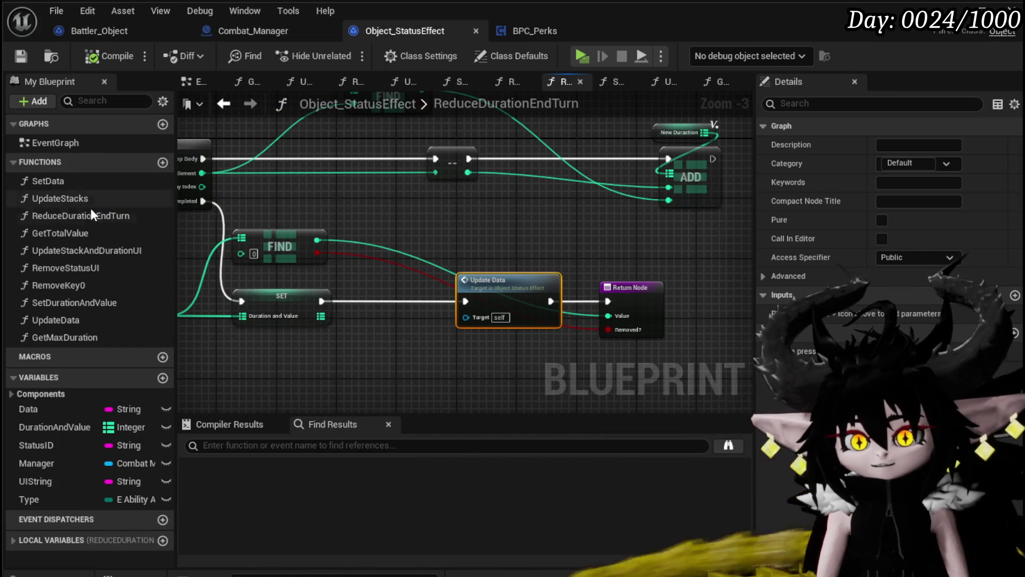
click(117, 30)
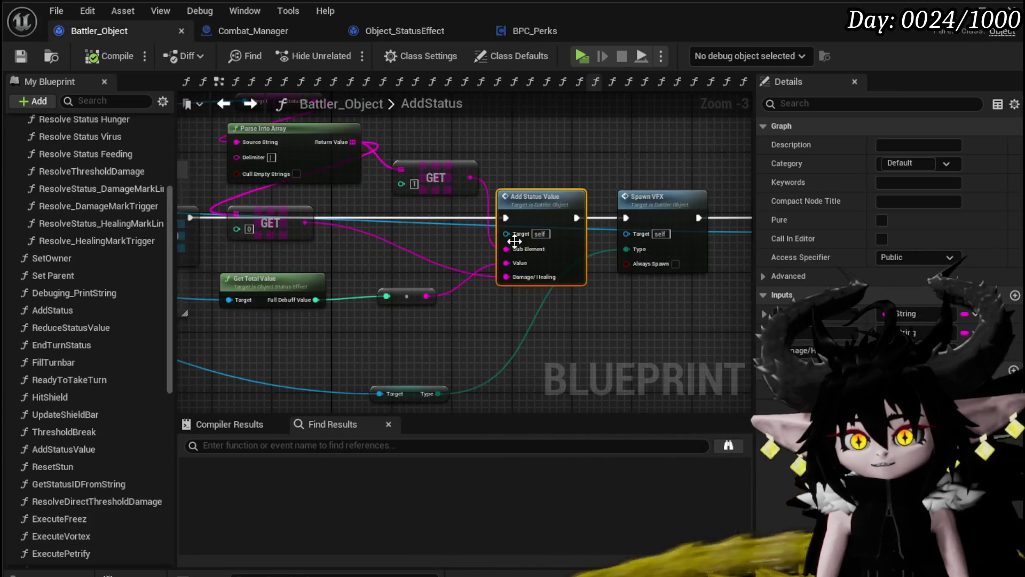
Open Battler_Object's EndTurnStatus graph and inspect the Reduce Status Value, FIND and Update Stack nodes.
double_click(80, 345)
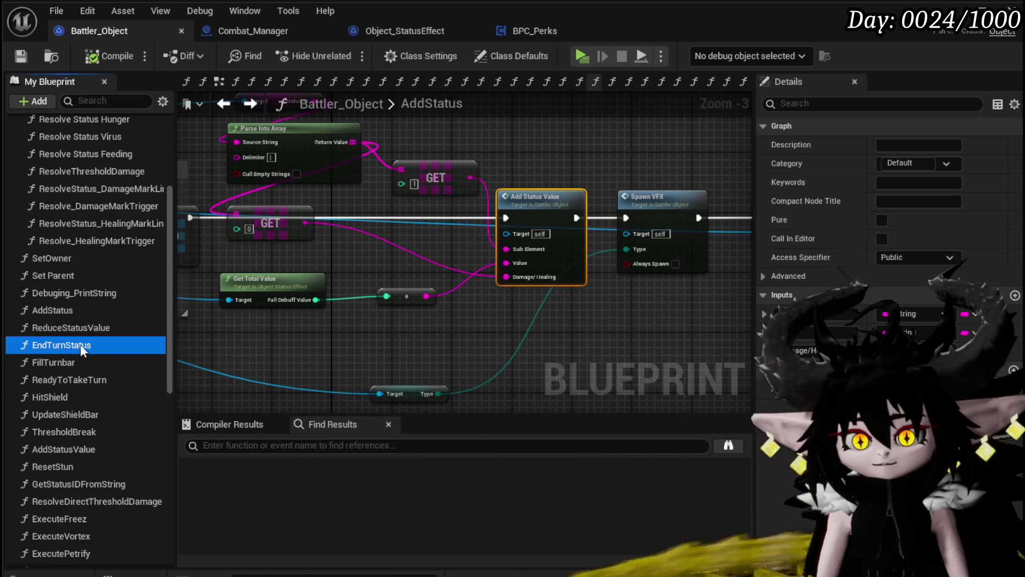
scroll(411, 278, up, 2)
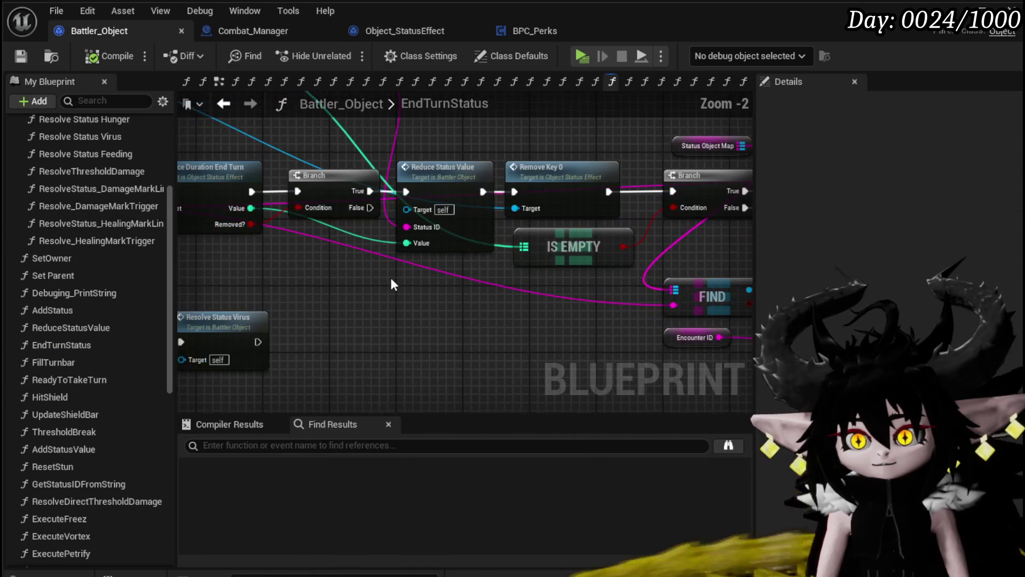
drag(402, 290, 453, 188)
mouse_move(464, 332)
mouse_down()
mouse_move(186, 291)
mouse_move(206, 332)
mouse_move(100, 319)
mouse_move(271, 357)
mouse_up()
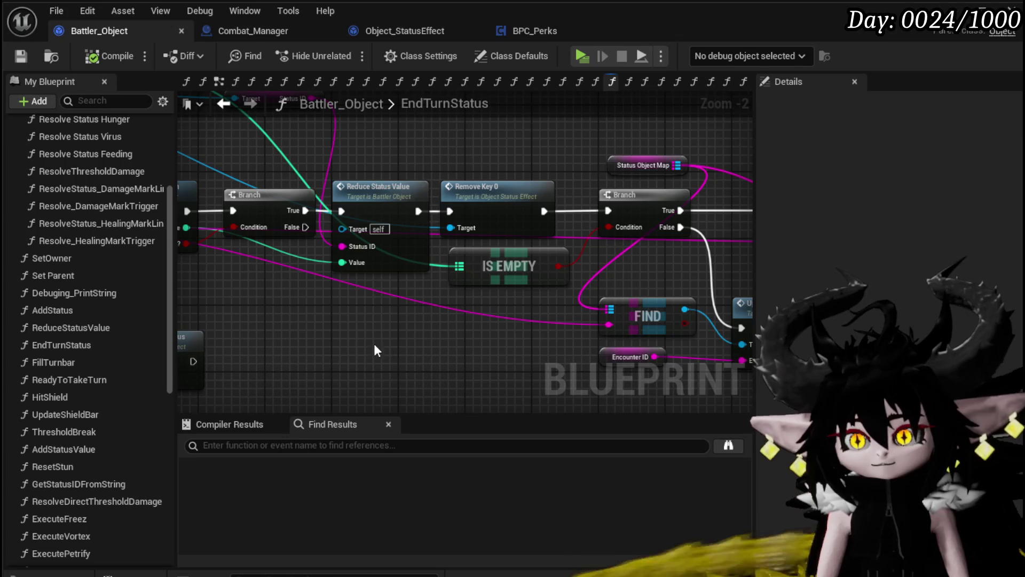
drag(296, 293, 450, 300)
scroll(450, 300, down, 1)
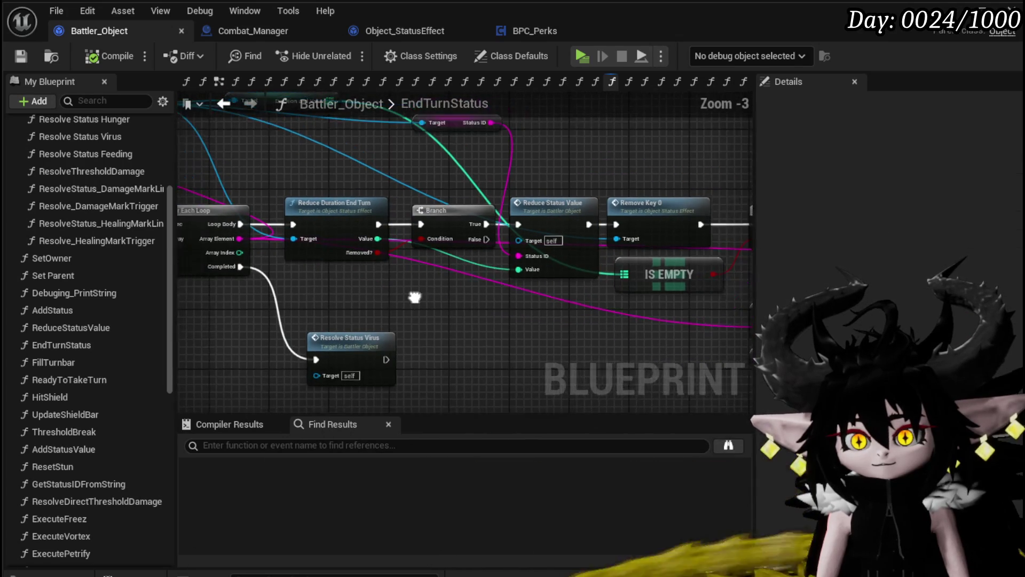
Move the Resolve Status Virus node further left and save Battler_Object.
drag(384, 170, 384, 171)
drag(463, 328, 492, 268)
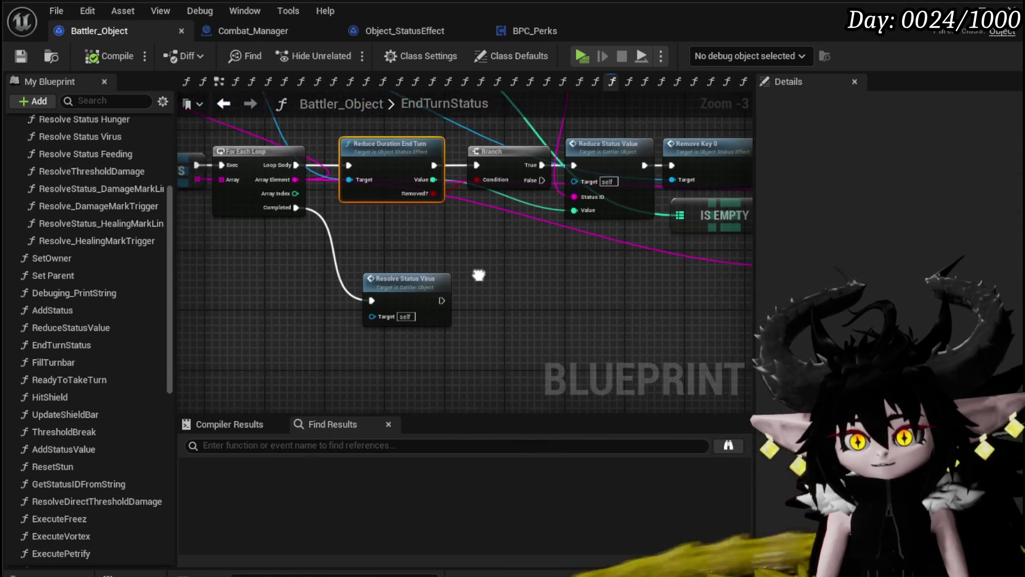
drag(422, 360, 421, 360)
mouse_move(436, 291)
mouse_down()
mouse_move(346, 298)
mouse_move(405, 314)
mouse_move(591, 284)
mouse_move(422, 265)
mouse_up()
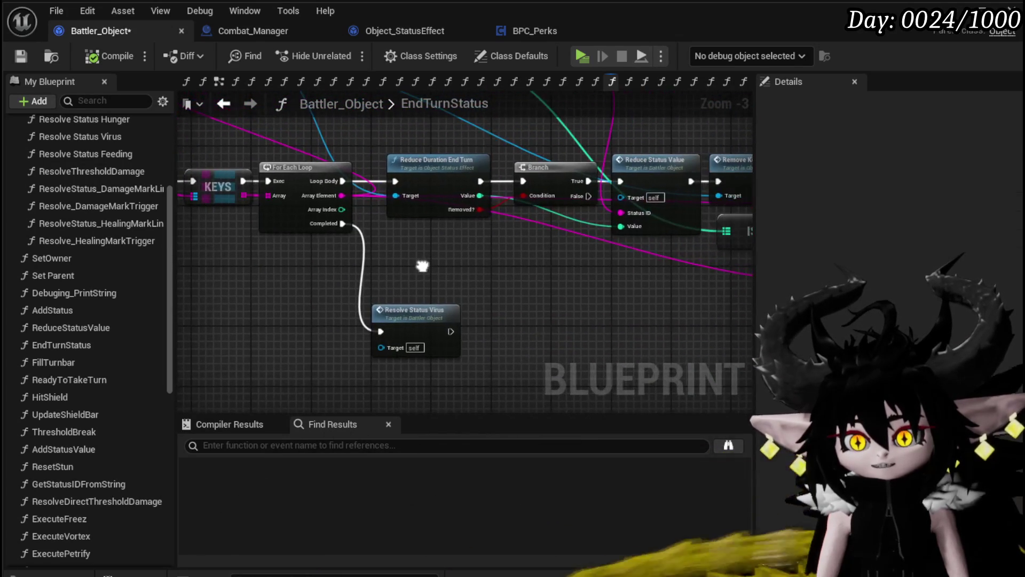
key(ctrl+s)
mouse_move(359, 259)
mouse_down()
mouse_move(455, 268)
mouse_move(417, 278)
mouse_up()
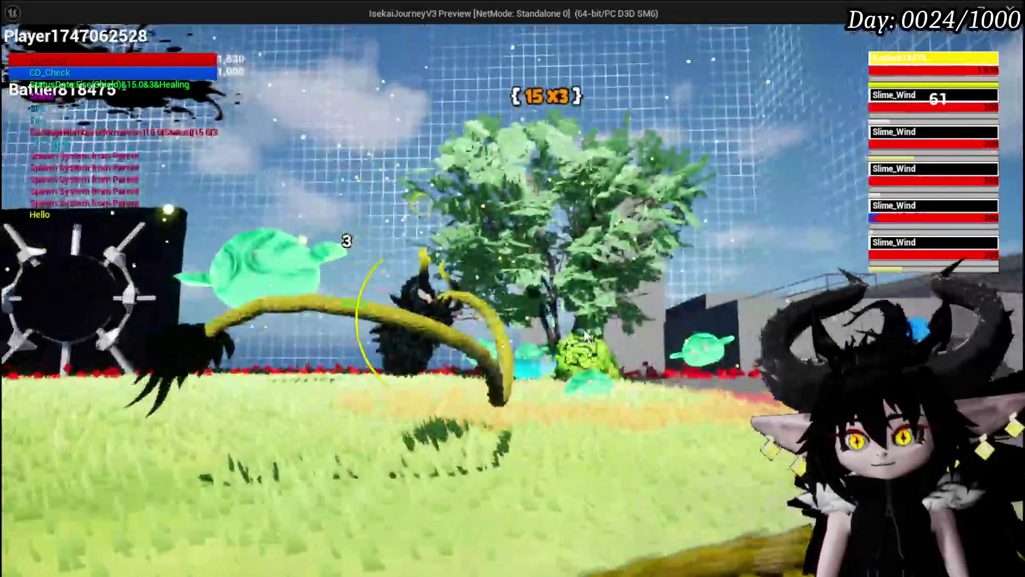
Play the Defence Down card against a Slime_Wind enemy.
mouse_move(242, 572)
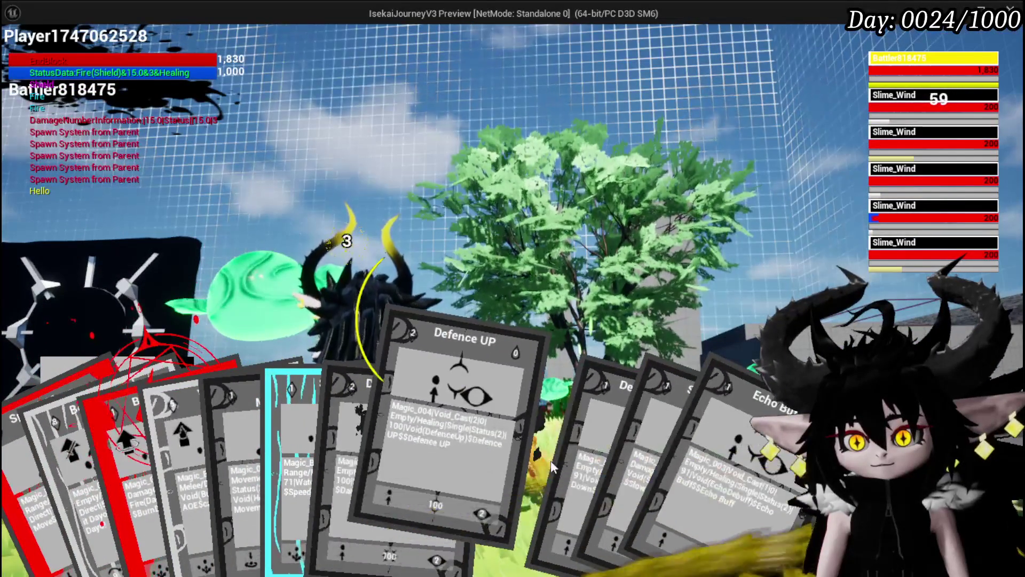
click(534, 457)
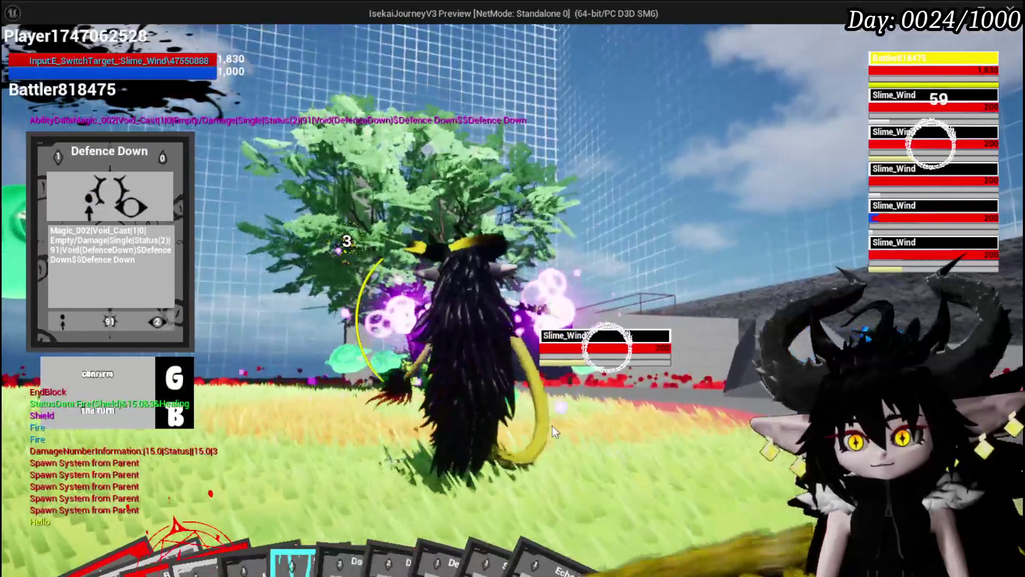
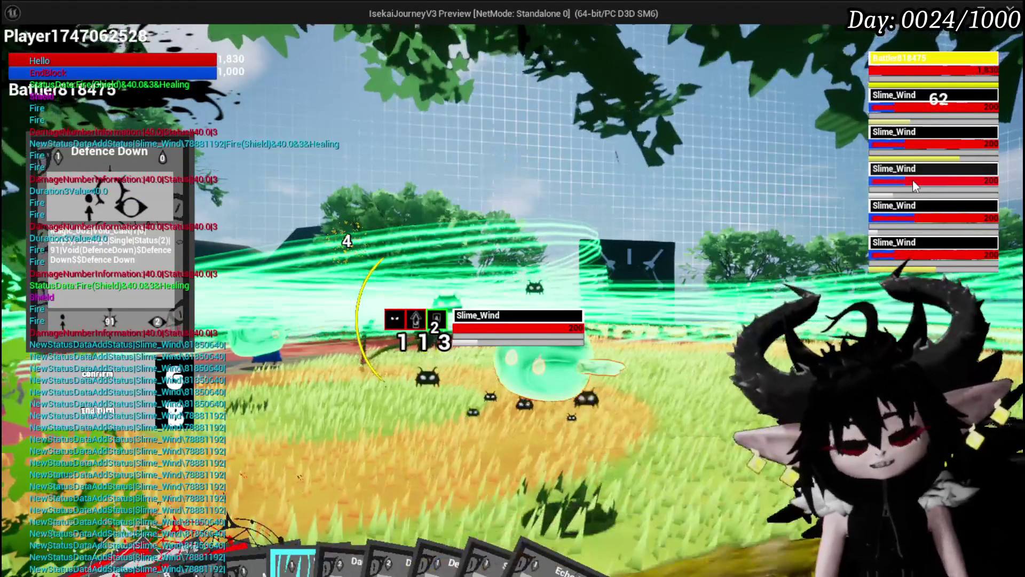
End the play test and move the first Print String node in OnDealDamagePerks.
key(Escape)
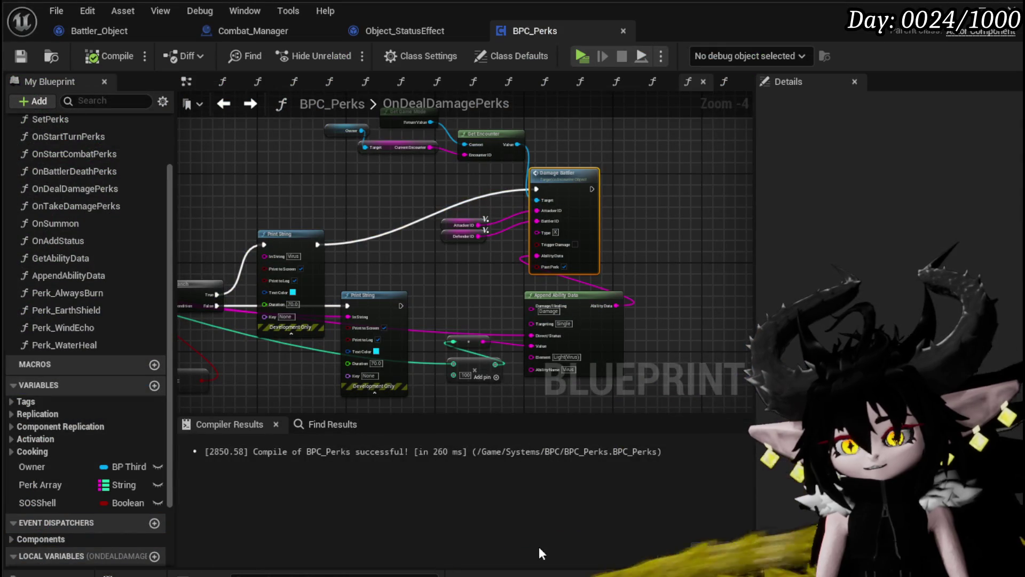
drag(490, 245, 485, 229)
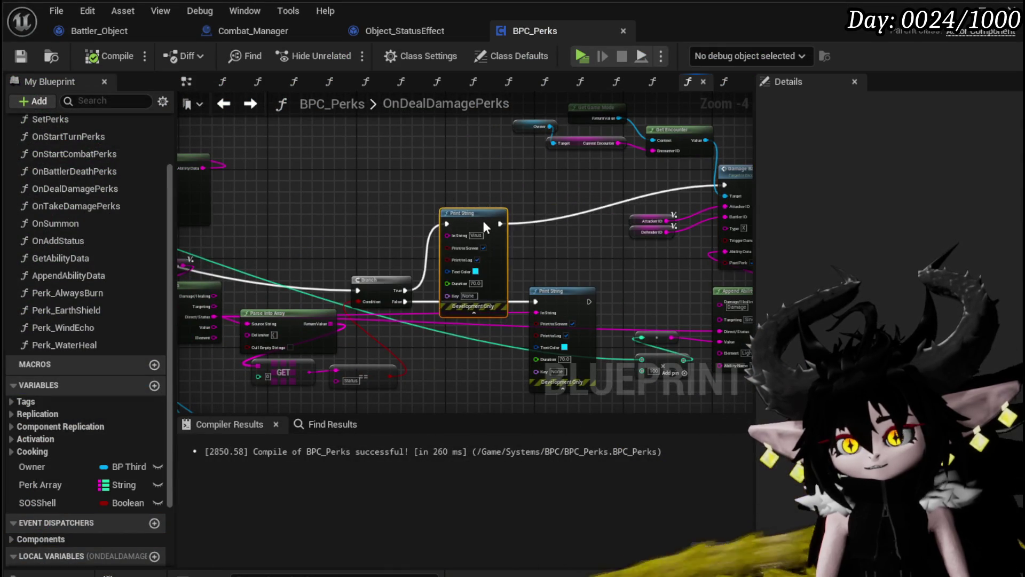
click(412, 198)
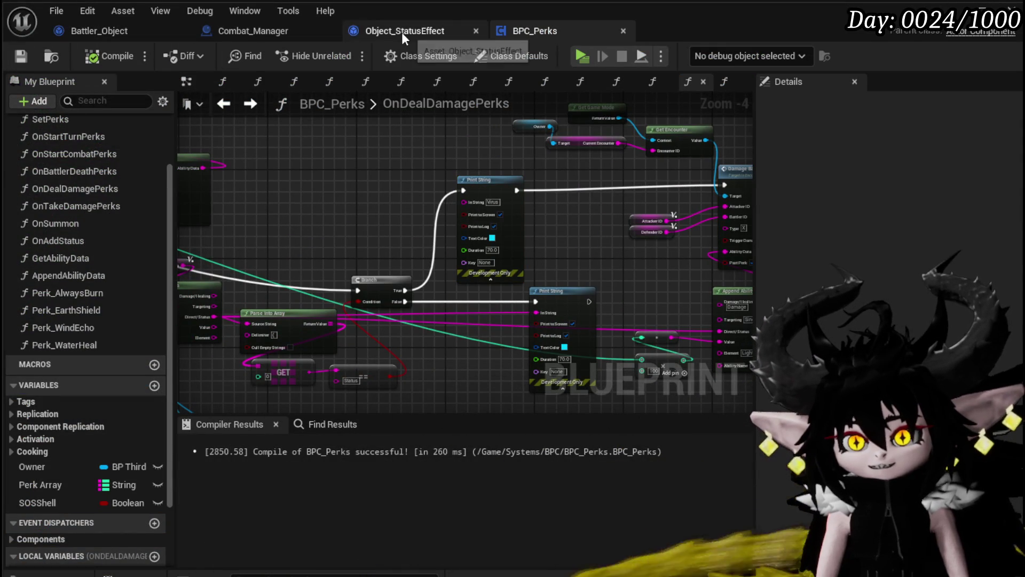
Open Object_StatusEffect's UpdateData function graph and frame its Parse Into Array and Data nodes.
click(402, 32)
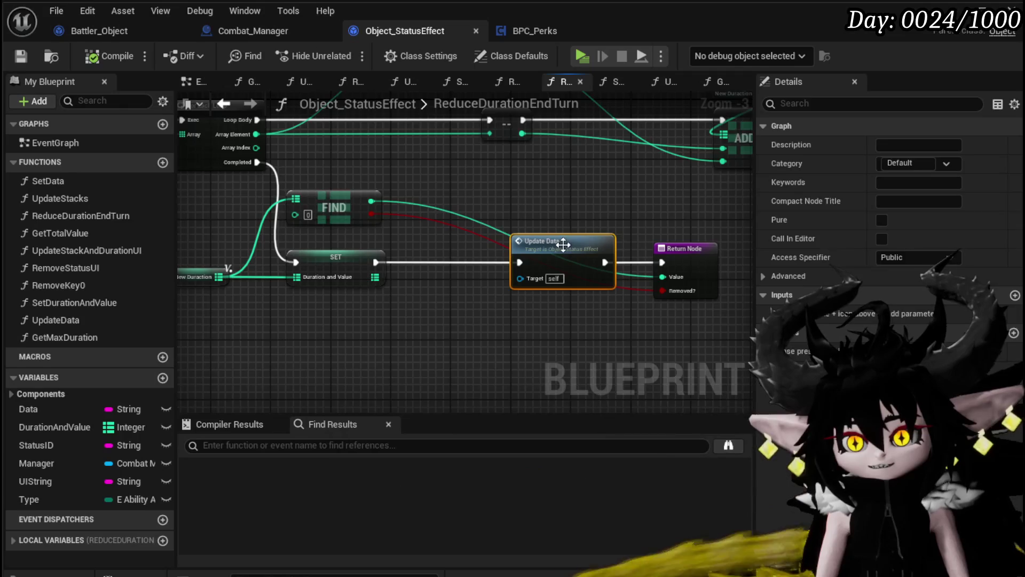
double_click(563, 245)
drag(553, 273, 665, 278)
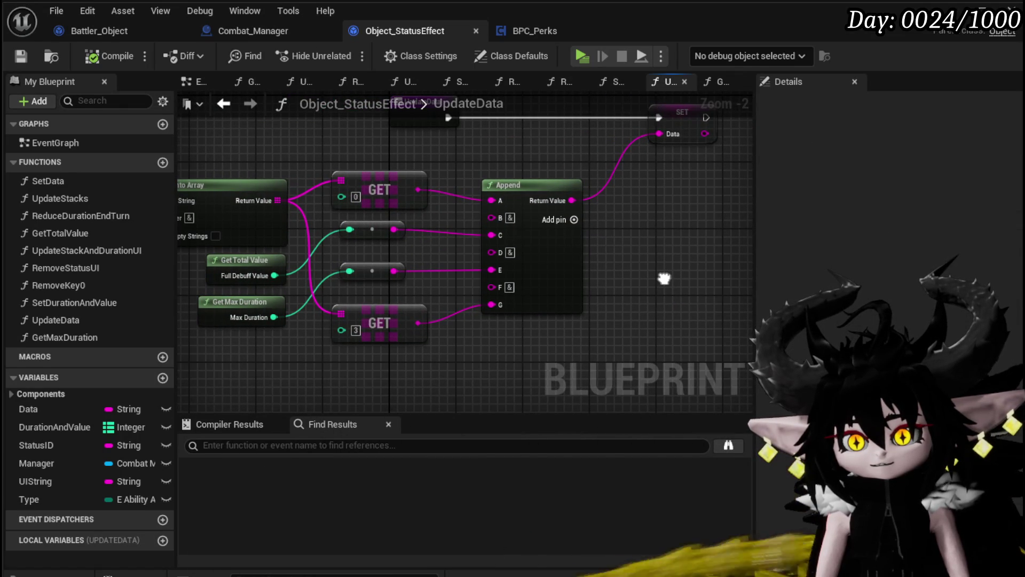
mouse_move(665, 278)
mouse_down()
mouse_move(713, 280)
mouse_move(691, 322)
mouse_up()
Add a breakpoint on the UpdateData entry node and start a test play session.
right_click(456, 160)
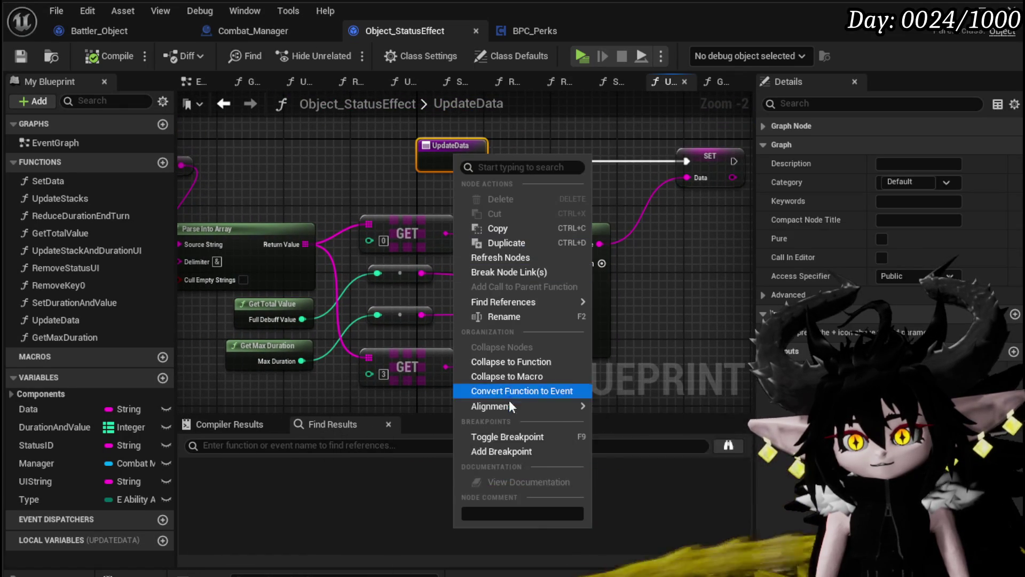
click(490, 452)
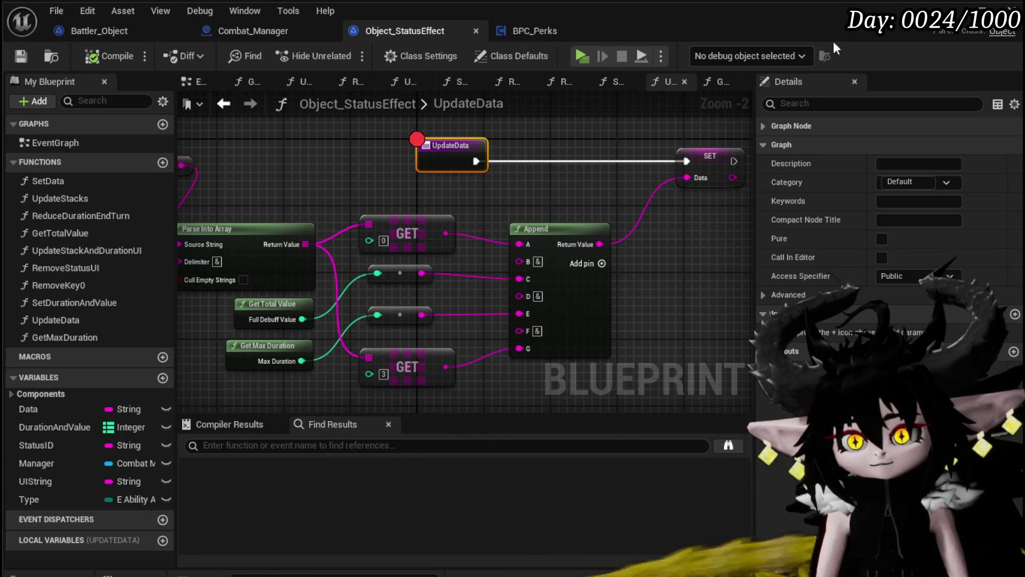
key(alt+p)
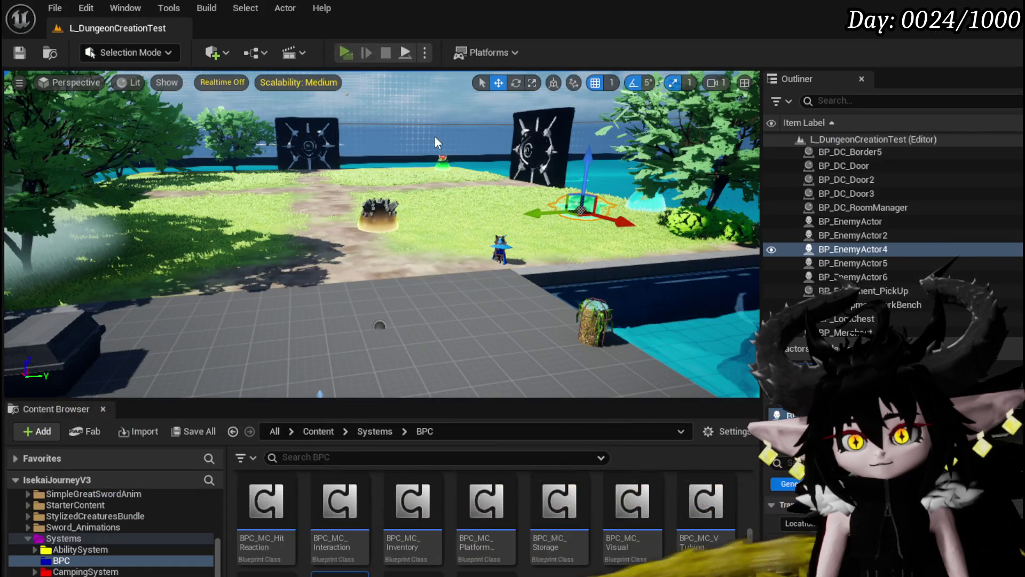
Walk into the slimes and accept the battle until UpdateData's breakpoint pauses play.
key(w)
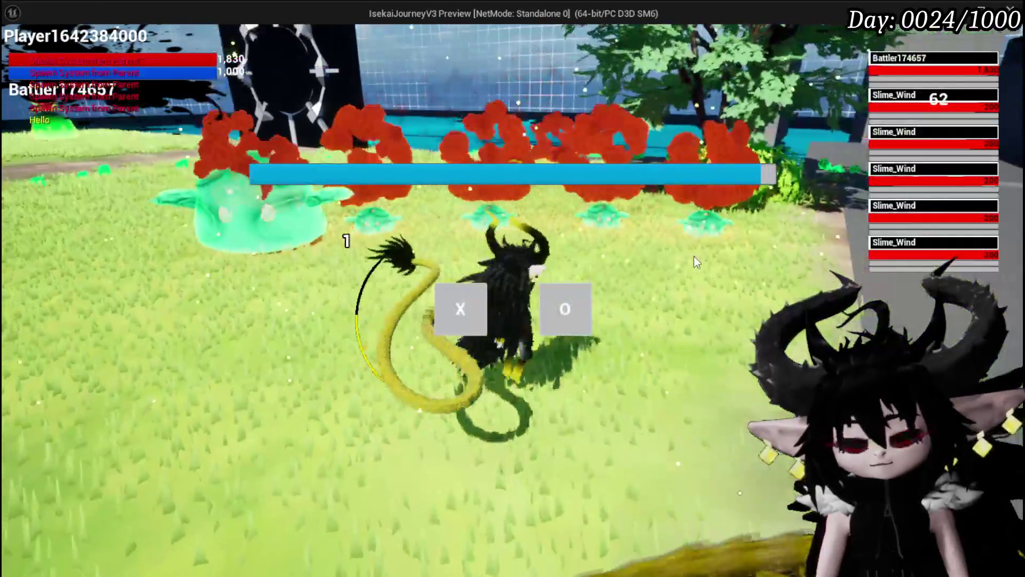
click(558, 286)
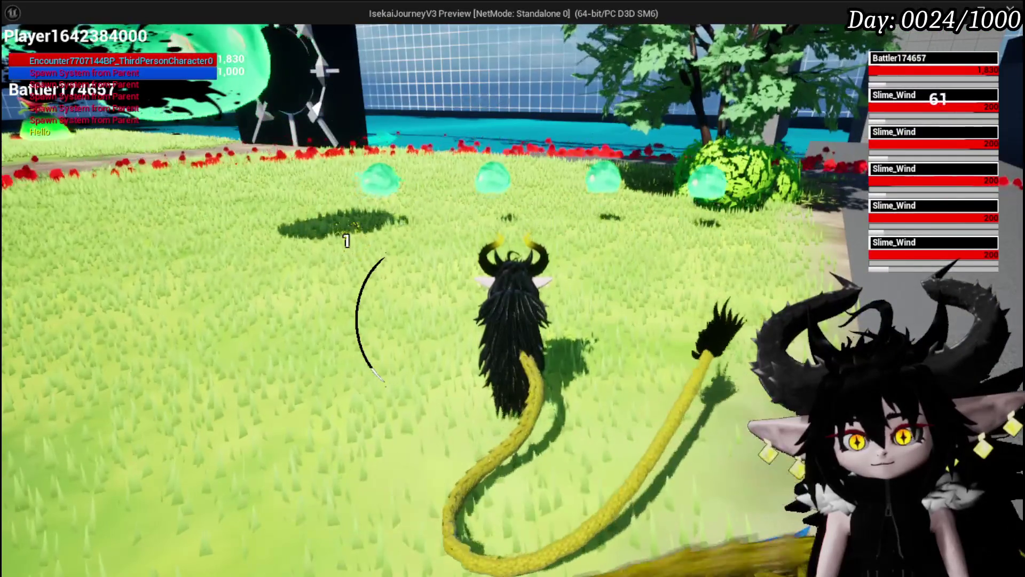
key(w)
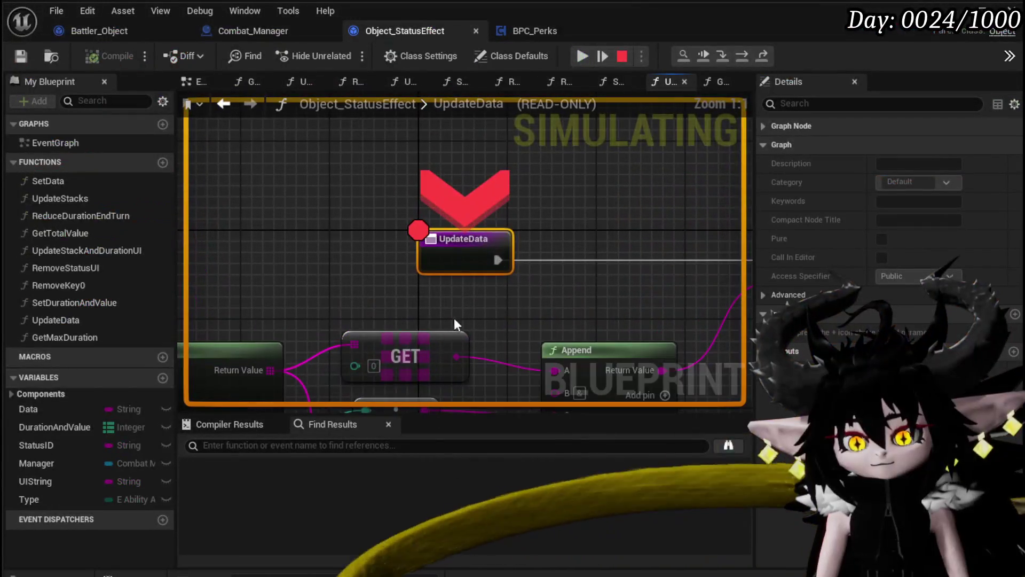
scroll(395, 291, down, 3)
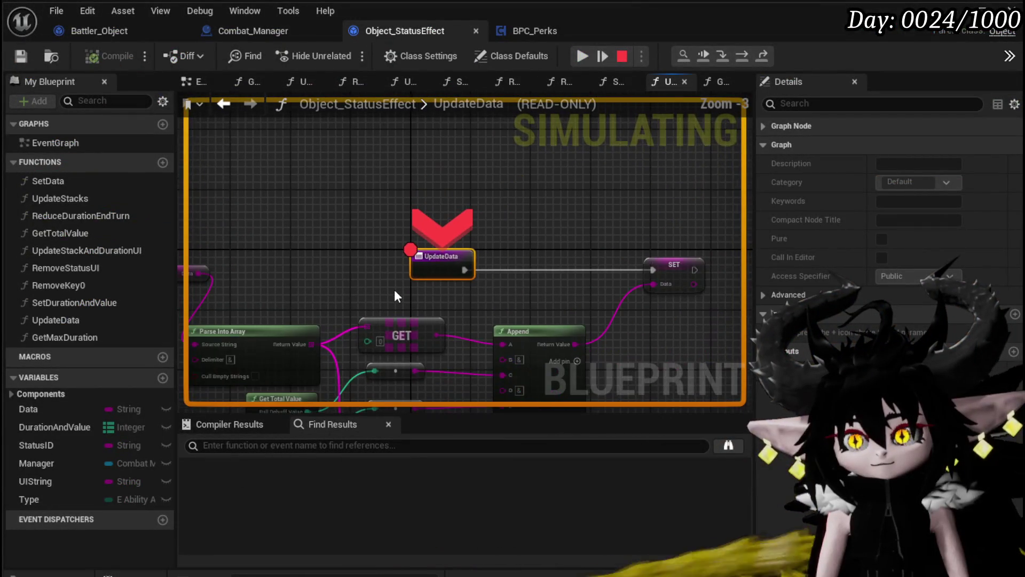
Inspect the Data wire and pin values at the UpdateData breakpoint.
drag(394, 289, 440, 245)
mouse_move(257, 249)
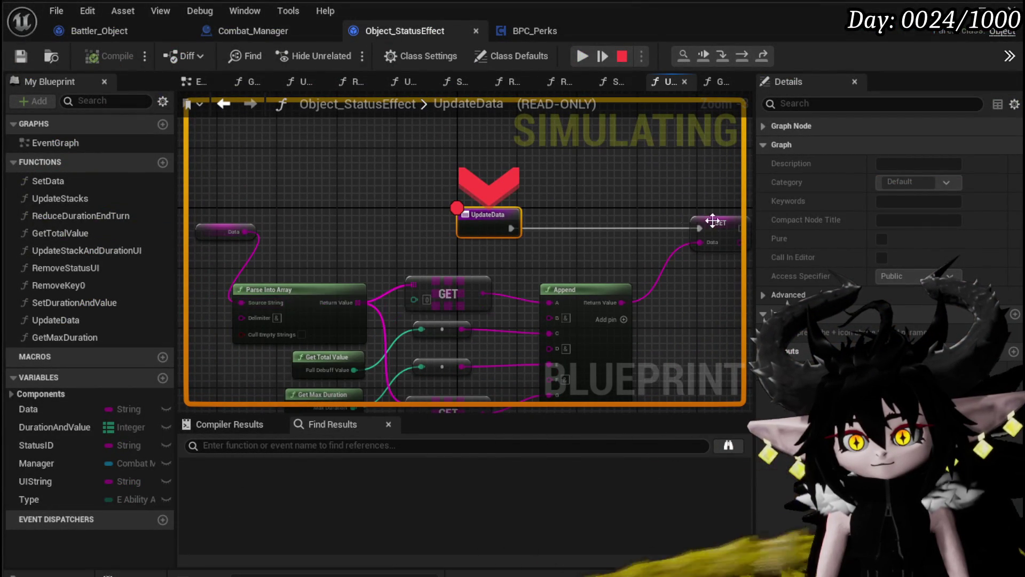
mouse_move(668, 258)
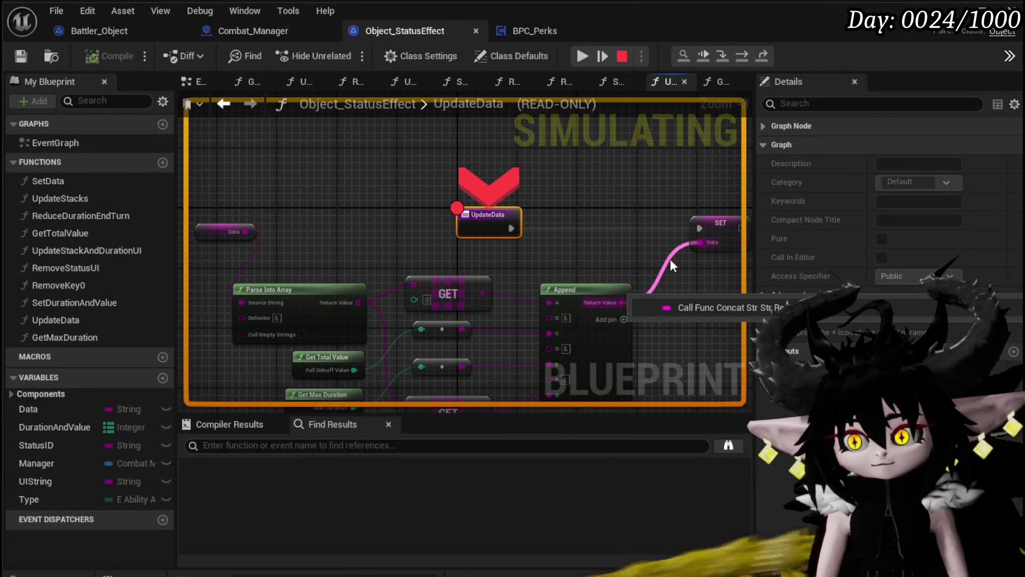
mouse_move(700, 240)
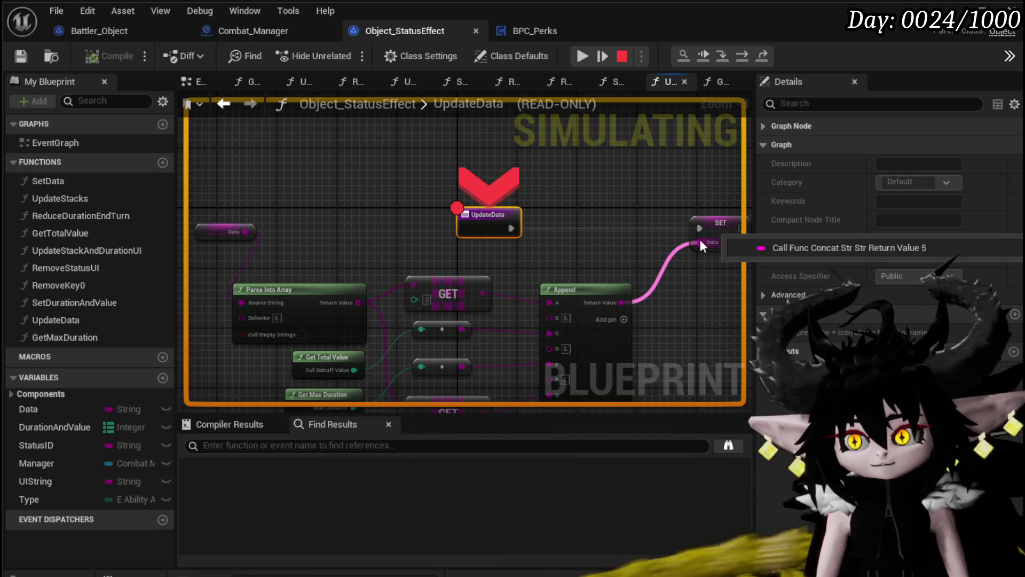
mouse_move(570, 235)
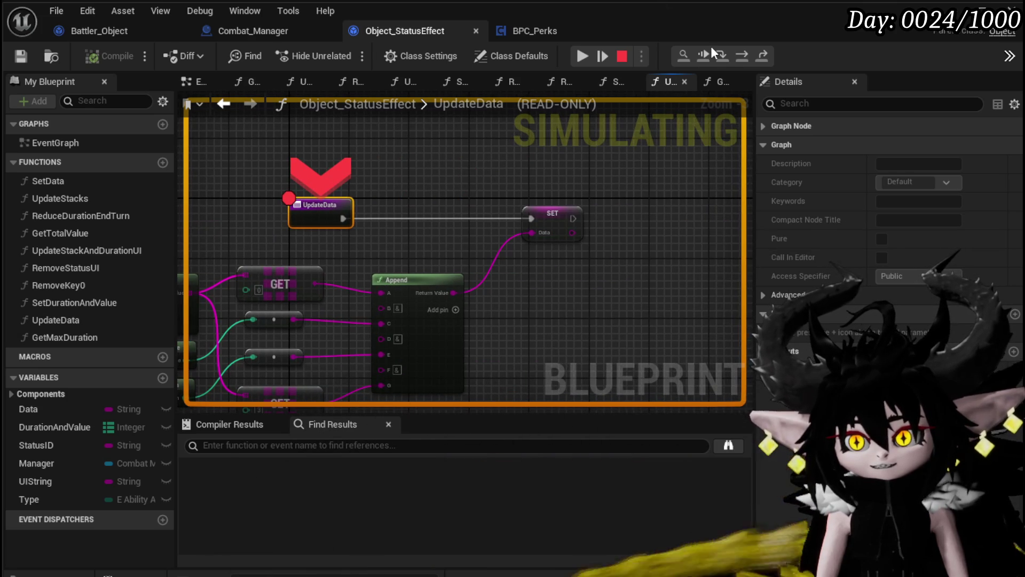
Step into GetTotalValue and over to SET, confirming Data reads Fire(Shield)&40.0&3&Healing.
click(743, 55)
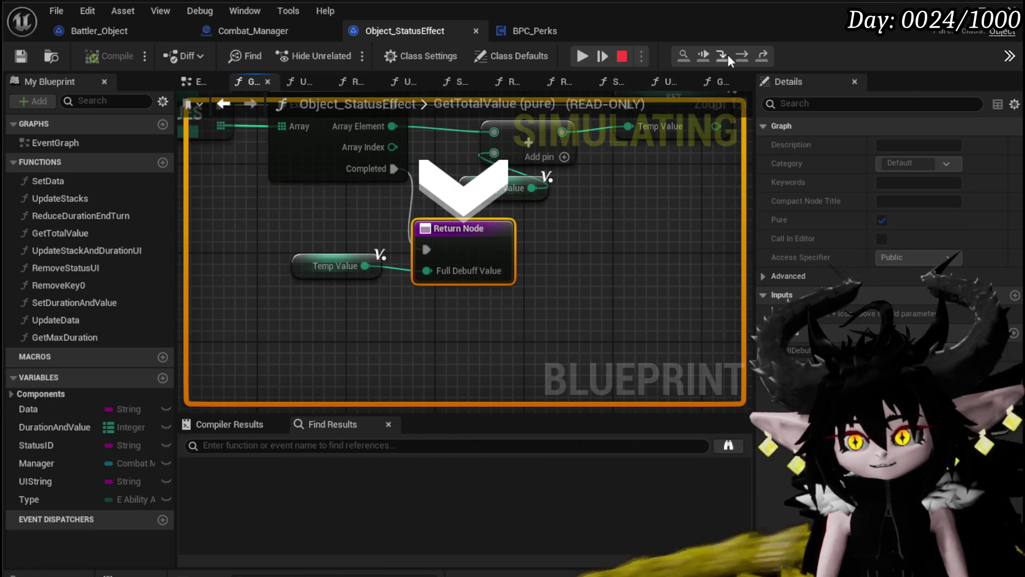
click(743, 55)
click(743, 56)
mouse_move(438, 262)
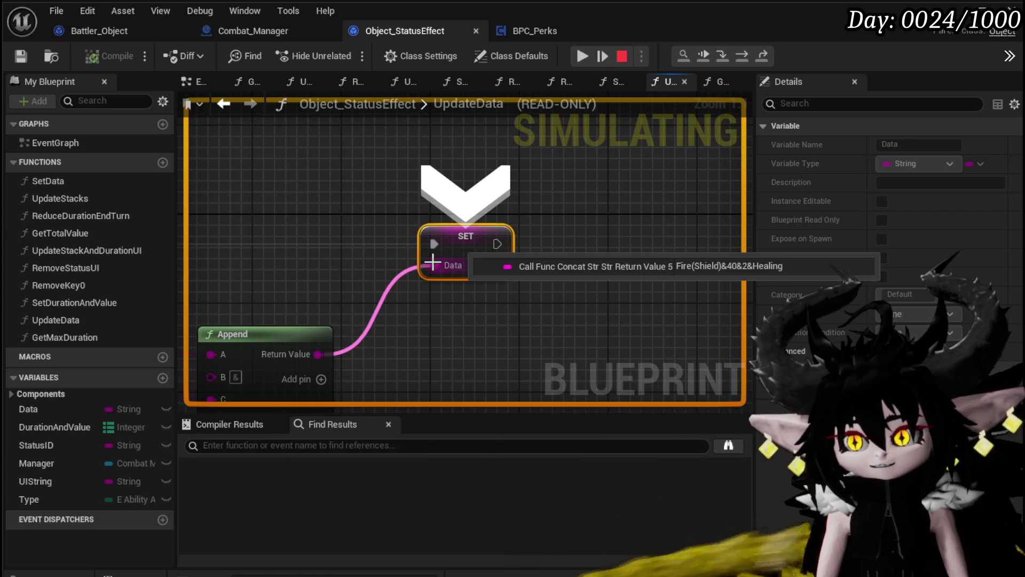
scroll(435, 262, down, 3)
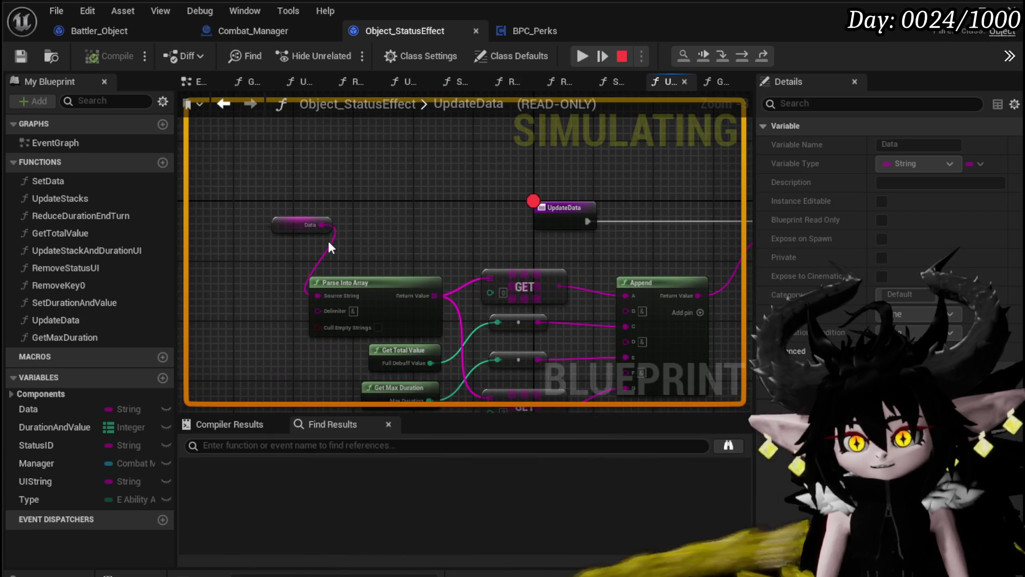
mouse_move(319, 226)
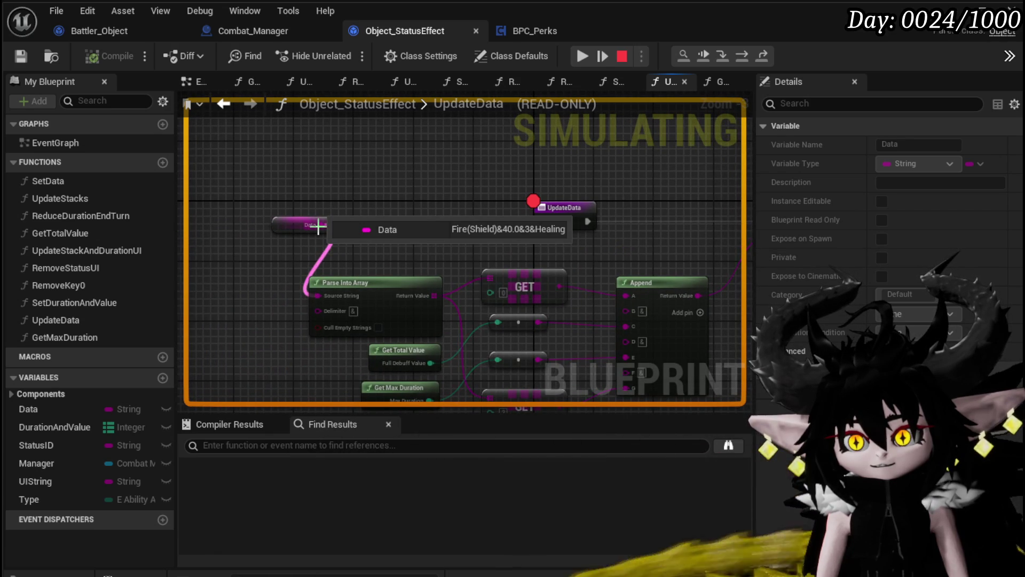
mouse_move(527, 234)
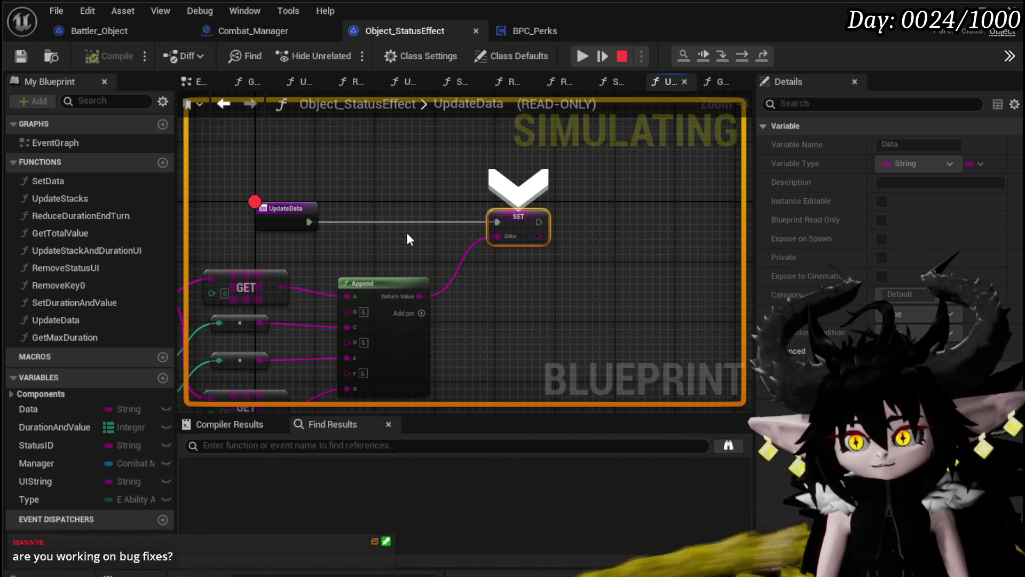
drag(413, 233, 428, 244)
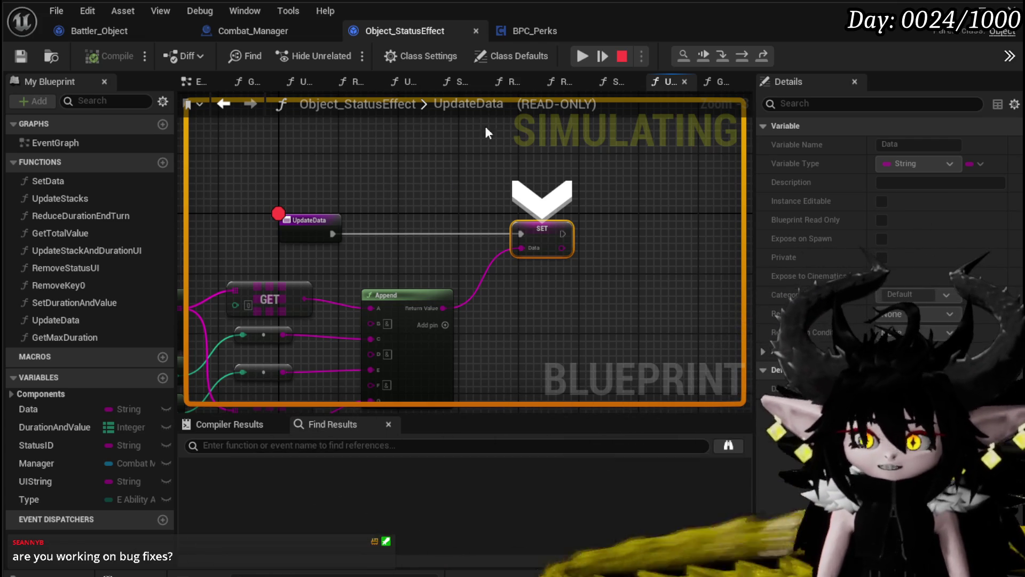
Resume execution through the following breakpoint hits back to the battle.
click(578, 59)
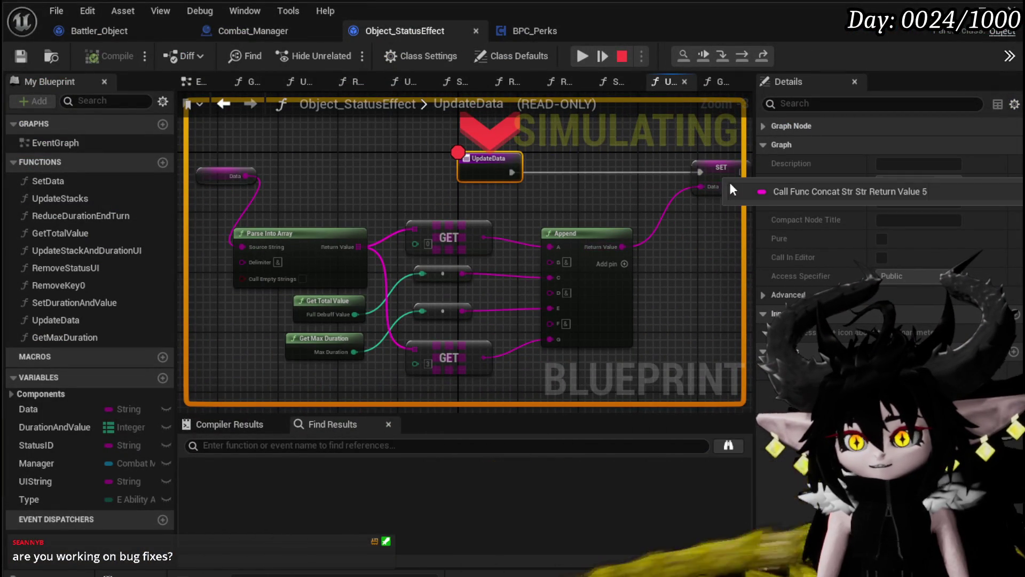
click(582, 55)
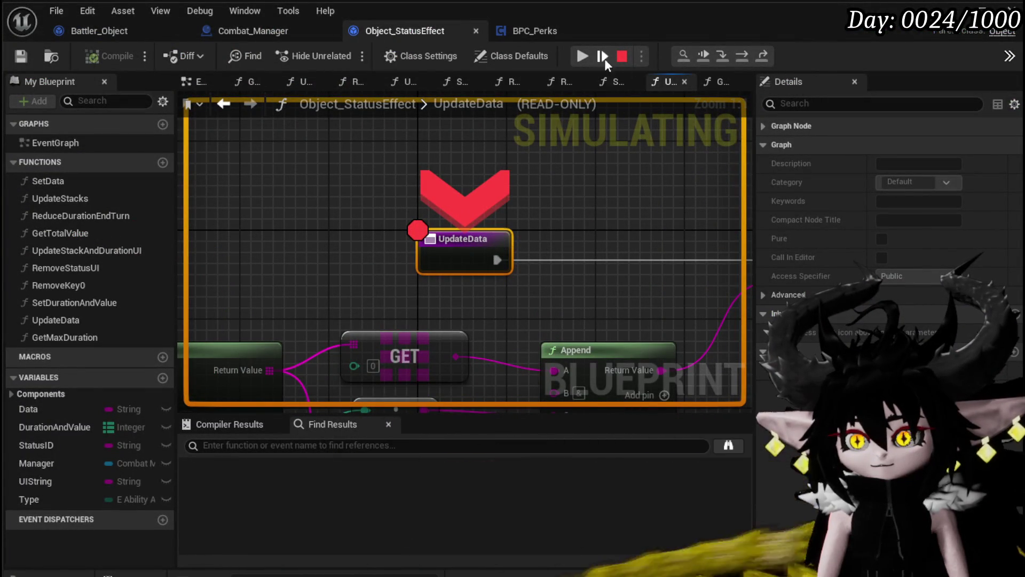
click(588, 57)
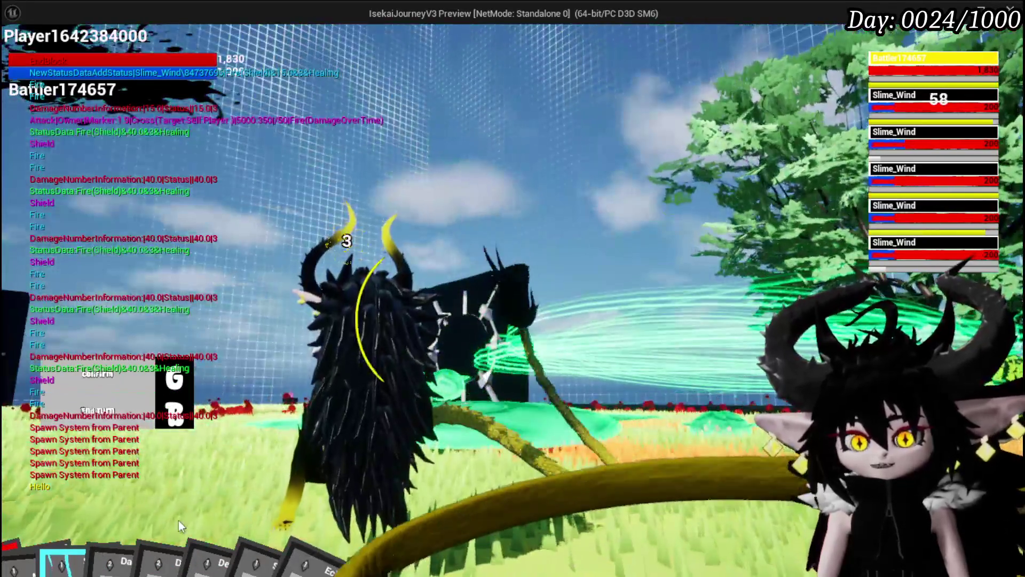
Play the Defence Down card on a Slime_Wind, dealing 279 and 99 damage.
mouse_move(325, 500)
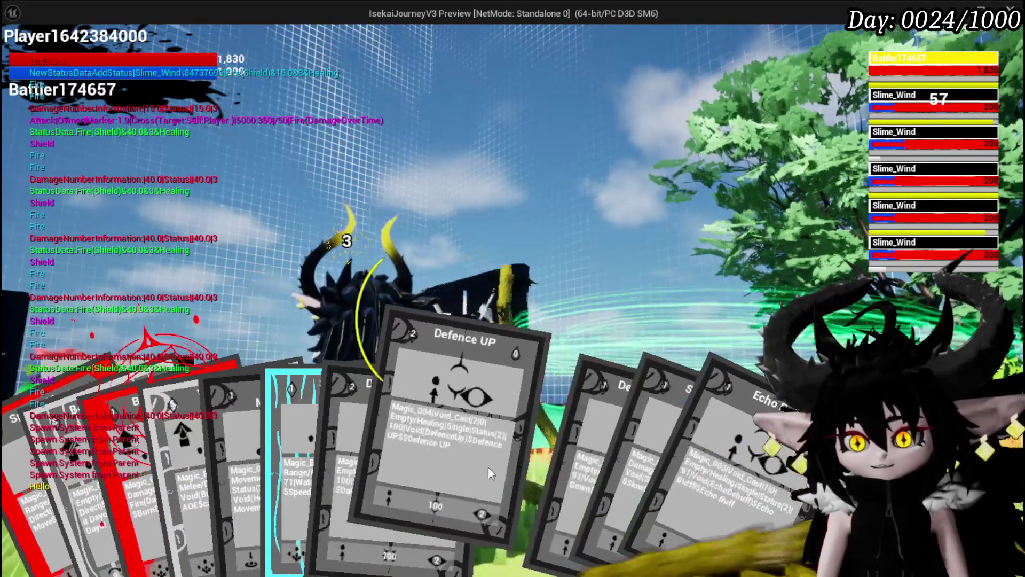
click(530, 438)
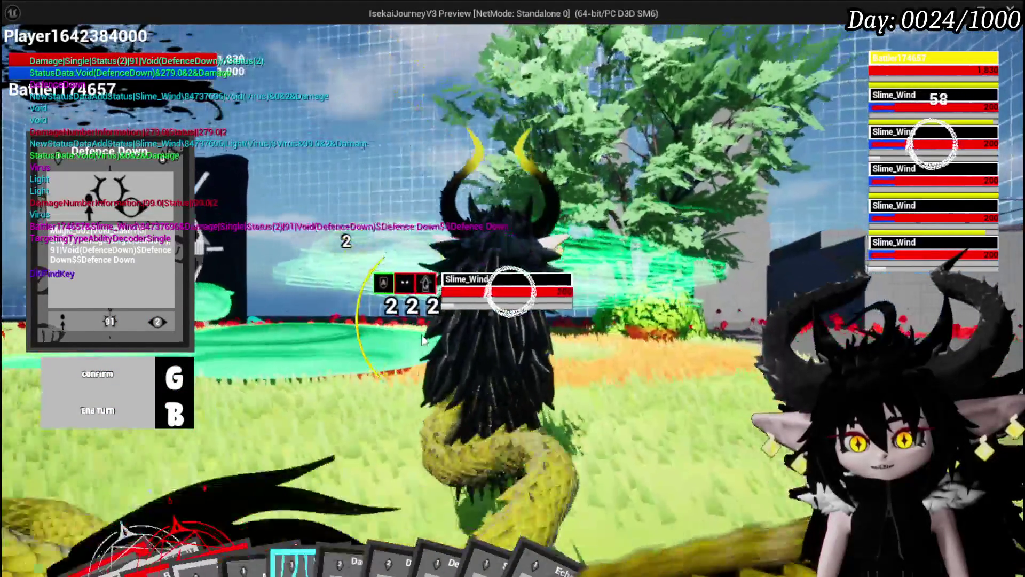
scroll(511, 268, down, 3)
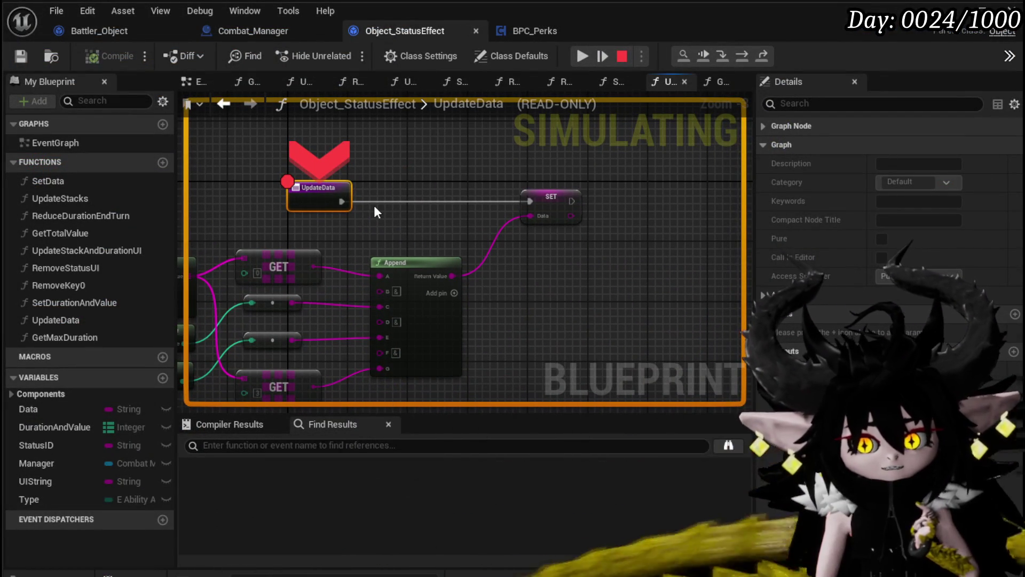
Resume past several UpdateData hits while inspecting the Data and Parse Into Array nodes.
drag(381, 213, 527, 218)
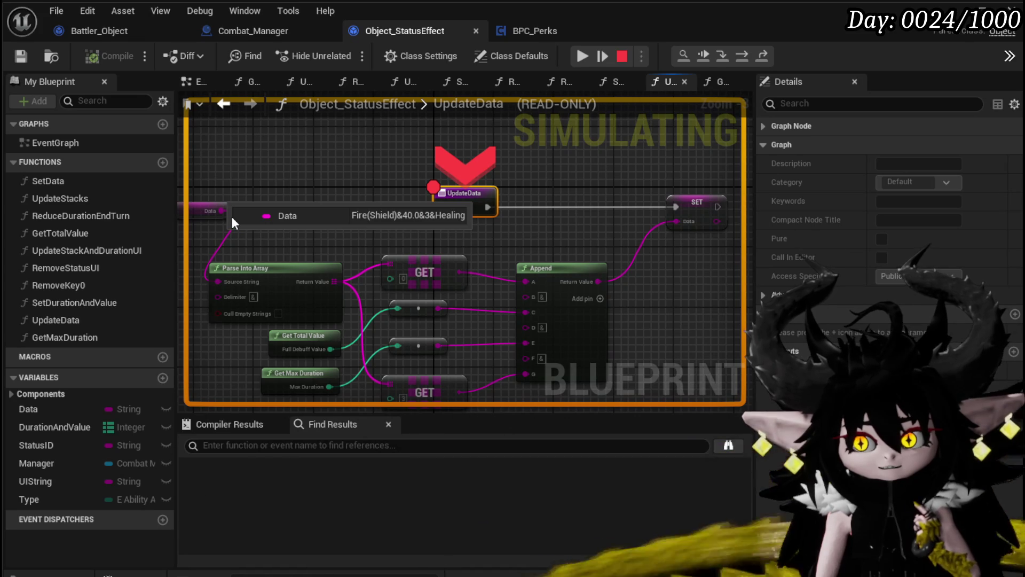
click(582, 57)
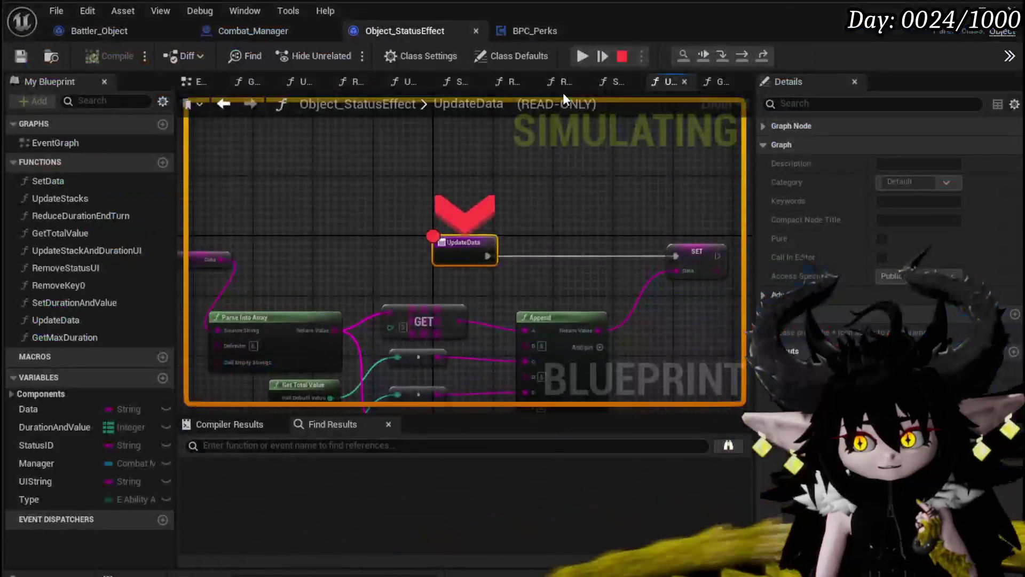
drag(408, 232, 504, 218)
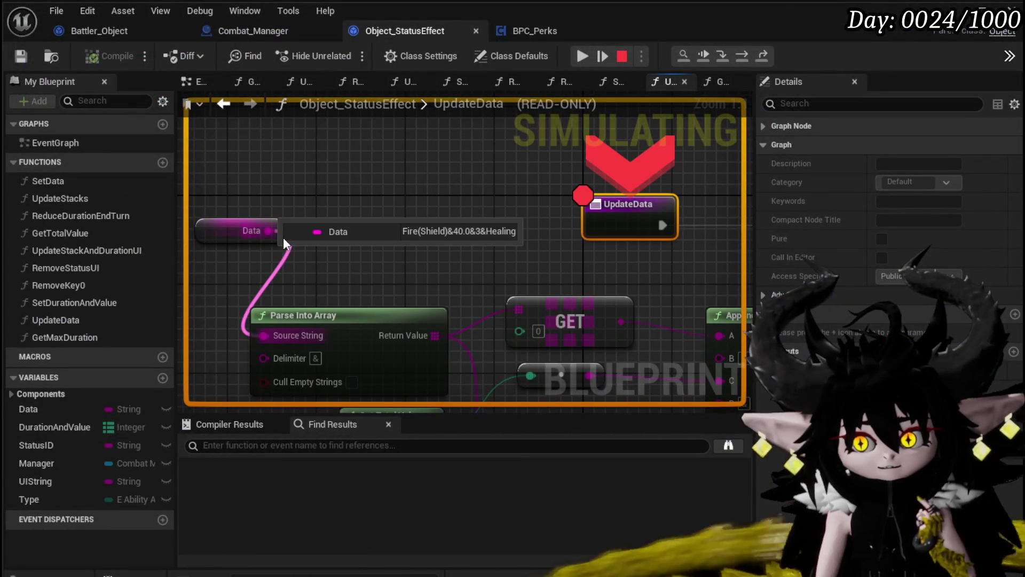
click(575, 56)
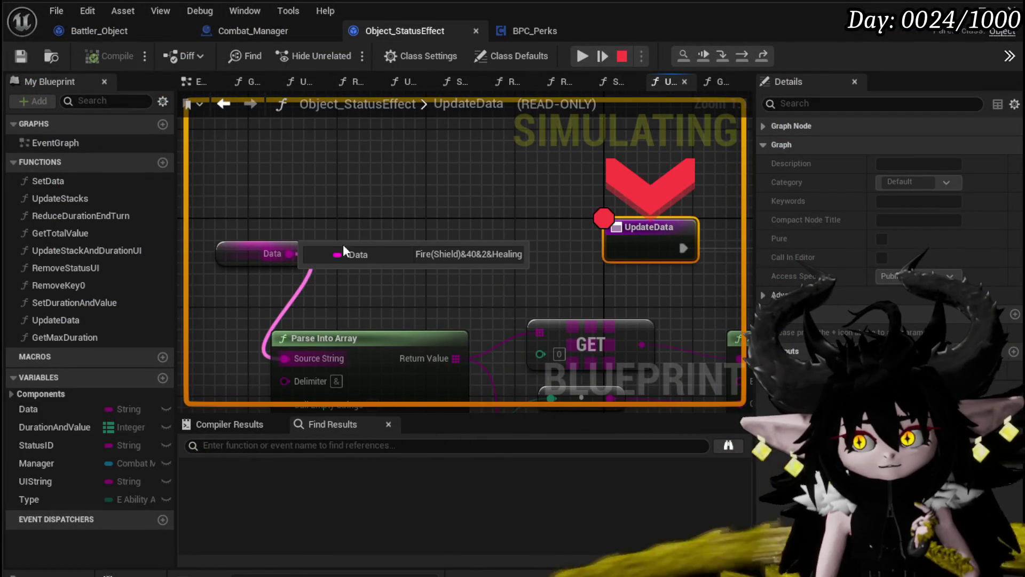
click(581, 57)
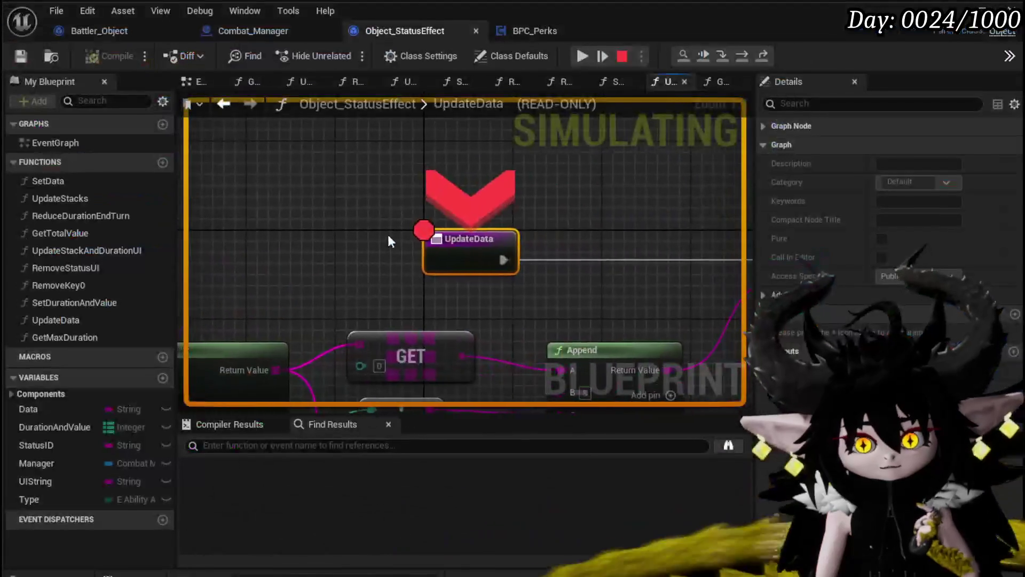
mouse_move(332, 246)
mouse_down()
mouse_move(277, 242)
mouse_move(362, 221)
mouse_up()
mouse_move(348, 224)
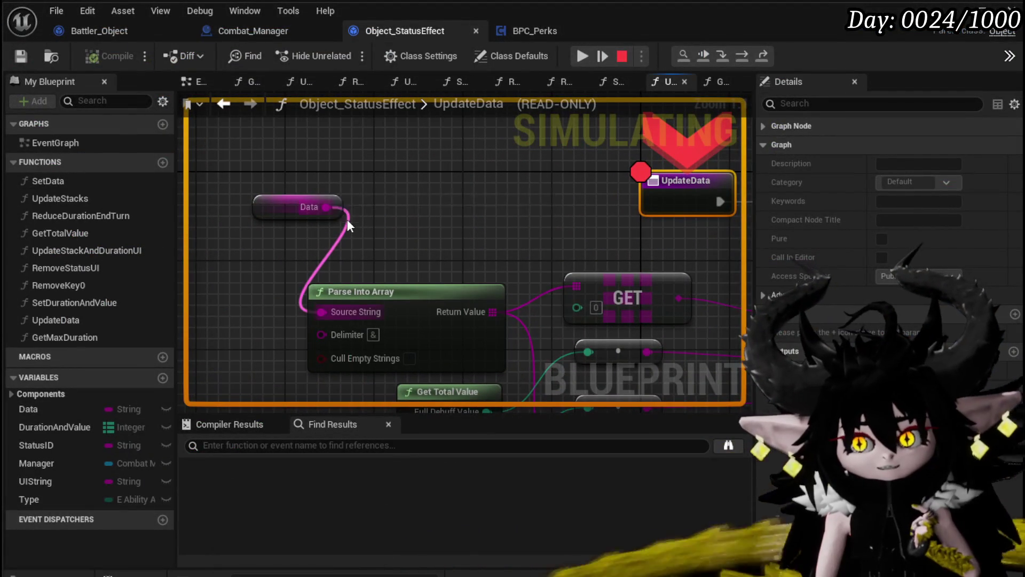
Keep resuming through repeated breakpoint hits, checking the Fire(Shield) status data.
click(577, 54)
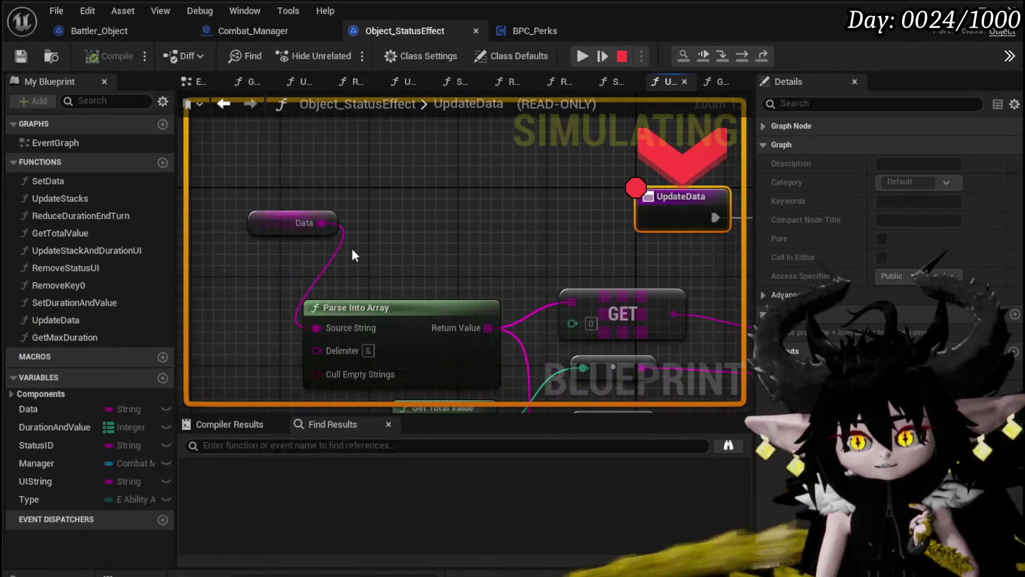
click(583, 55)
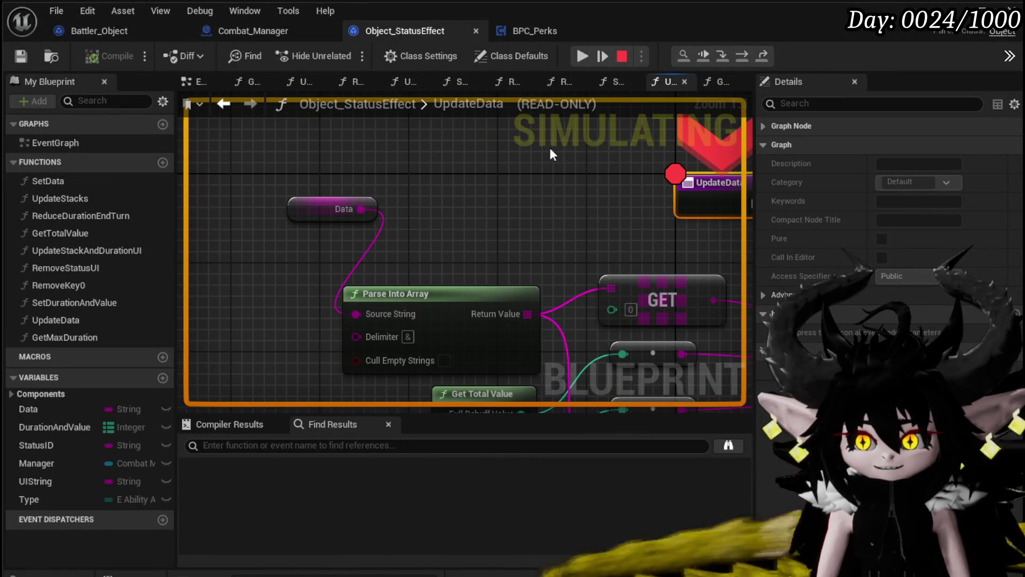
click(580, 56)
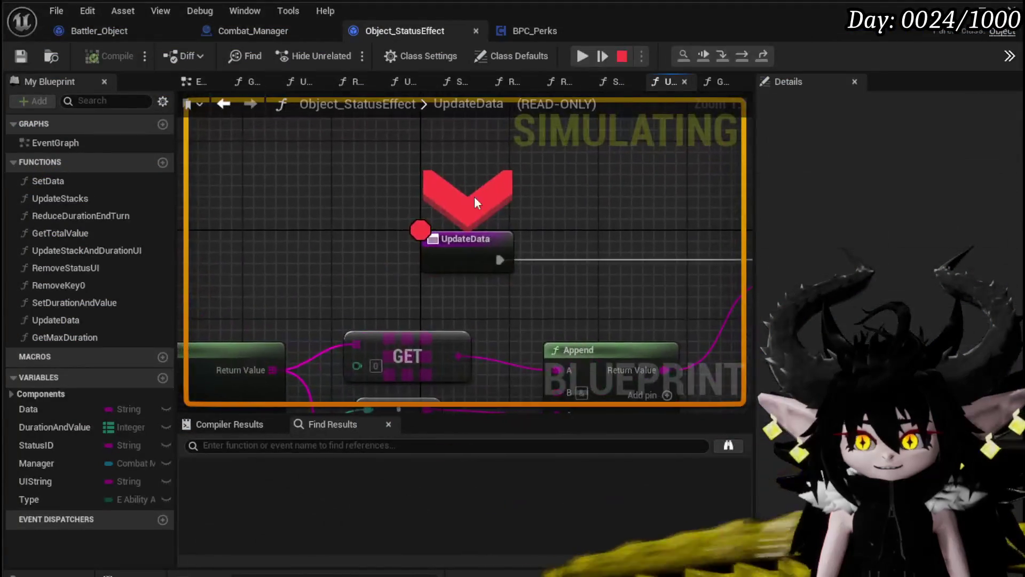
click(581, 56)
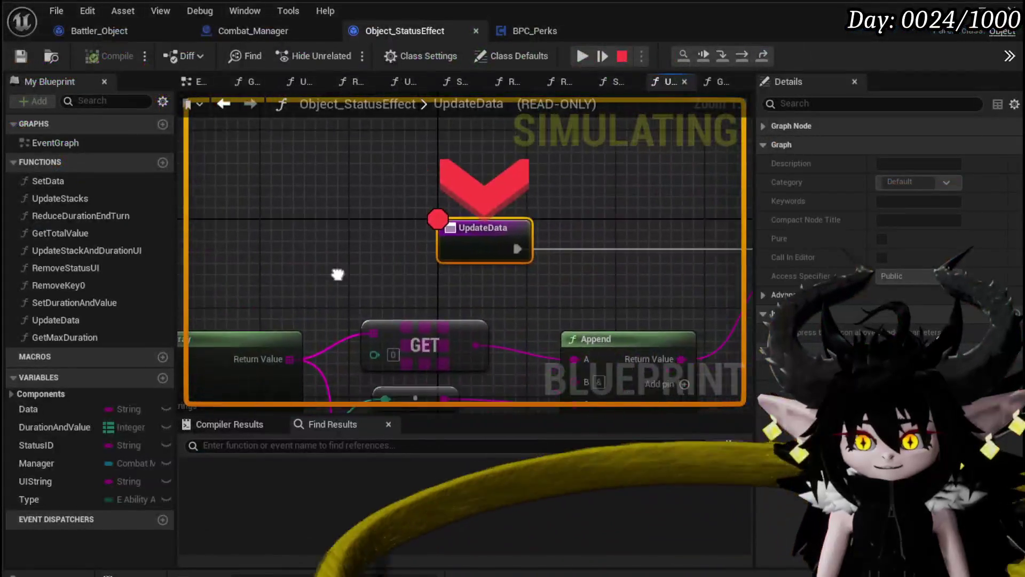
mouse_move(331, 258)
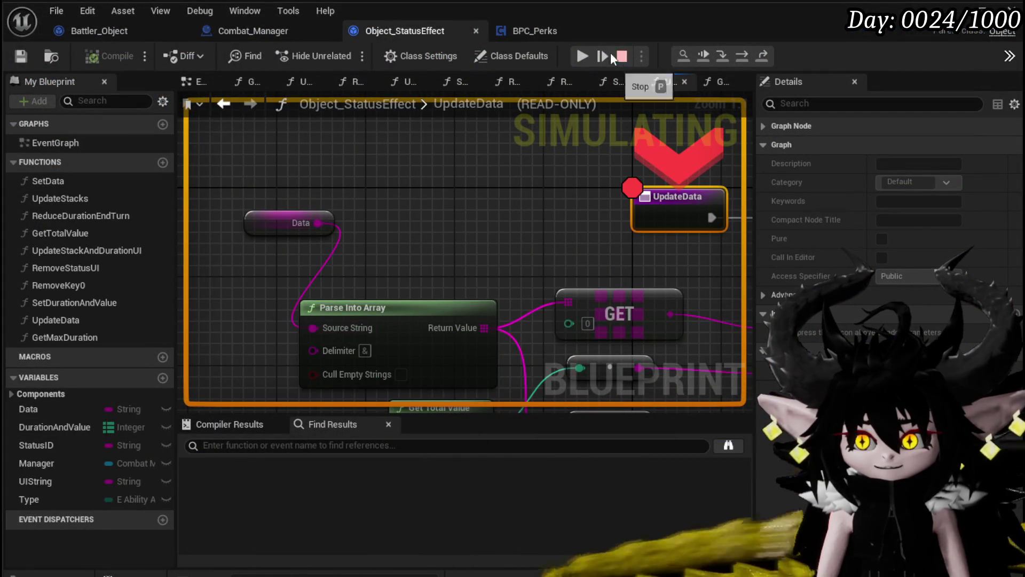
click(581, 56)
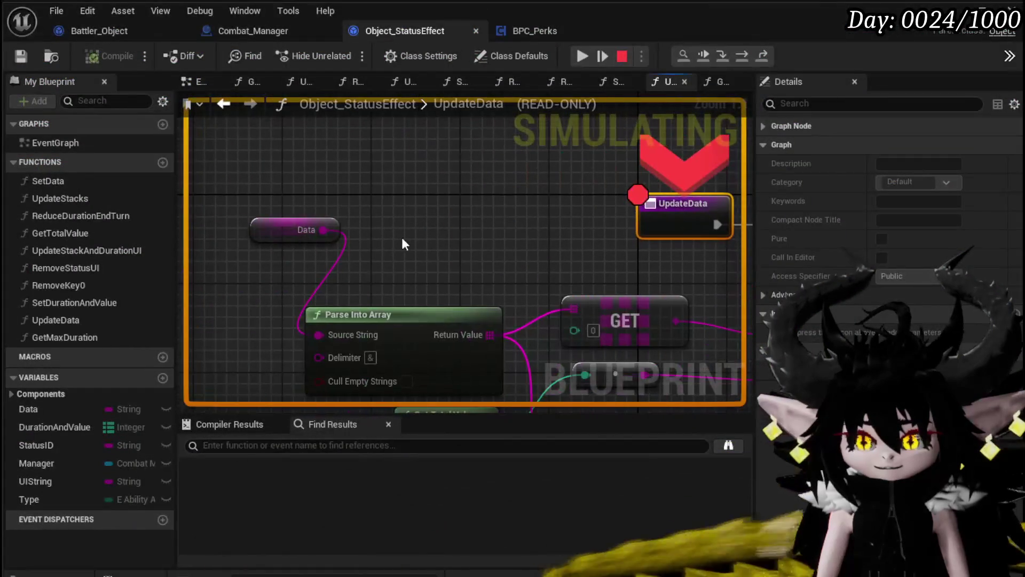
click(581, 56)
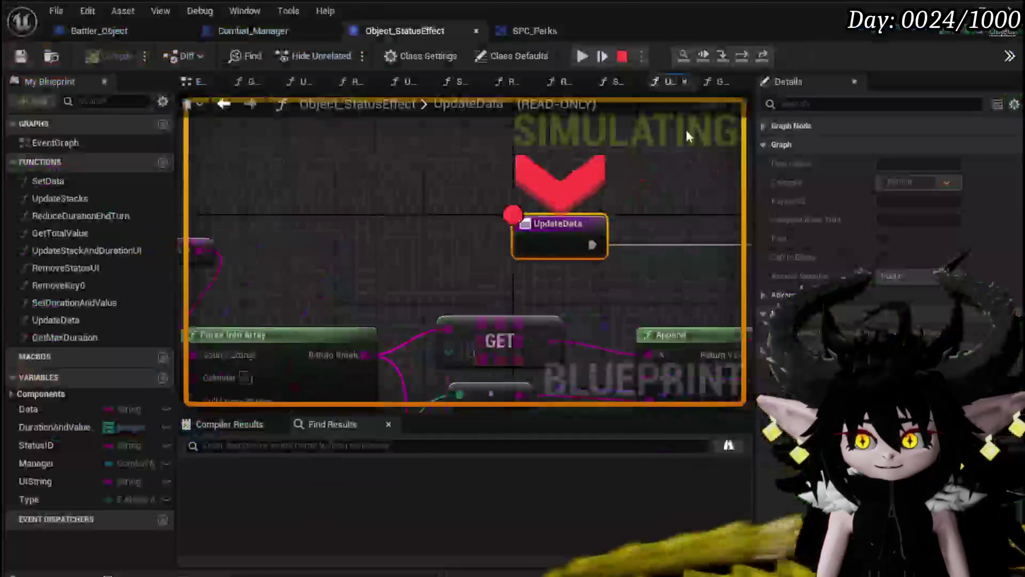
Check the Data input once more, resume, and end the play session.
drag(219, 264, 405, 247)
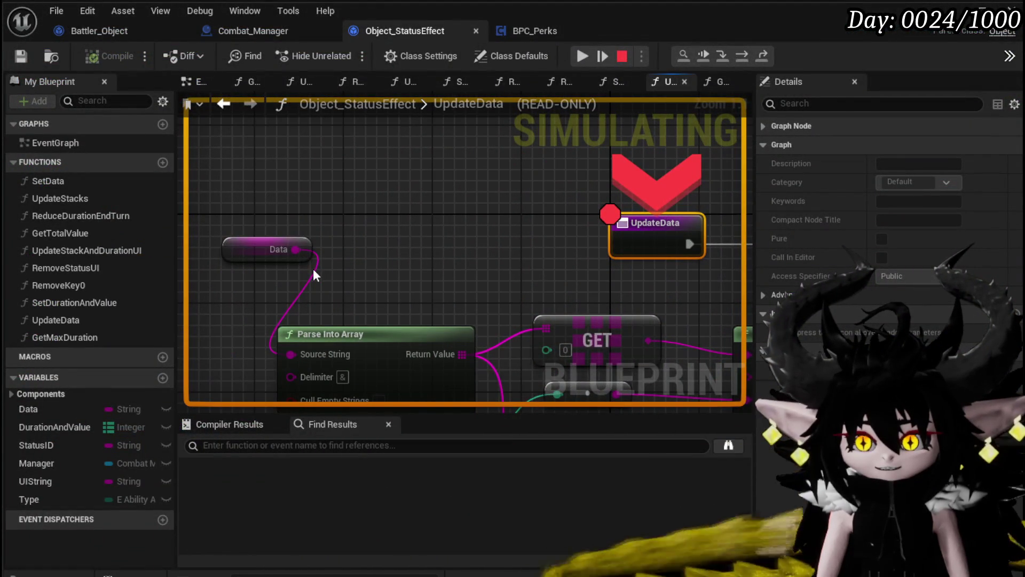
click(582, 56)
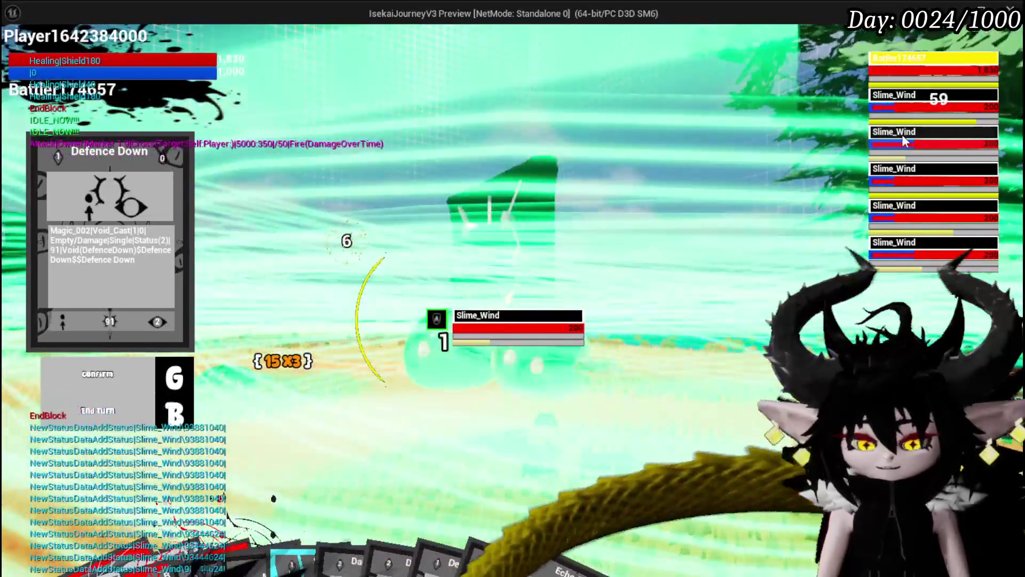
key(Escape)
click(251, 31)
Wire the loop element's Data into Add Status's Status ID and compile Combat_Manager.
mouse_move(503, 250)
mouse_down()
mouse_move(554, 336)
mouse_move(565, 322)
mouse_move(556, 289)
mouse_up()
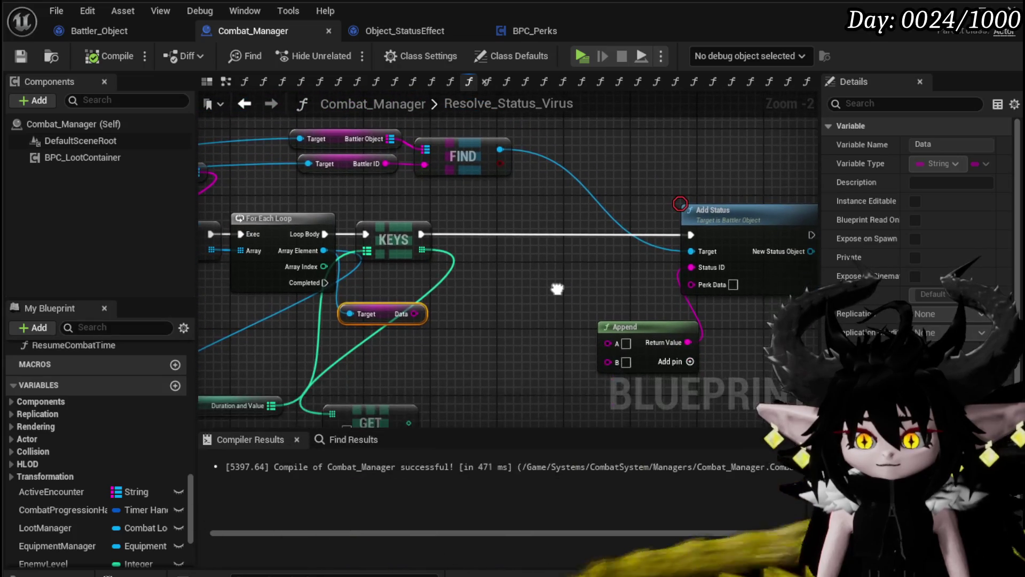
drag(415, 313, 700, 267)
mouse_move(520, 290)
mouse_down()
mouse_move(521, 225)
mouse_move(690, 213)
mouse_move(573, 264)
mouse_move(510, 246)
mouse_up()
click(84, 57)
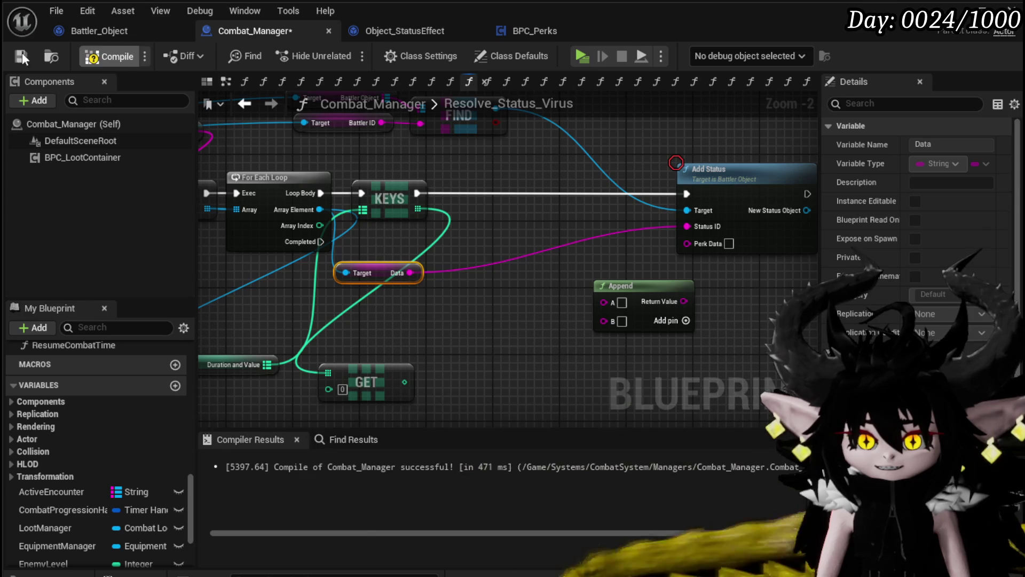
click(21, 53)
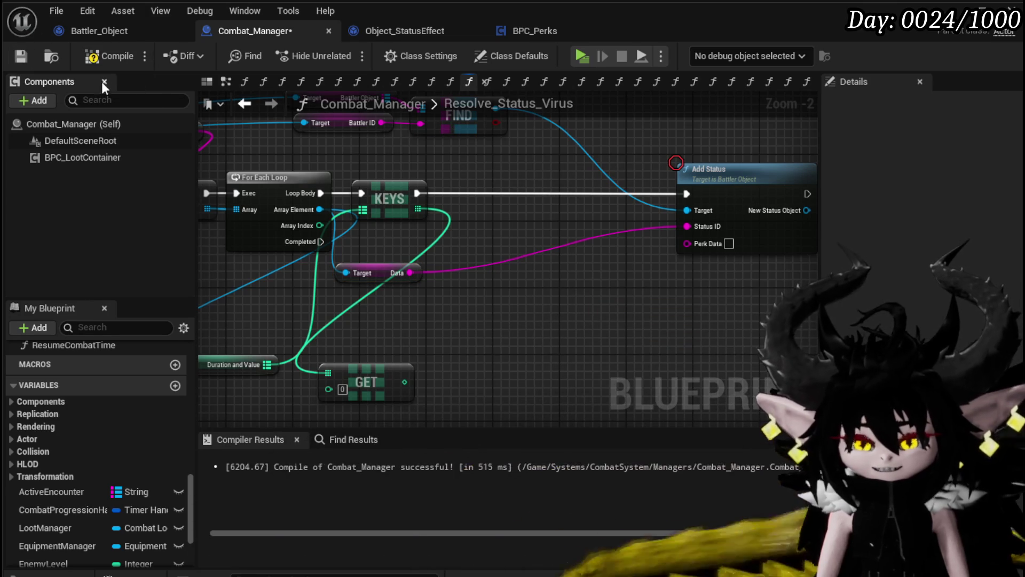
Connect the loop body to Add Status execution, tidy the nodes, and recompile.
drag(321, 193, 668, 201)
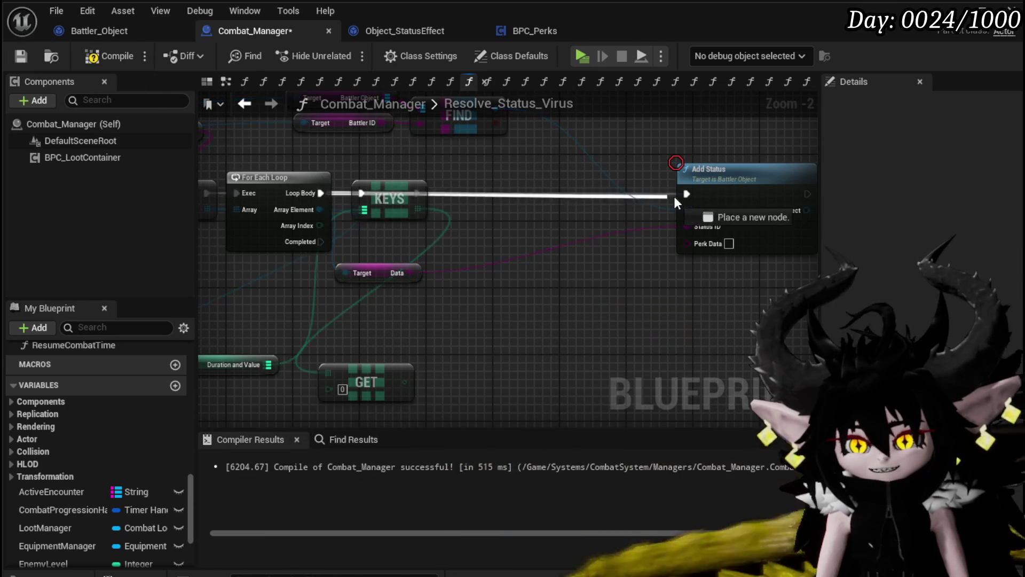
mouse_move(415, 269)
mouse_down()
mouse_move(465, 252)
mouse_move(583, 171)
mouse_up()
drag(497, 281, 409, 278)
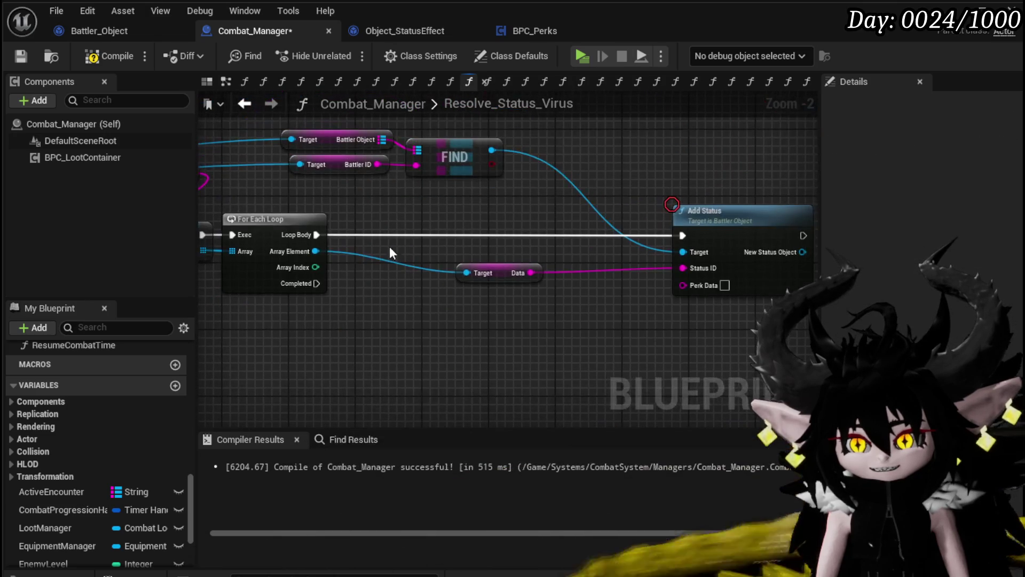
click(20, 56)
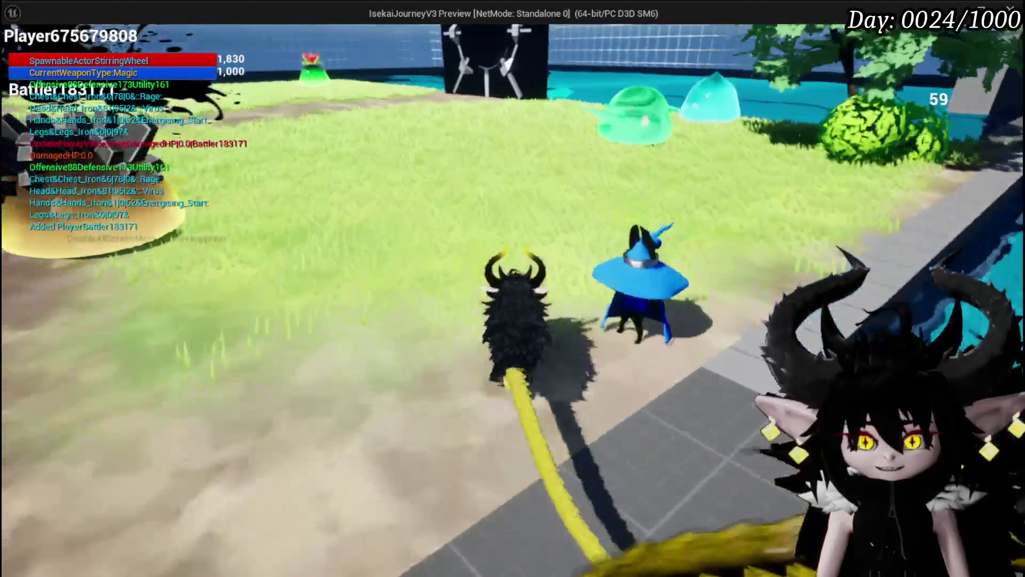
Walk to the green slime and cast fire magic on it twice.
key(w)
click(513, 288)
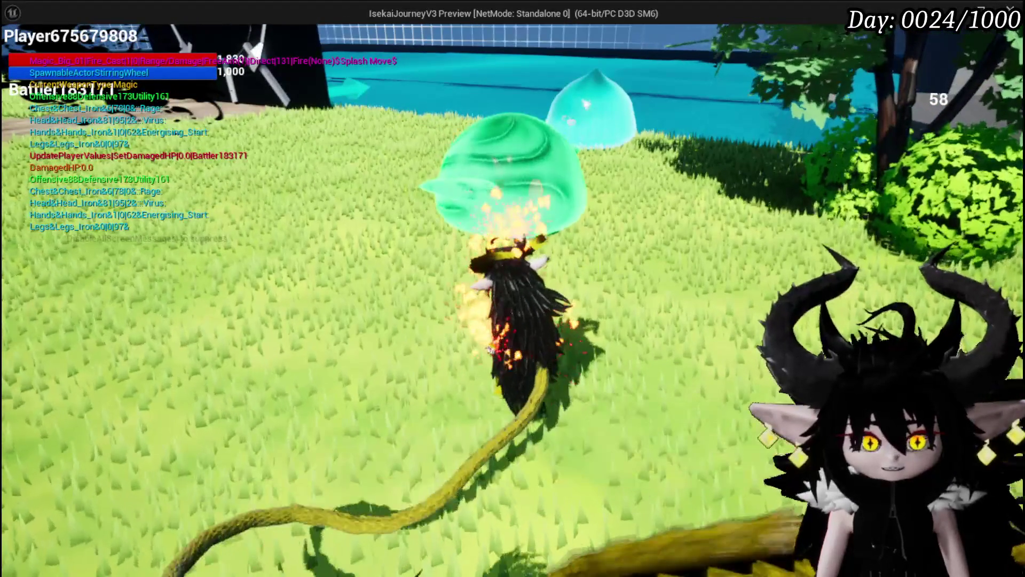
click(513, 288)
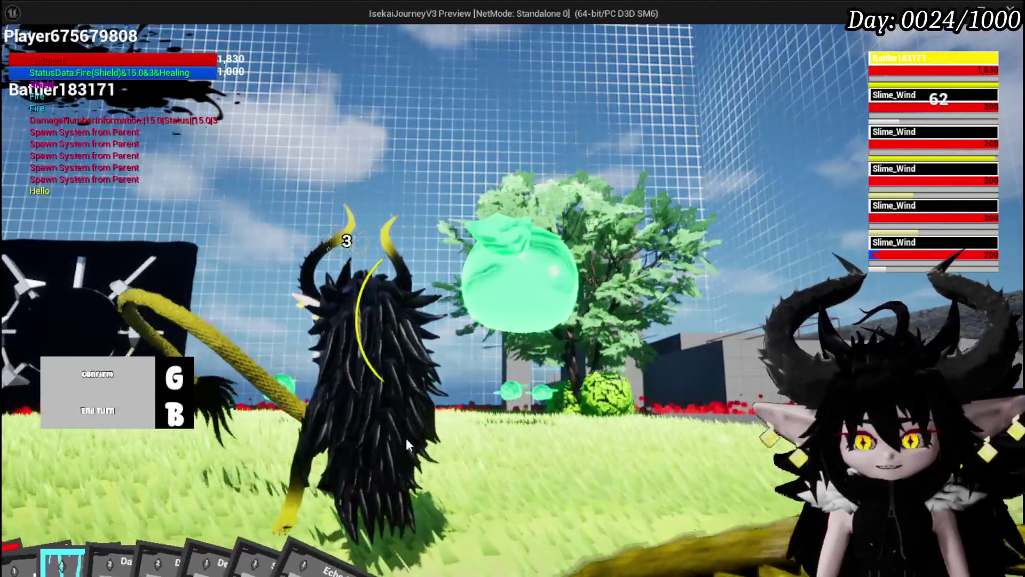
Play Defence Down on a Slime_Wind and switch target to the second Slime_Wind.
mouse_move(387, 517)
click(566, 442)
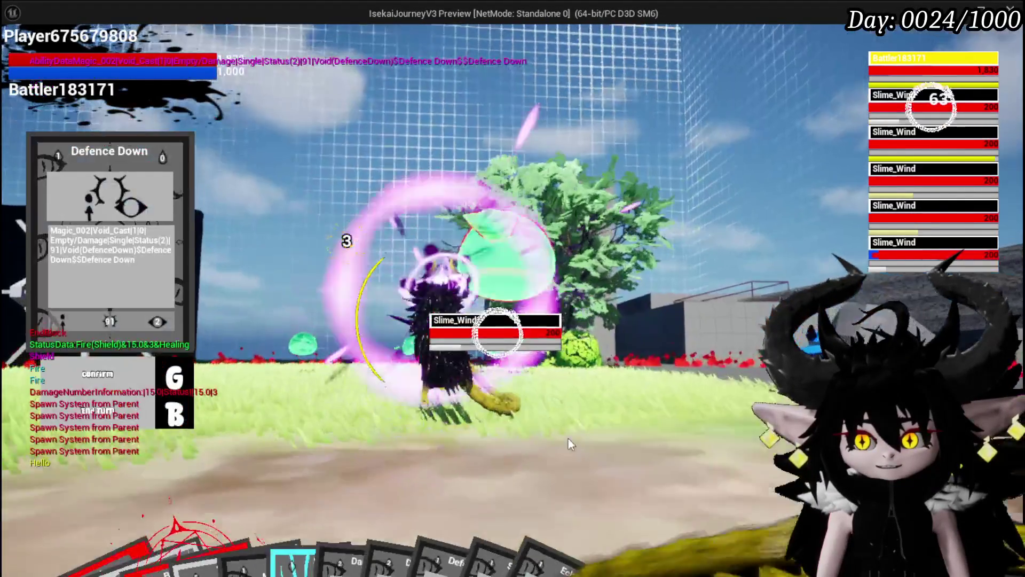
key(e)
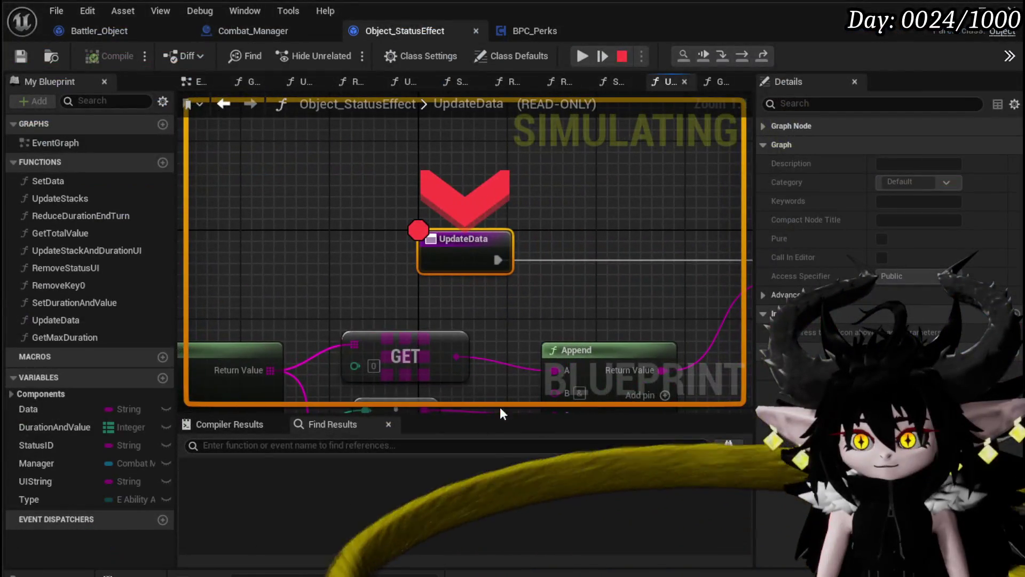
drag(347, 248, 540, 233)
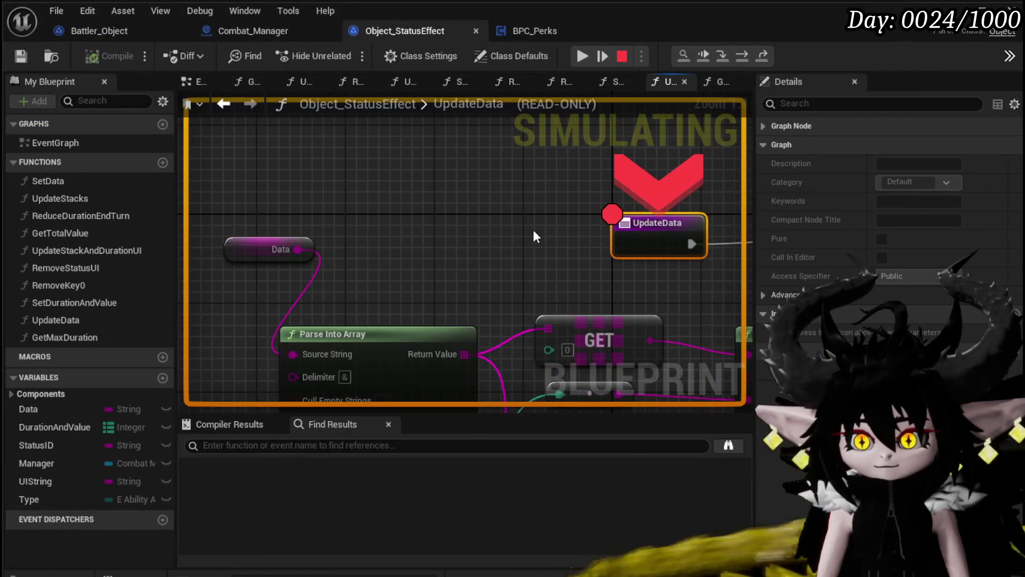
Read the Void(Virus) status Data, step over to the SET node, and continue.
mouse_move(320, 264)
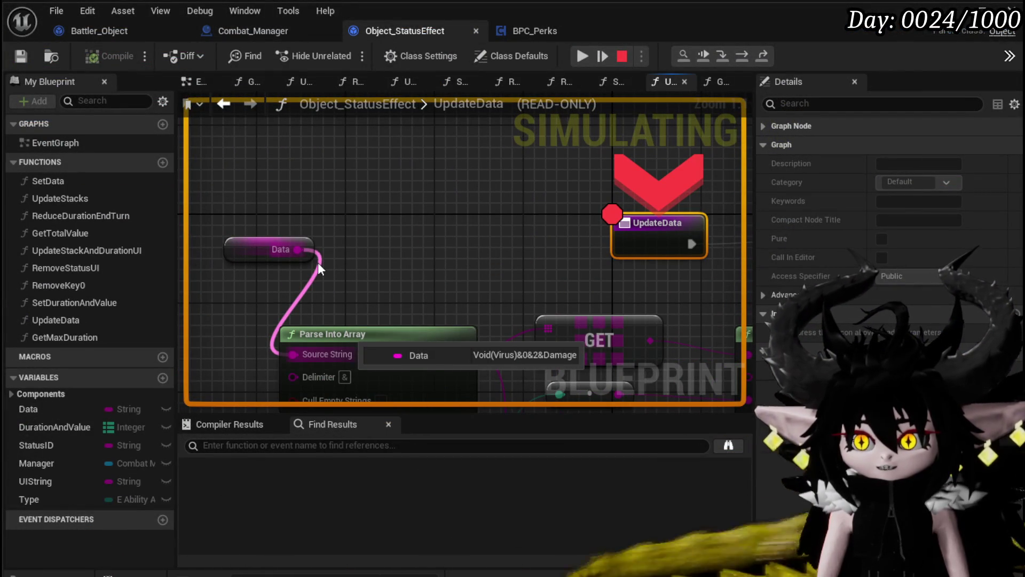
click(745, 56)
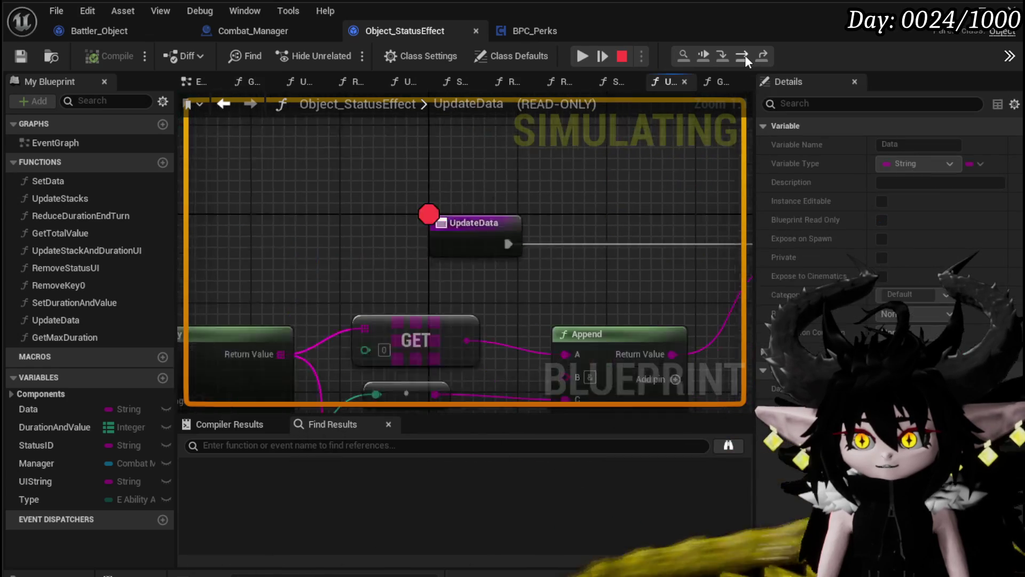
mouse_move(406, 273)
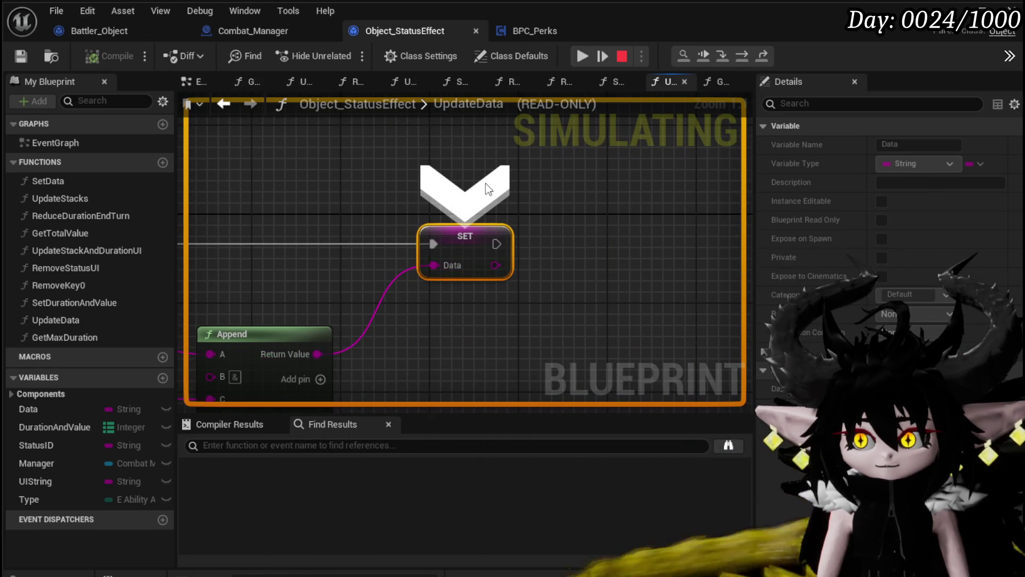
click(584, 56)
Confirm Data reads Void(DefenceDown)&279.0&2&Damage and resume the battle.
drag(195, 294, 441, 247)
mouse_move(374, 237)
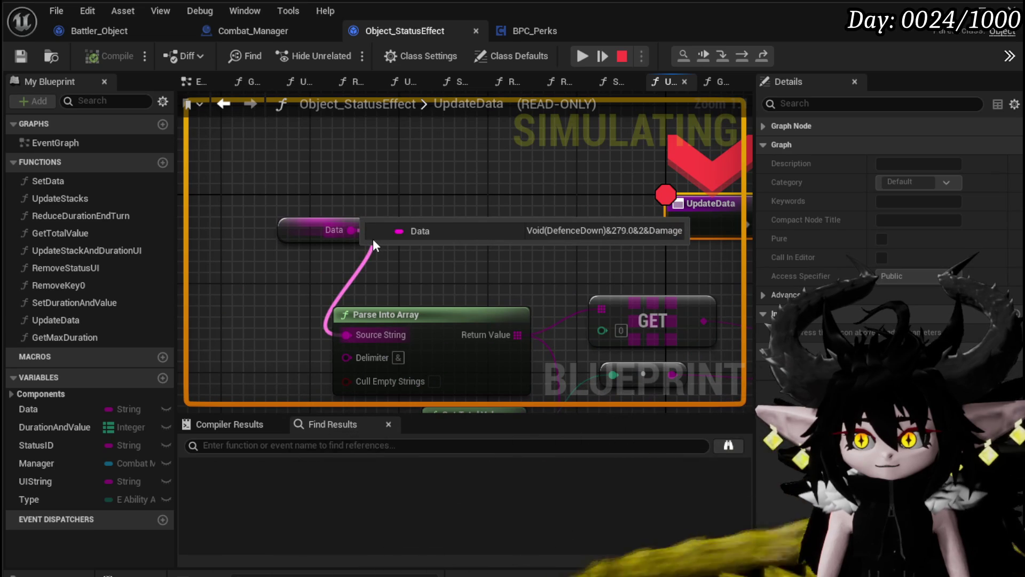
click(592, 54)
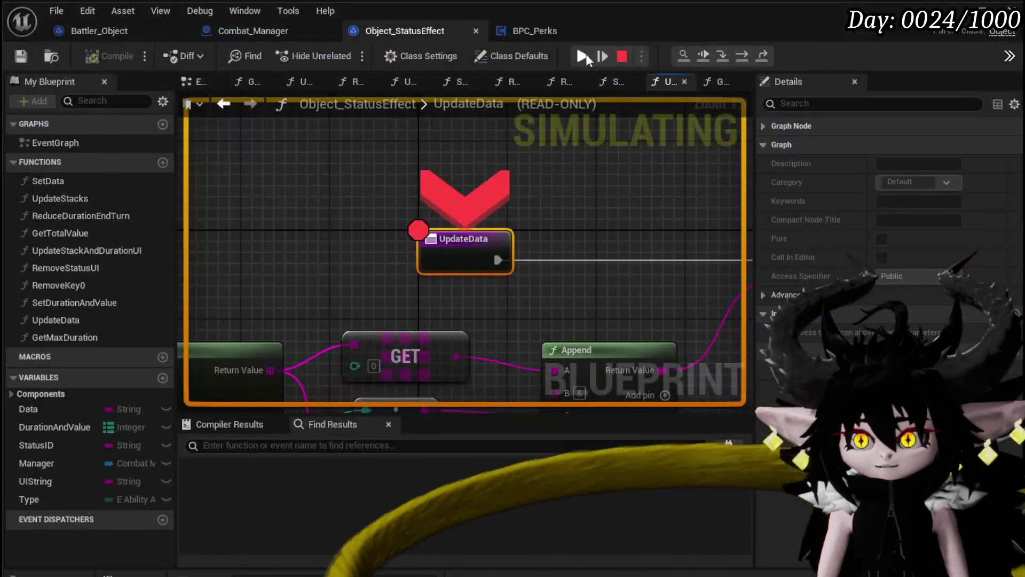
click(586, 55)
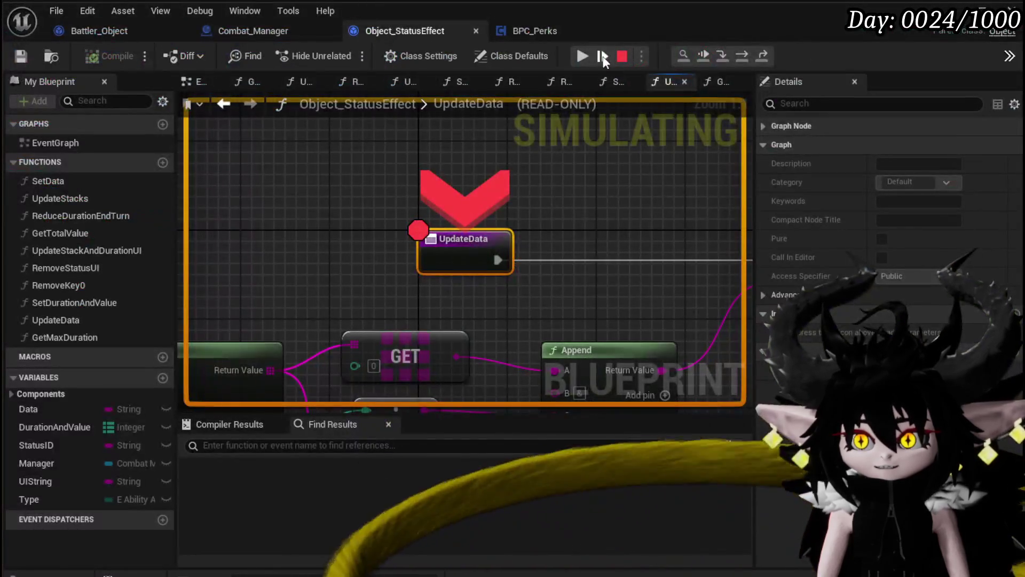
Resume twice, letting Virus and Defence Down statuses apply until UpdateData pauses again.
click(604, 58)
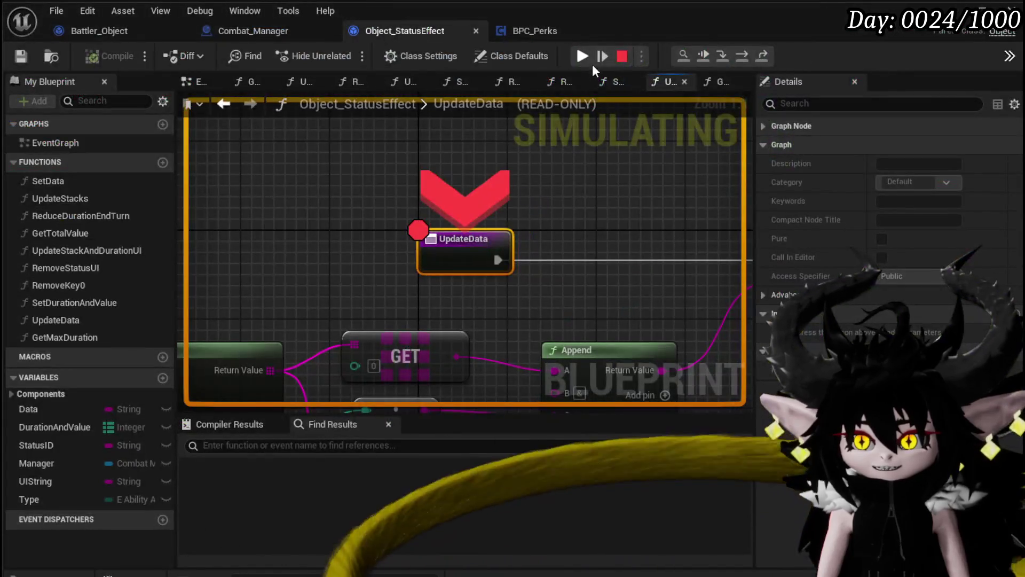
click(583, 56)
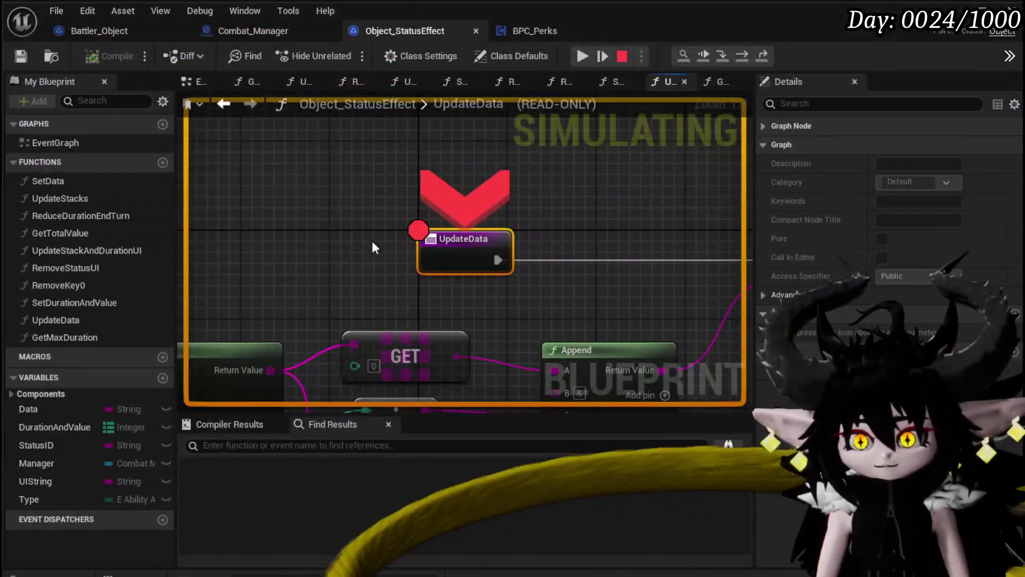
drag(308, 229, 527, 181)
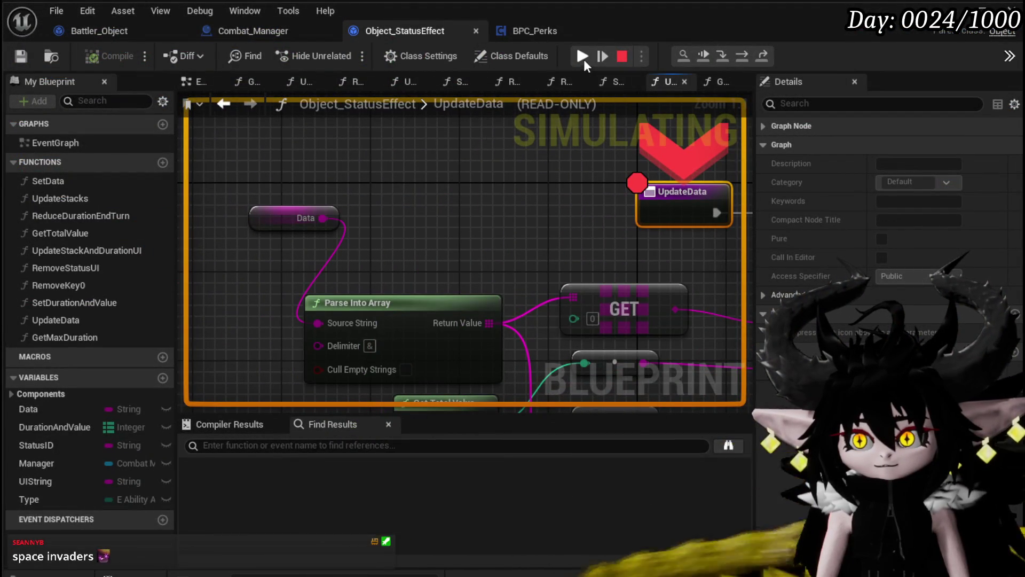
Resume the fire-status play test eight times as it halts on the UpdateData breakpoint.
click(583, 56)
click(583, 56)
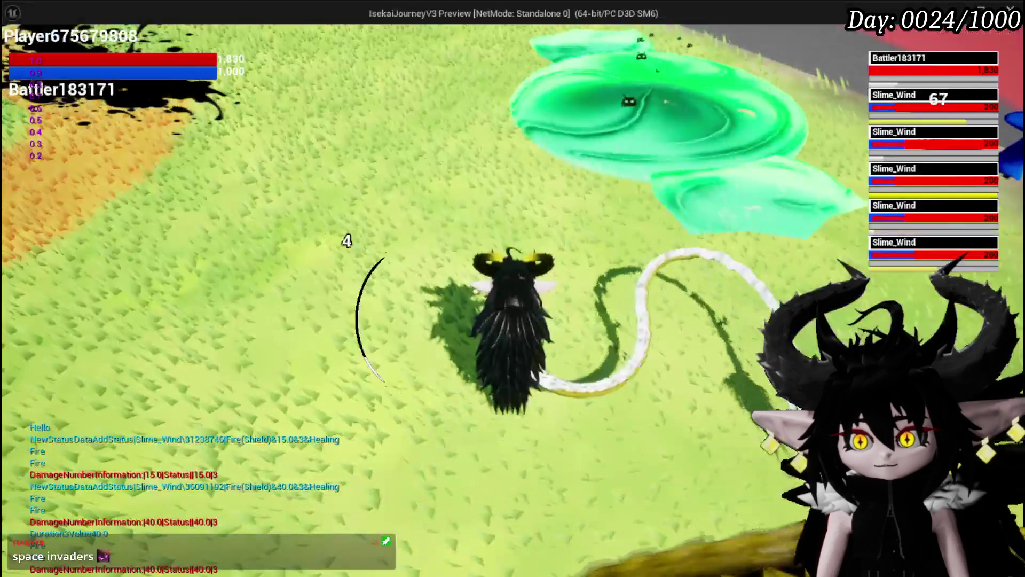
click(582, 54)
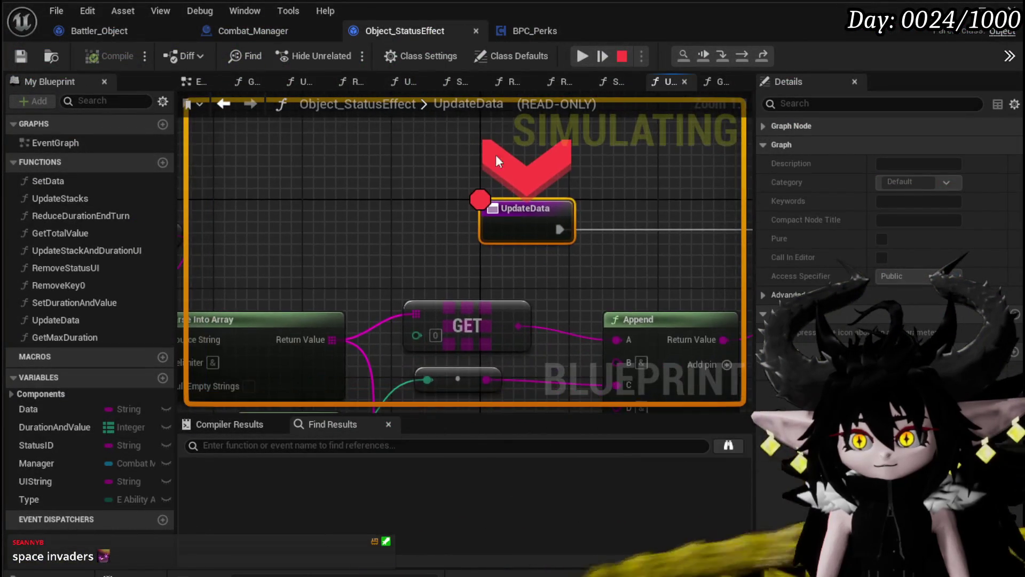
click(582, 58)
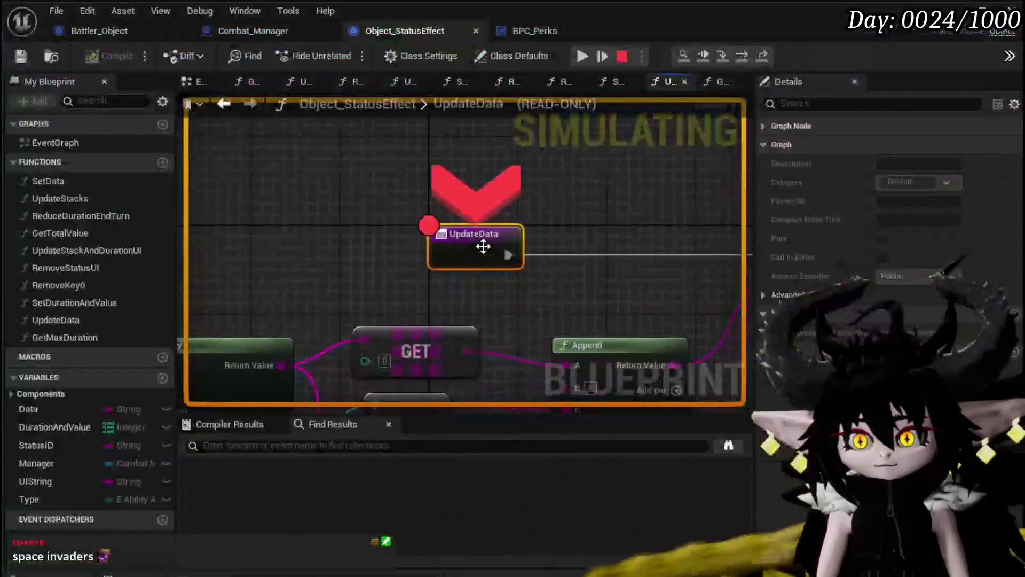
click(582, 56)
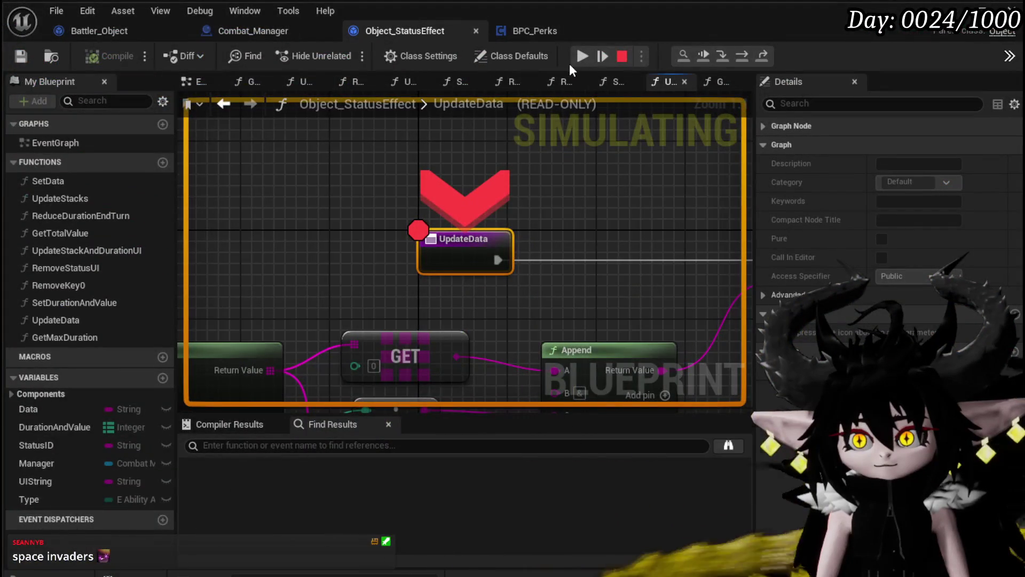
click(581, 56)
click(580, 56)
click(582, 48)
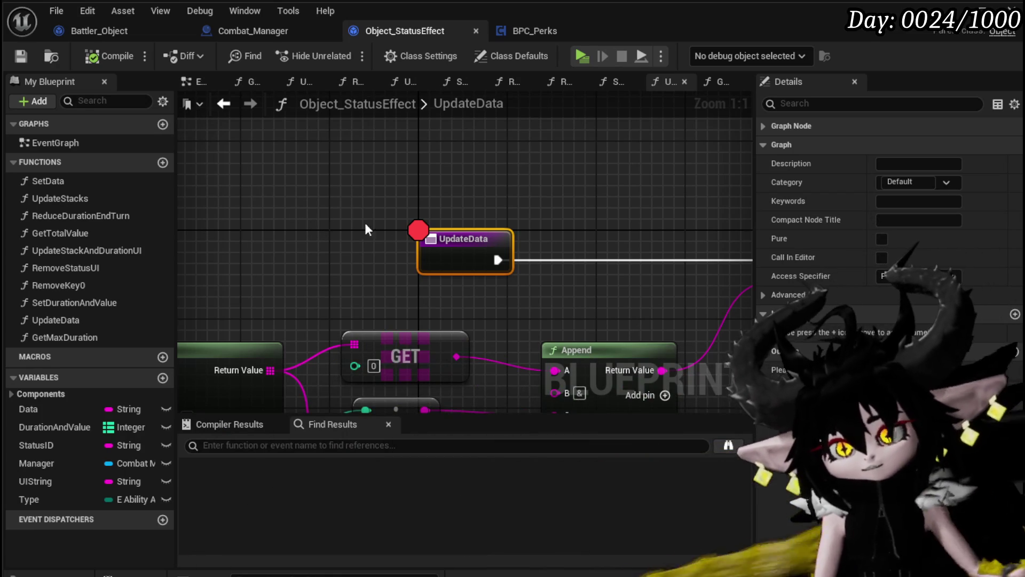
Disable the breakpoint on the UpdateData node.
right_click(454, 249)
click(512, 557)
click(274, 286)
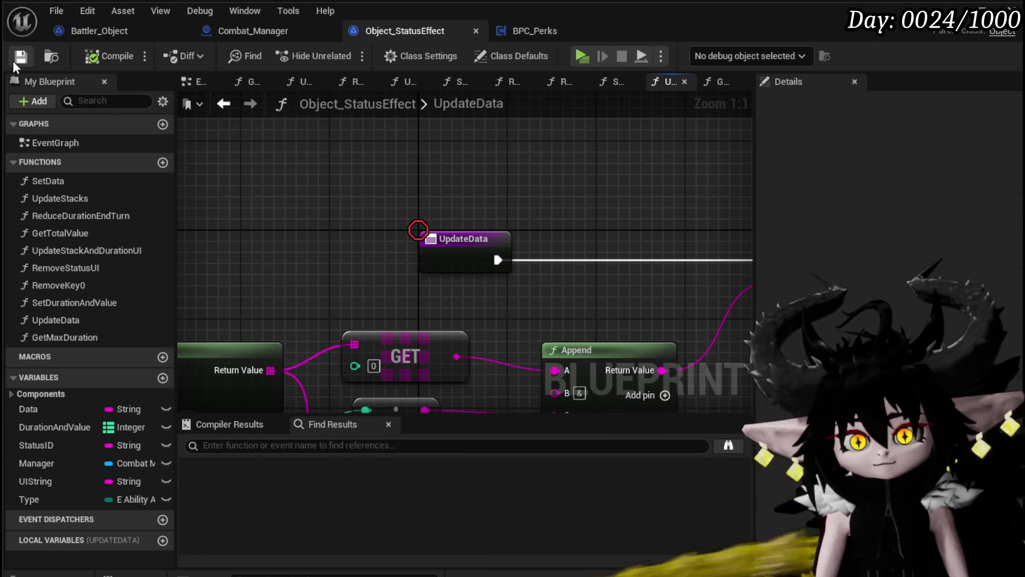
scroll(345, 192, down, 2)
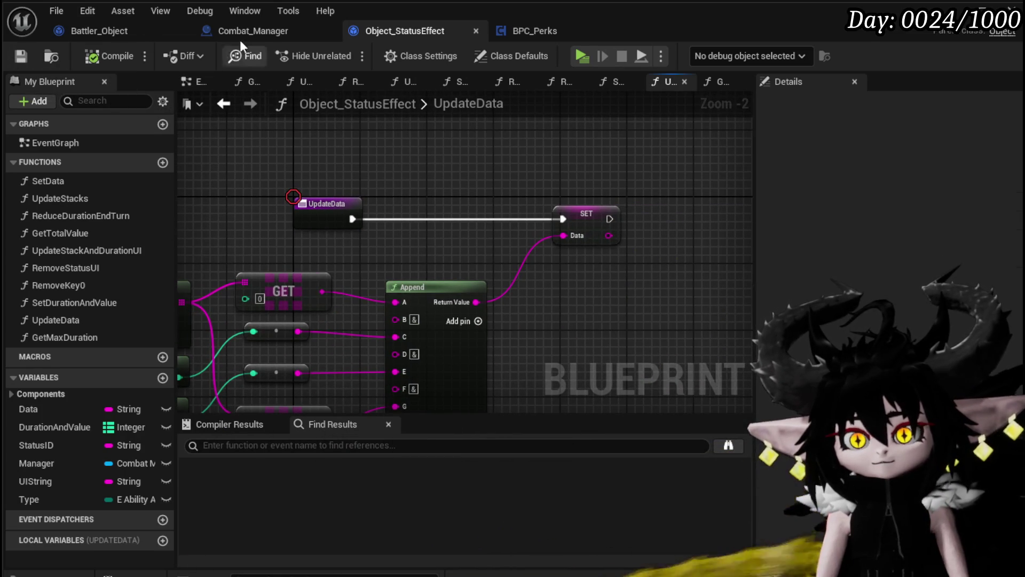
Open Battler_Object's AddStatus function, inspect its entry node, and save and compile.
click(259, 31)
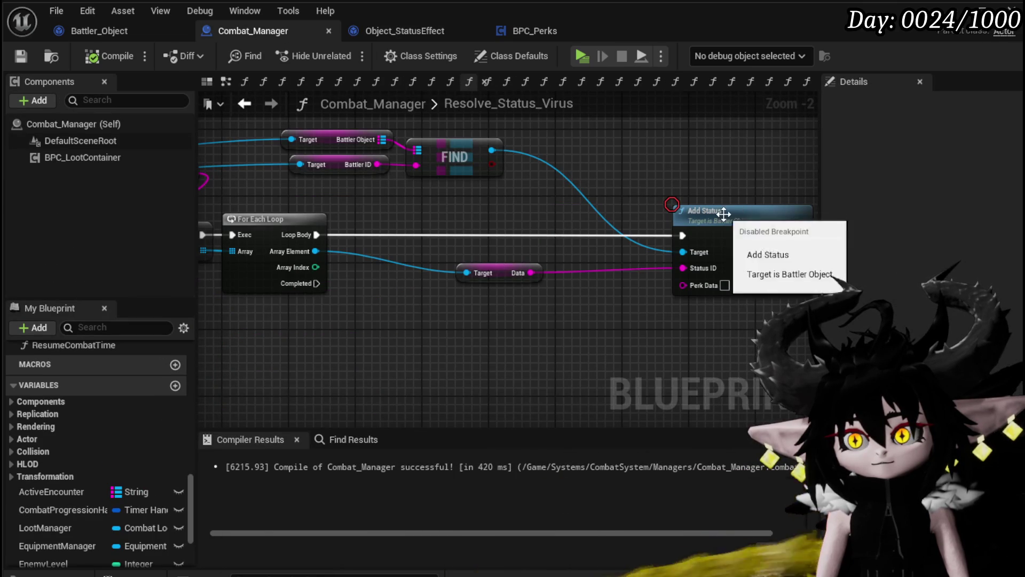
double_click(764, 219)
scroll(518, 297, down, 4)
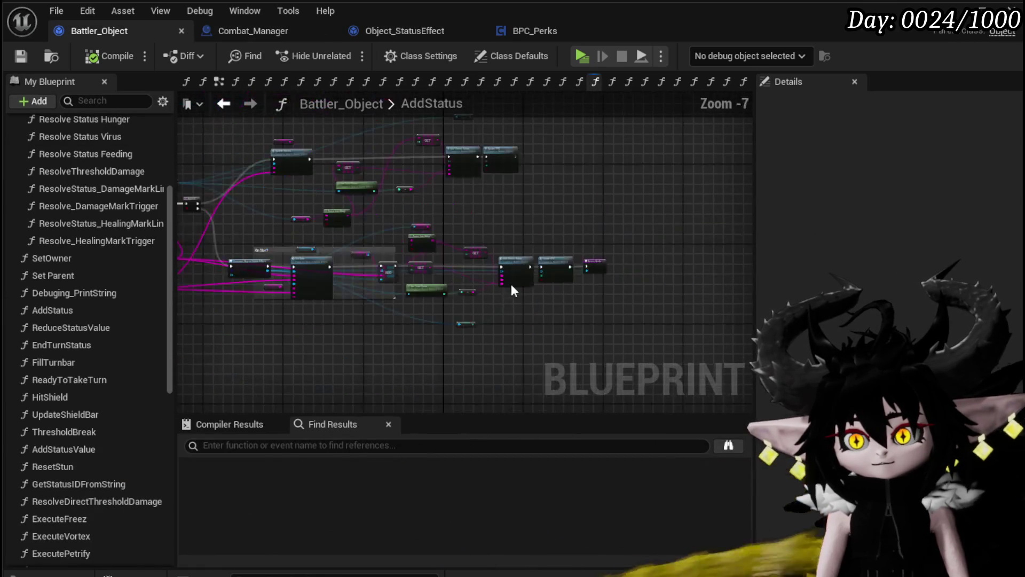
scroll(450, 281, up, 3)
mouse_move(528, 279)
mouse_down()
mouse_move(547, 200)
mouse_move(277, 297)
mouse_move(496, 252)
mouse_move(432, 257)
mouse_up()
scroll(374, 219, up, 3)
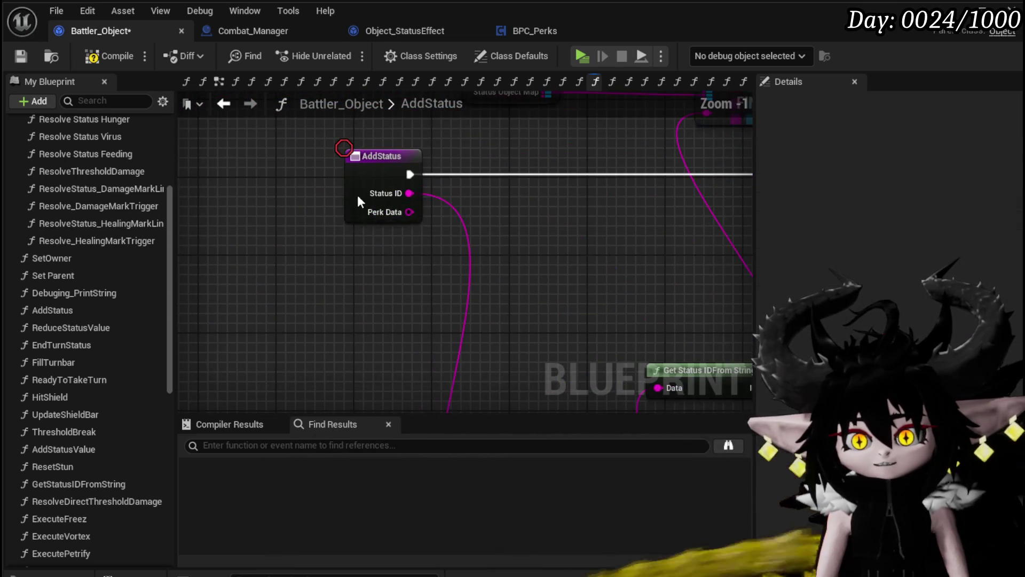
click(358, 195)
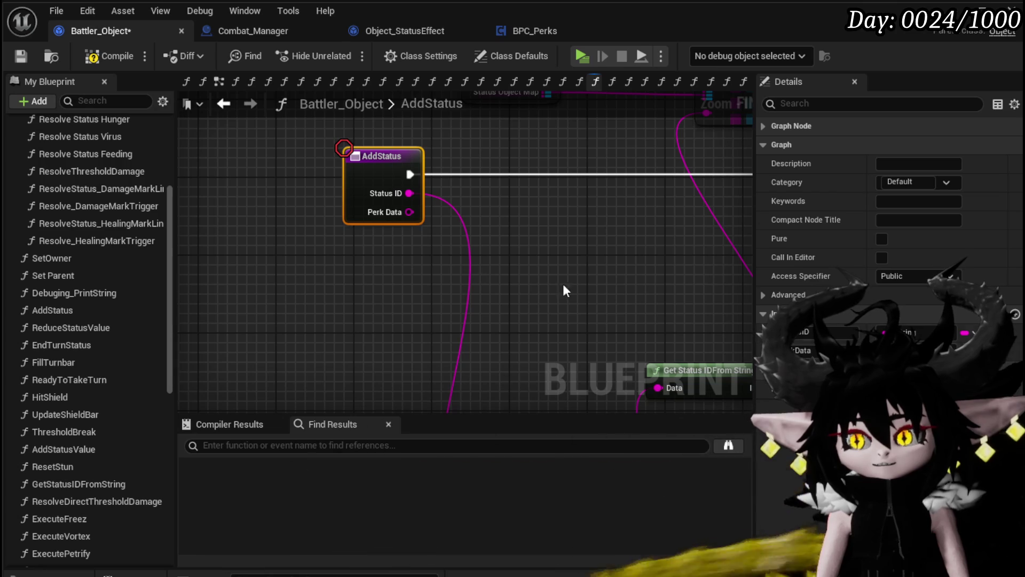
click(24, 56)
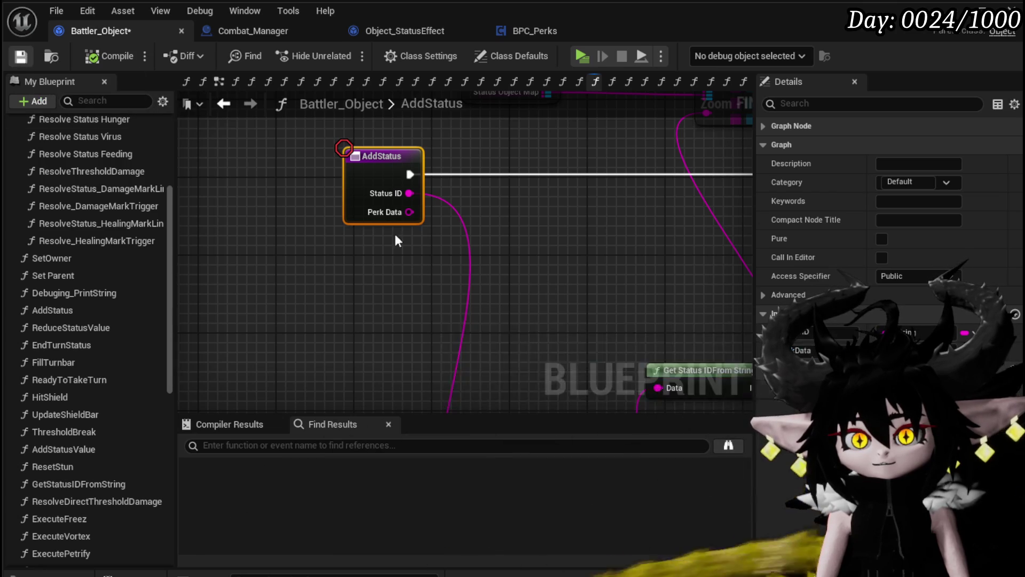
Review the EndTurnStatus loop, Branch, FIND and REMOVE nodes, moving the Status Object Map node up-left.
scroll(246, 168, down, 4)
drag(274, 203, 277, 204)
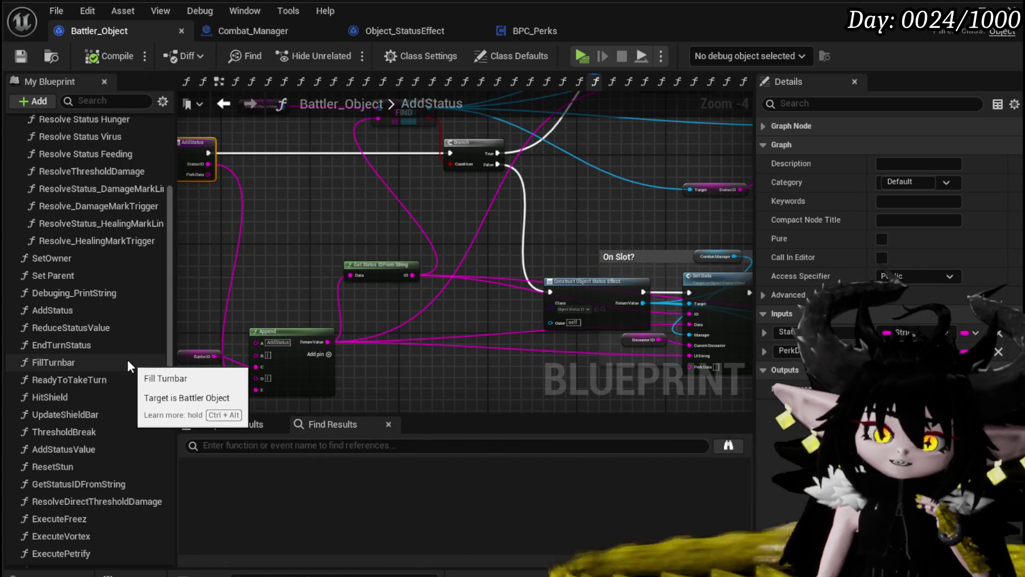
double_click(115, 342)
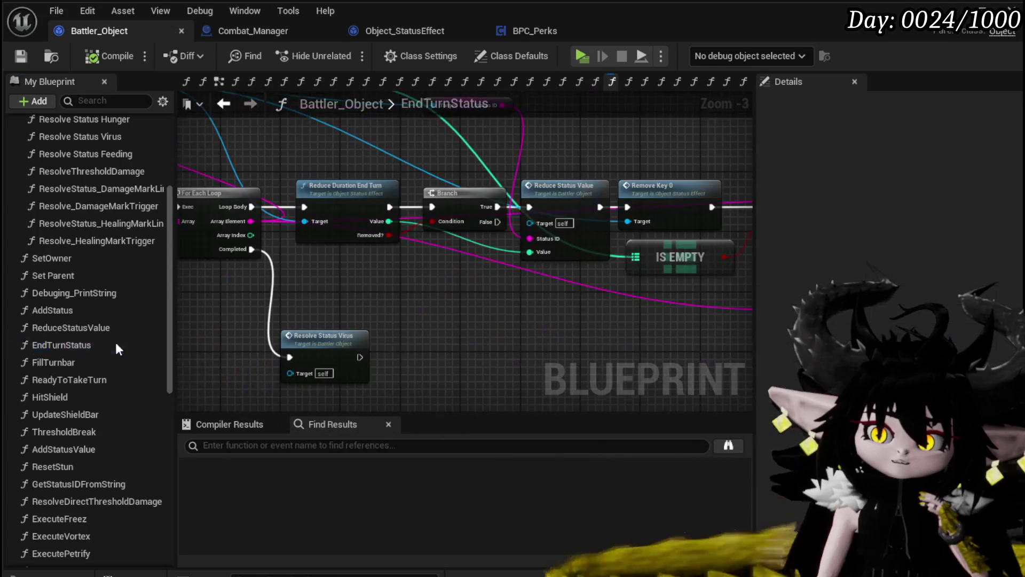
mouse_move(322, 309)
mouse_down()
mouse_move(381, 286)
mouse_move(364, 286)
mouse_move(535, 298)
mouse_move(364, 314)
mouse_up()
drag(498, 311, 179, 304)
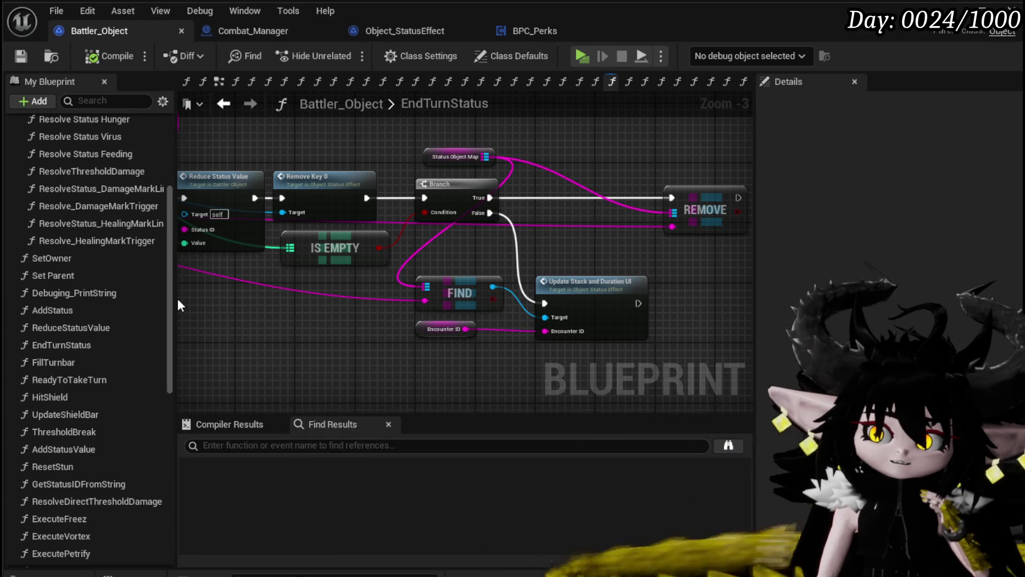
drag(601, 231, 434, 244)
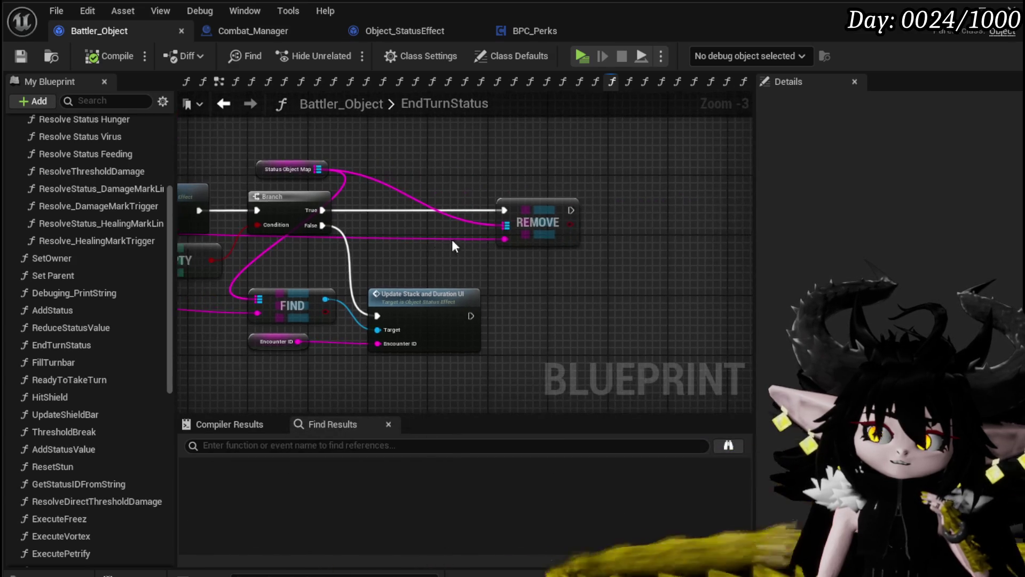
click(532, 217)
drag(276, 168, 239, 139)
drag(465, 170, 600, 172)
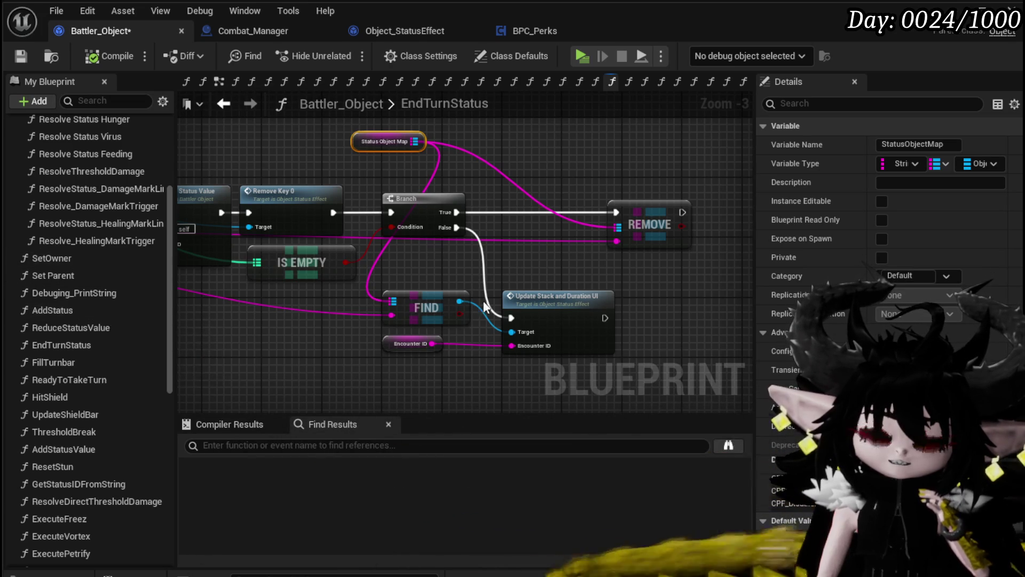
Open the SpawnVFX function graph from My Blueprint.
scroll(123, 327, down, 5)
scroll(124, 327, down, 3)
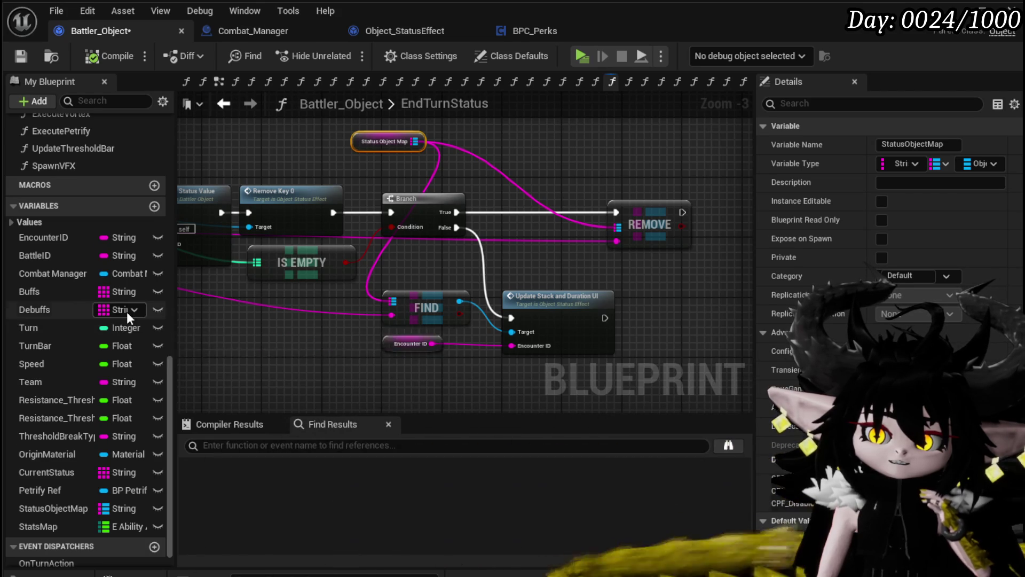
scroll(127, 312, up, 3)
double_click(54, 276)
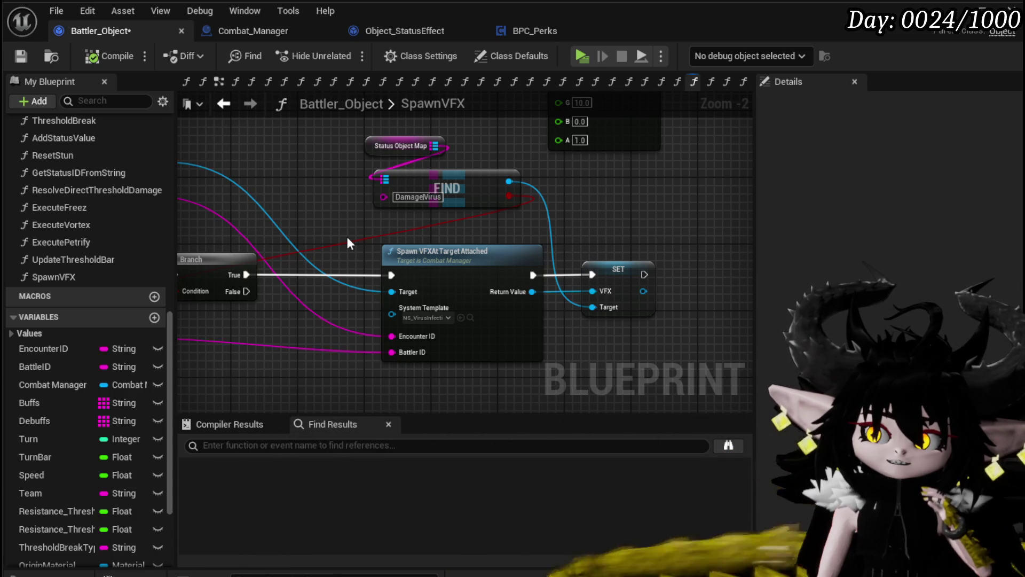
Inspect the SpawnVFX healing mark VFX nodes and save Battler_Object.
scroll(347, 240, down, 2)
mouse_move(347, 237)
mouse_down()
mouse_move(455, 242)
mouse_move(563, 355)
mouse_move(299, 310)
mouse_up()
scroll(454, 241, up, 2)
scroll(454, 242, down, 2)
scroll(296, 309, up, 2)
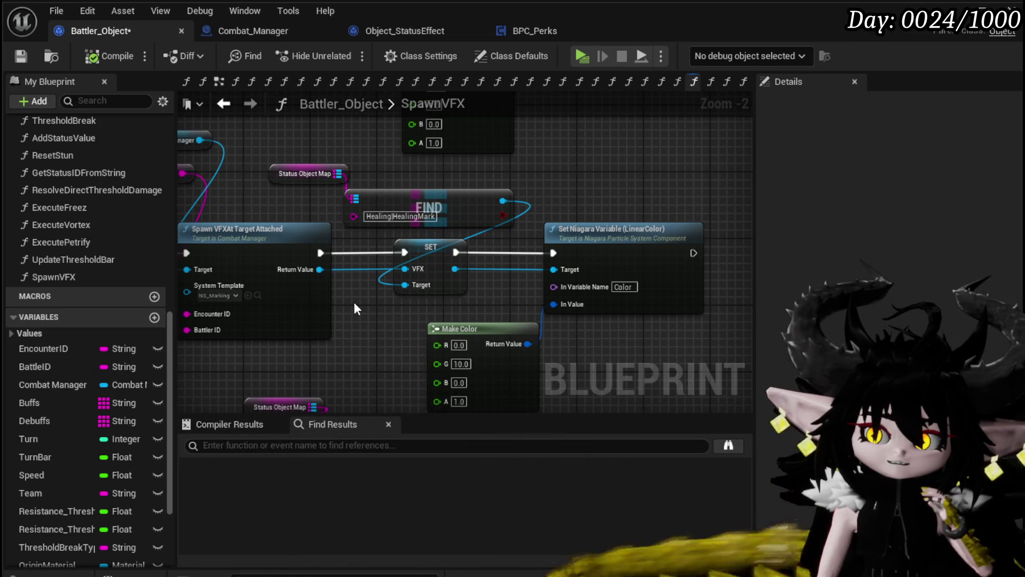
drag(359, 275, 443, 327)
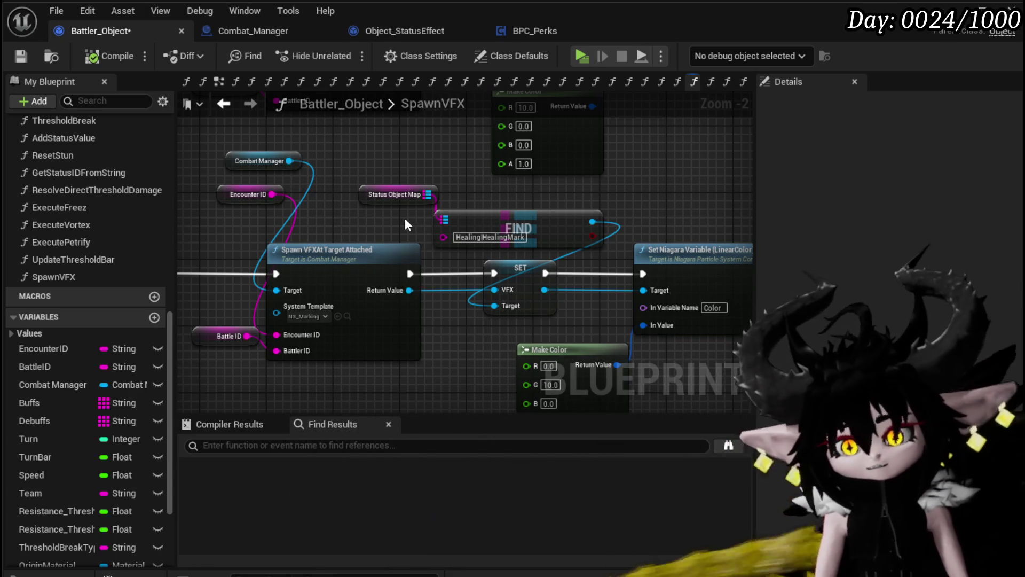
scroll(479, 155, down, 2)
scroll(498, 198, down, 1)
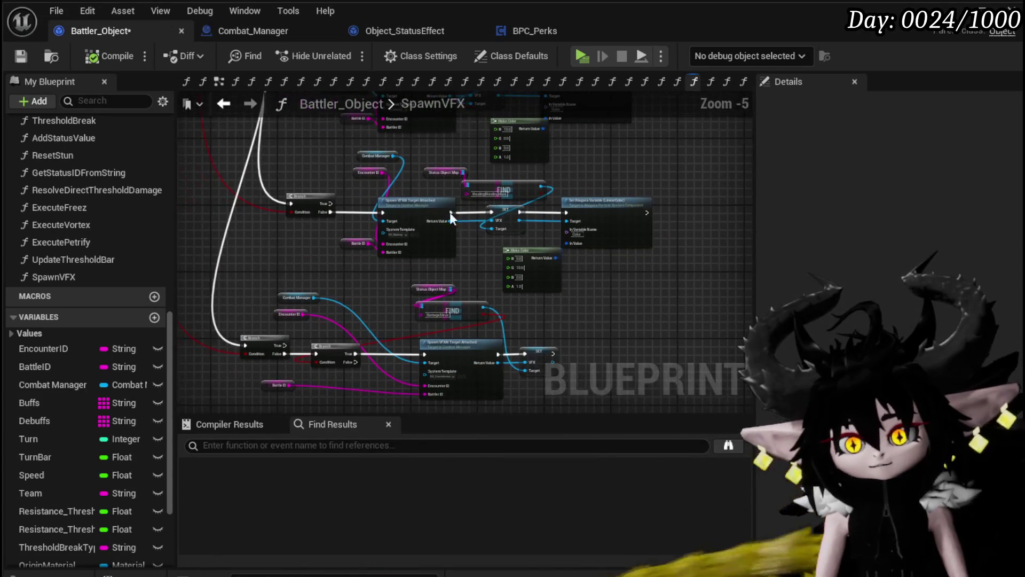
click(25, 57)
Select and deselect the Status Object Map and FIND nodes, then return to EndTurnStatus.
scroll(481, 251, up, 3)
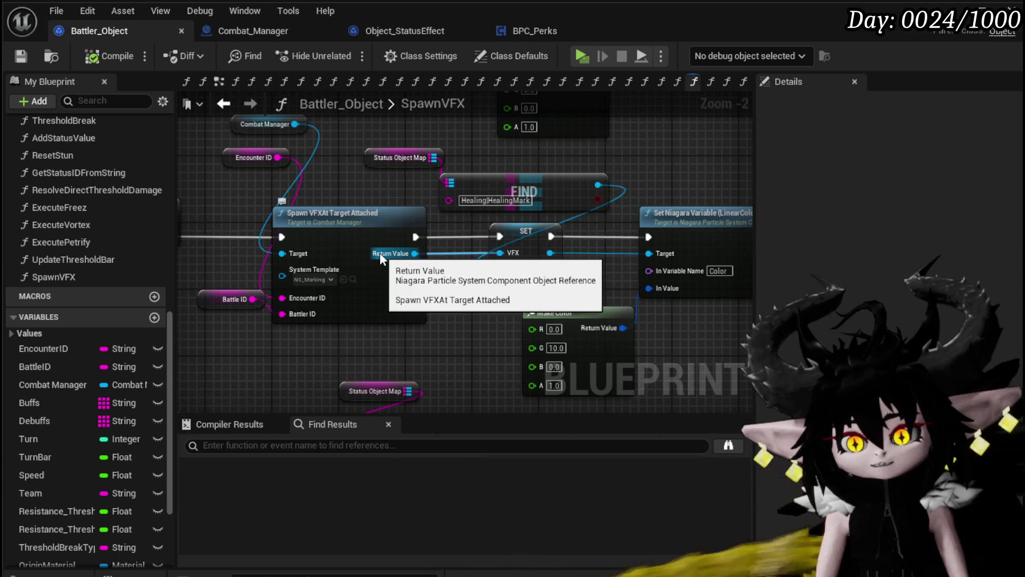
drag(432, 136, 462, 186)
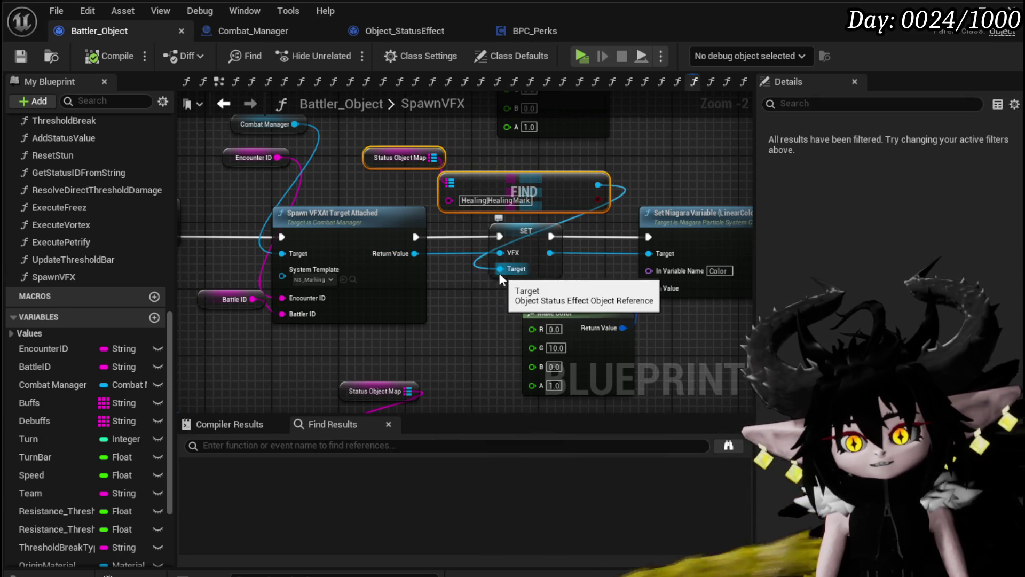
click(254, 138)
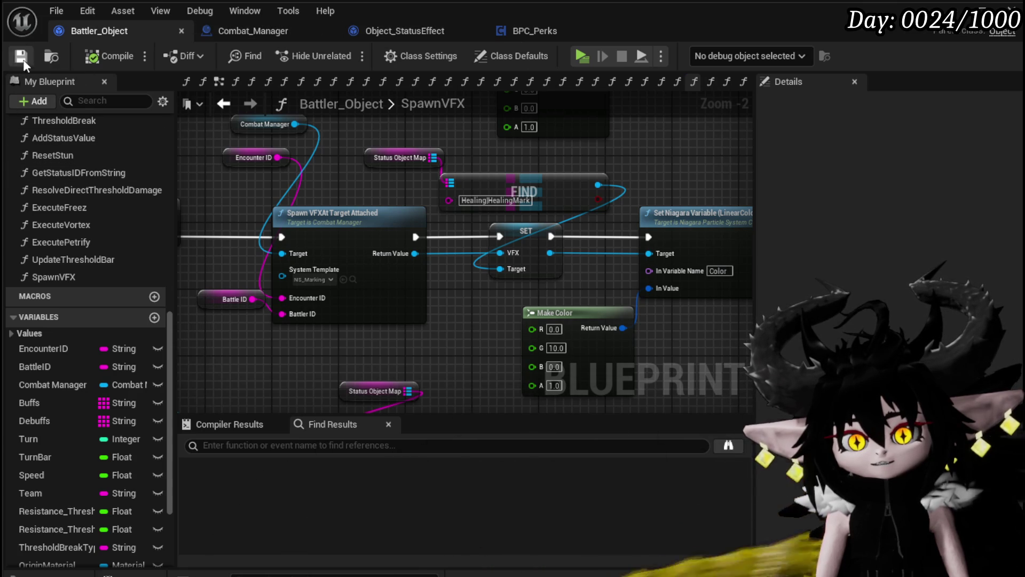
click(225, 104)
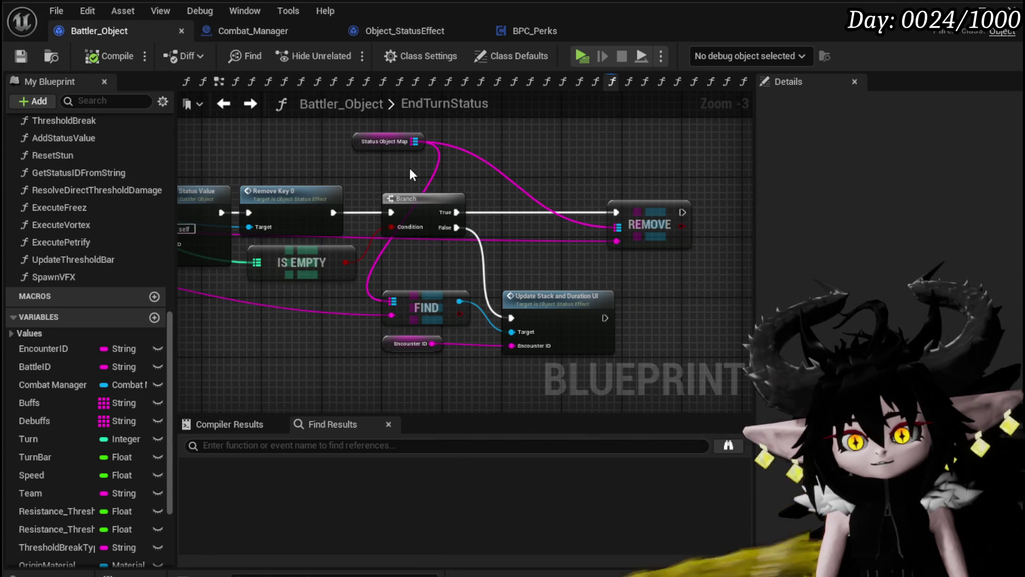
Add a Get VFX node for the found status object and place it near the Branch.
drag(416, 141, 482, 154)
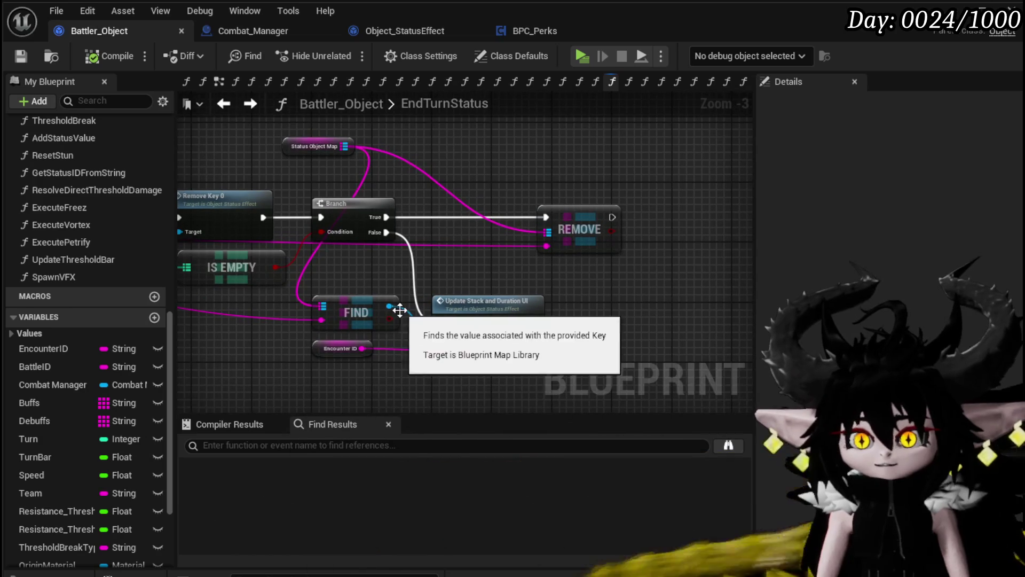
drag(406, 289, 459, 255)
text(VFX)
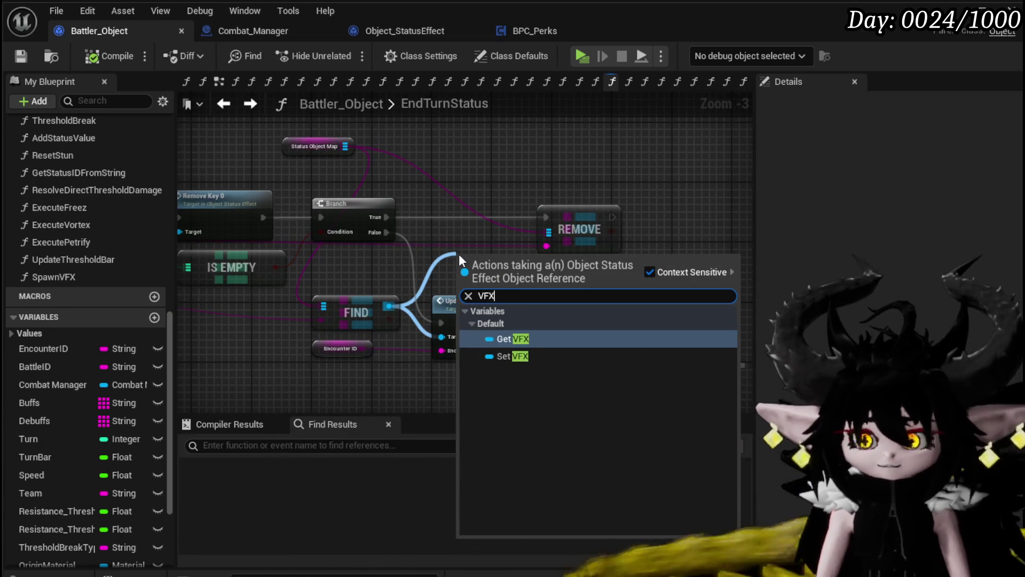
click(505, 339)
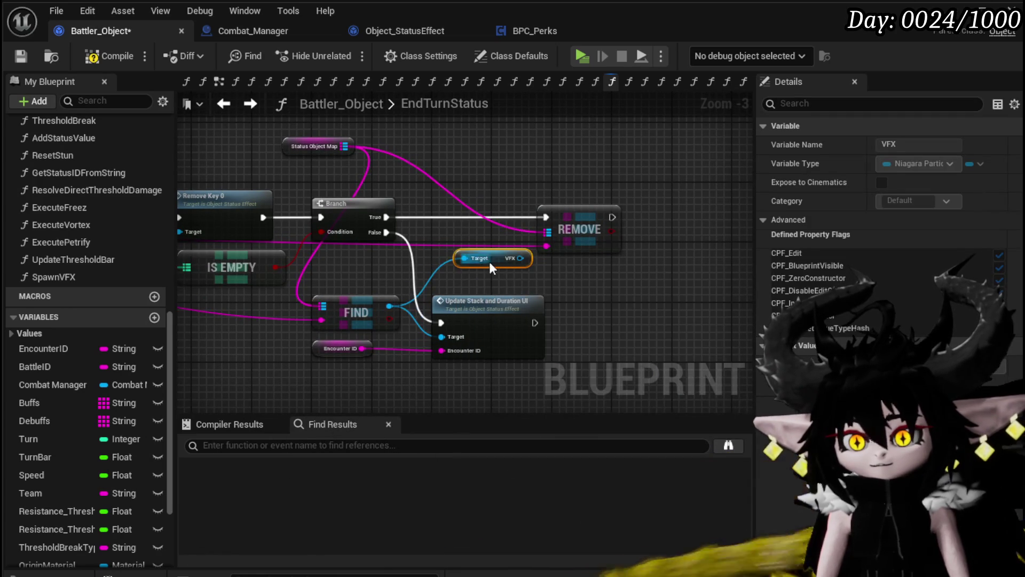
mouse_move(396, 190)
mouse_down()
mouse_move(522, 256)
mouse_move(489, 254)
mouse_move(621, 271)
mouse_up()
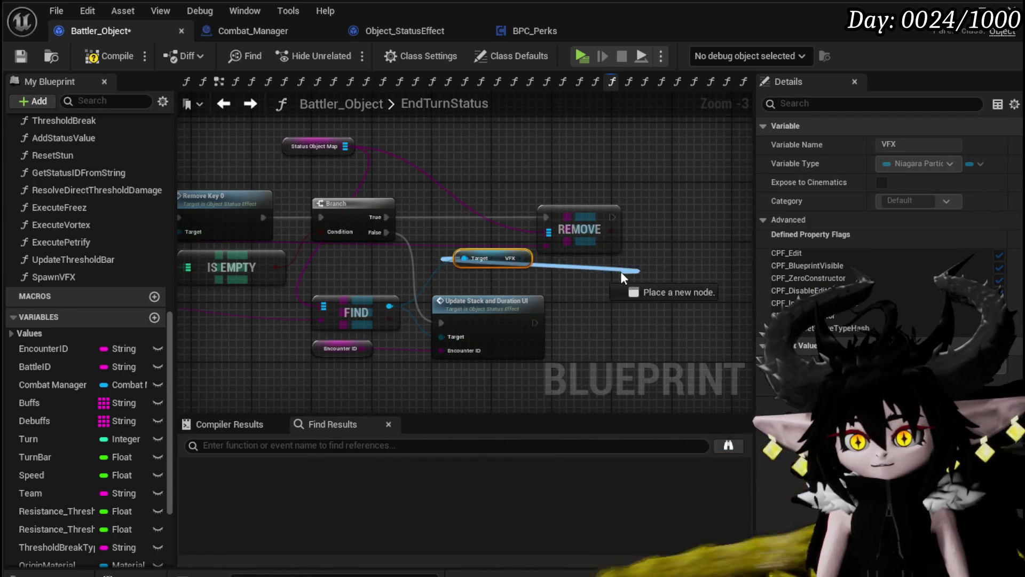
drag(504, 253, 473, 199)
Add Destroy Component on the VFX, wired Branch True → Destroy Component → REMOVE.
drag(408, 175, 452, 174)
text(Dex)
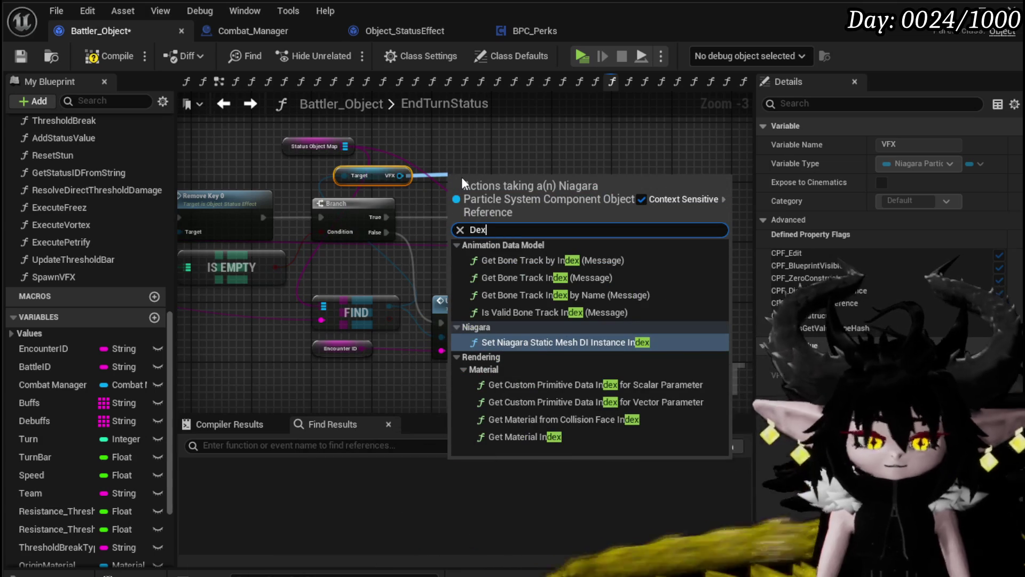
key(BackSpace)
text(stro)
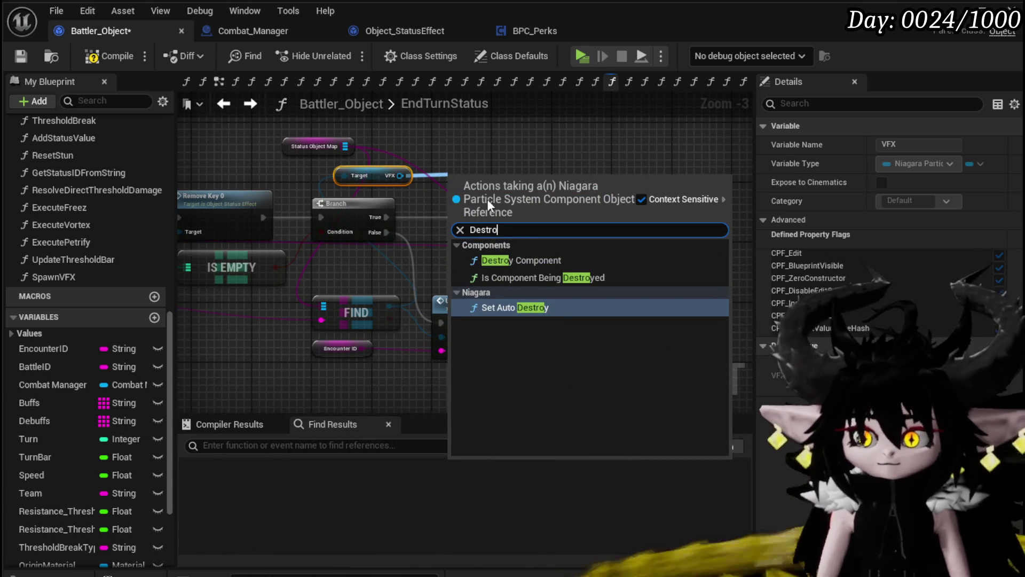
click(515, 261)
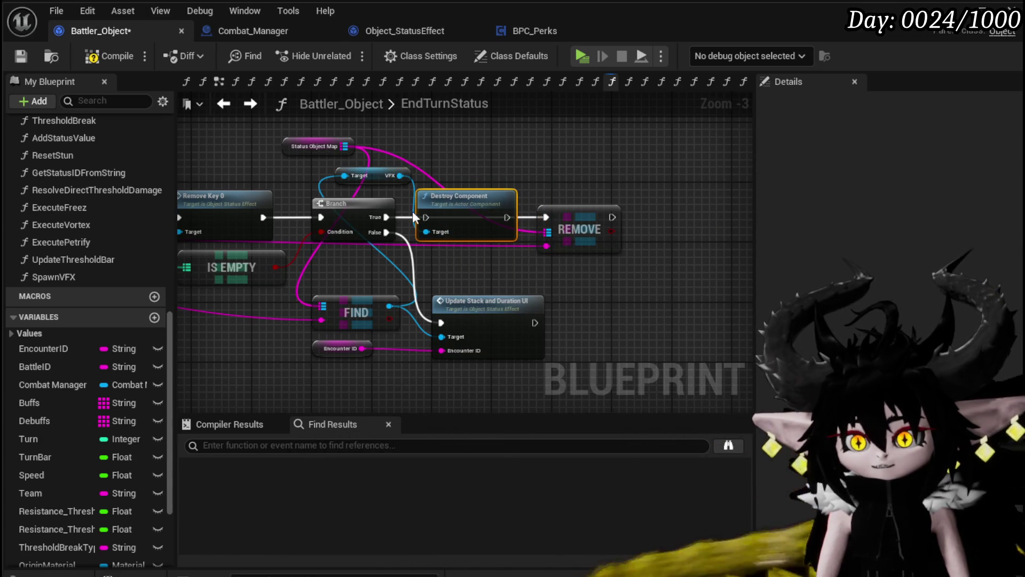
drag(383, 217, 426, 217)
drag(507, 217, 533, 216)
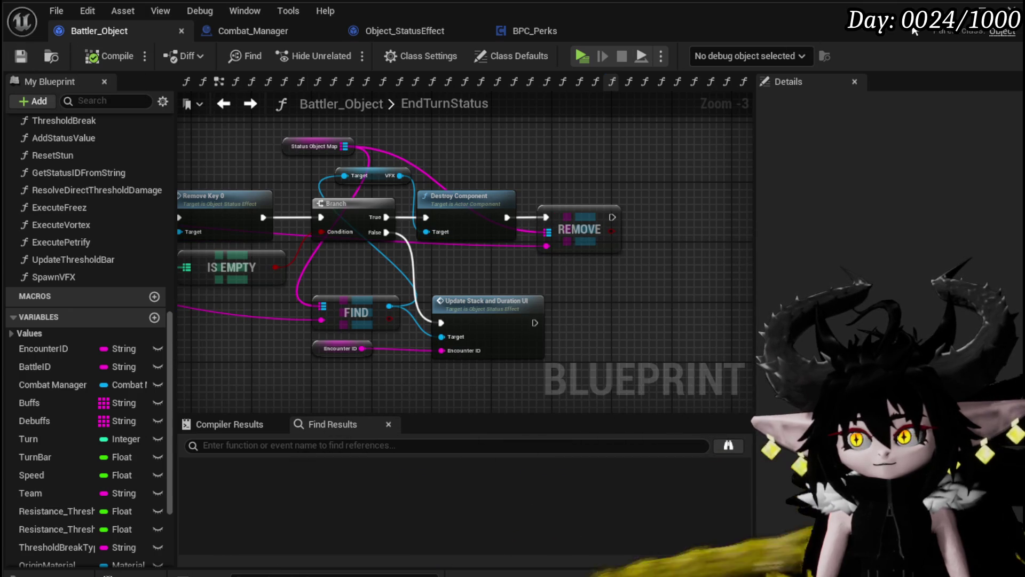
click(954, 10)
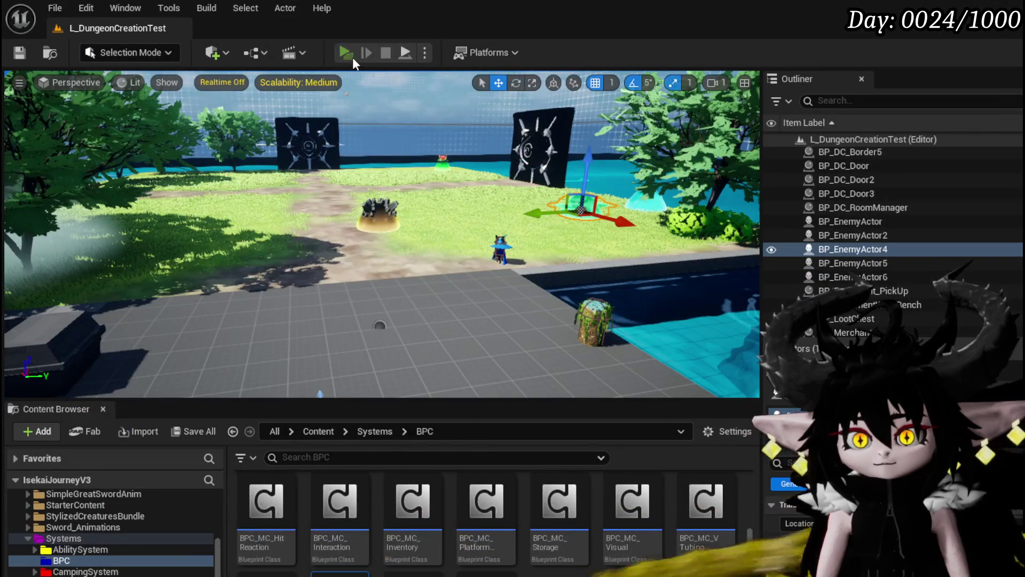
Play the level, walk to the slimes, cast Defence Down on a switched target, then stop.
click(348, 55)
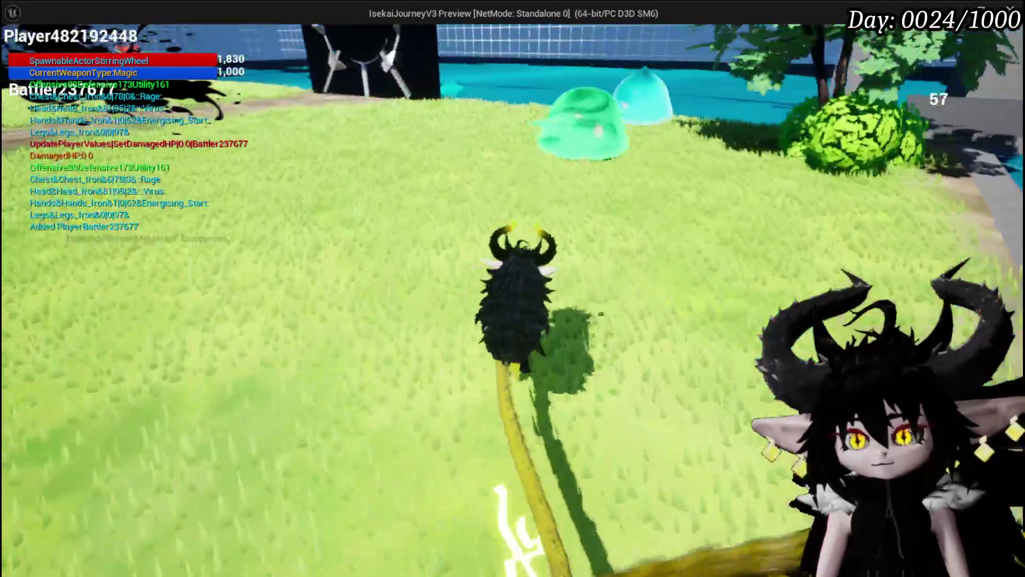
key(w)
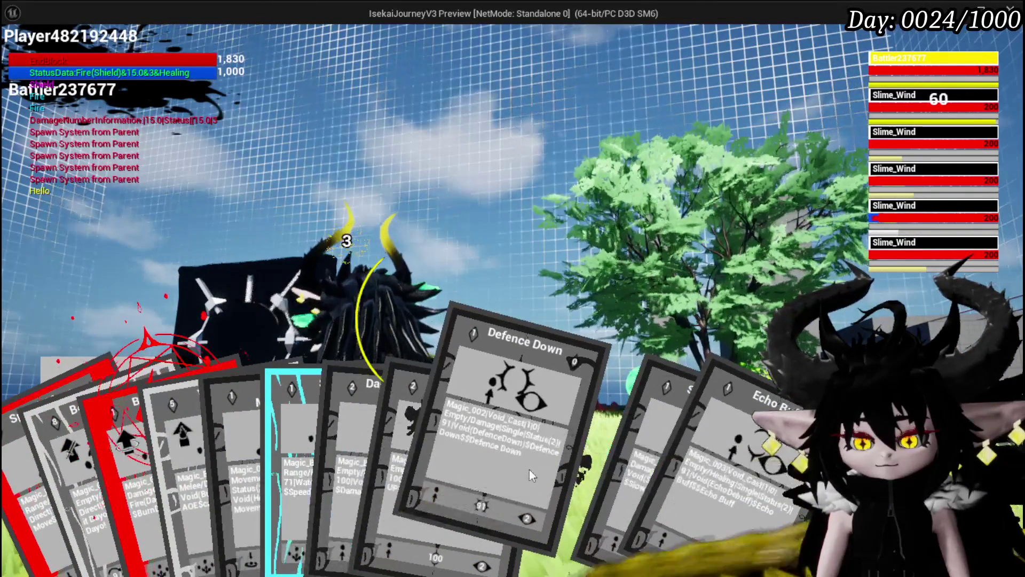
click(530, 470)
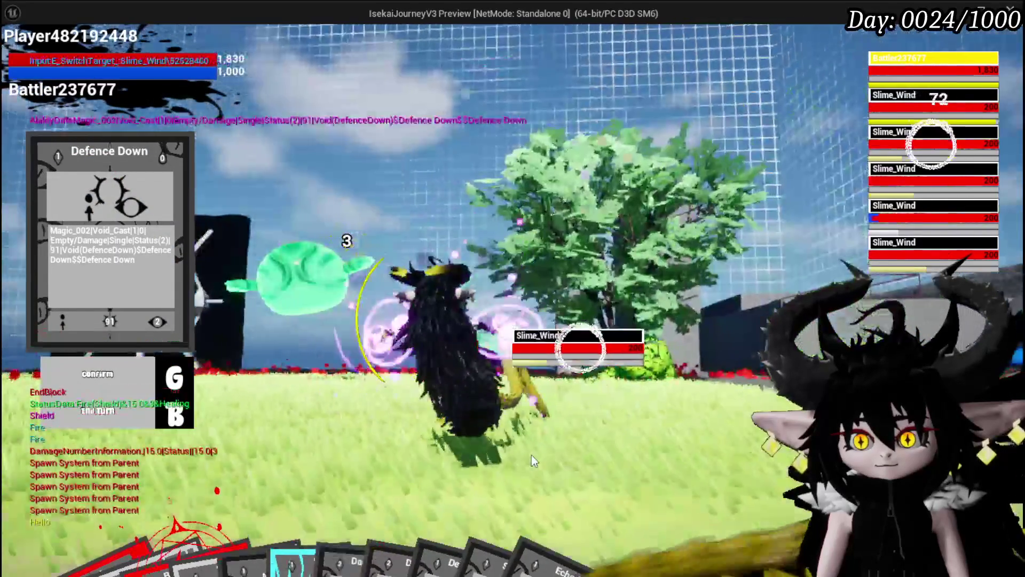
key(e)
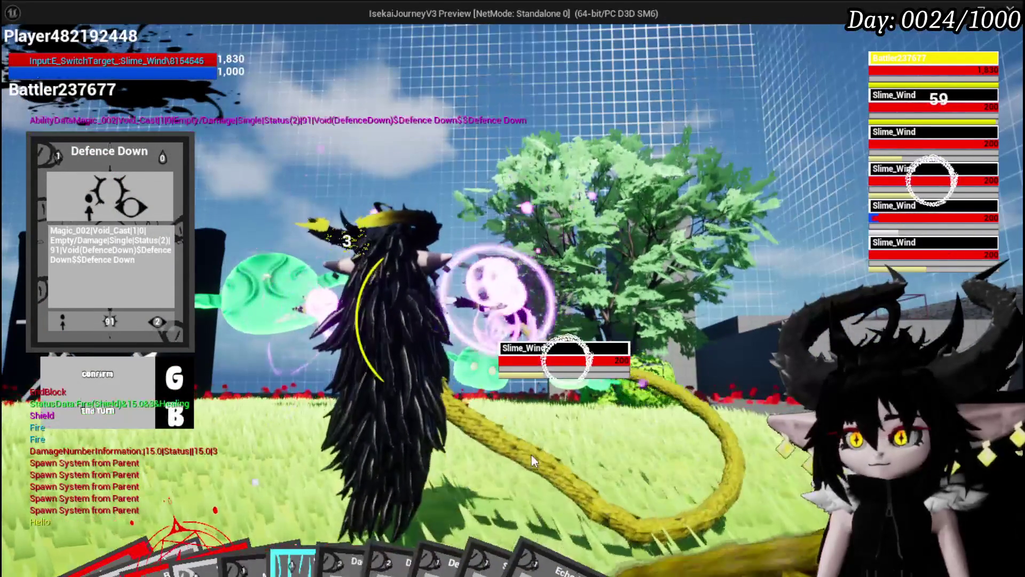
key(e)
key(e)
key(g)
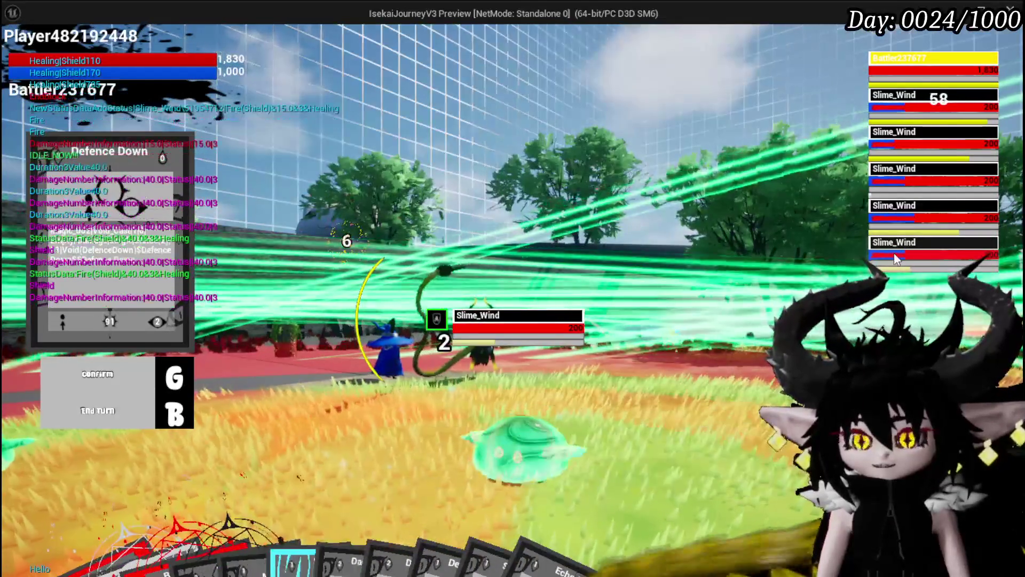
key(Escape)
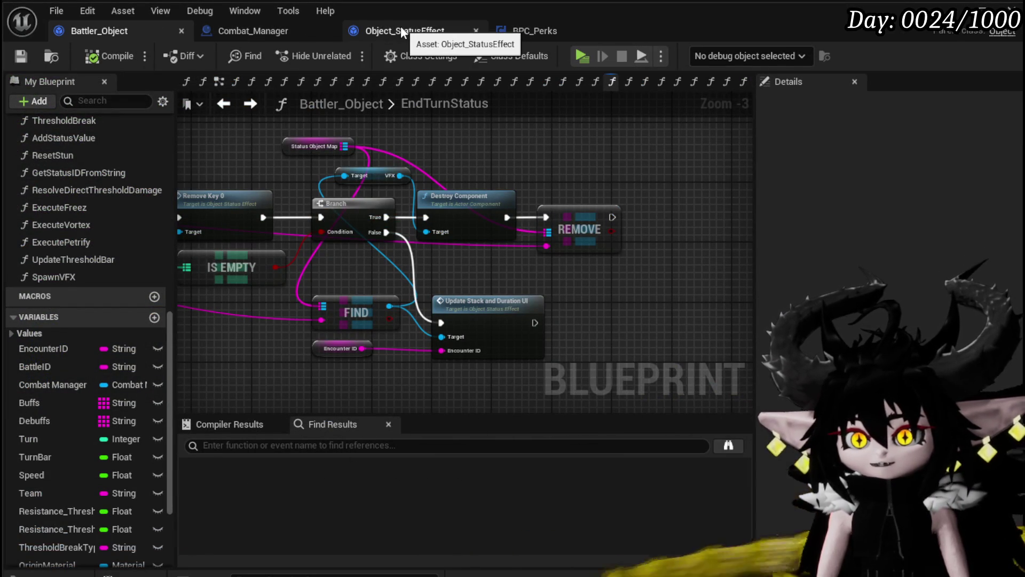
In Combat_Manager's Resolve_Status_Virus, shift the Branch node left to make room.
click(254, 31)
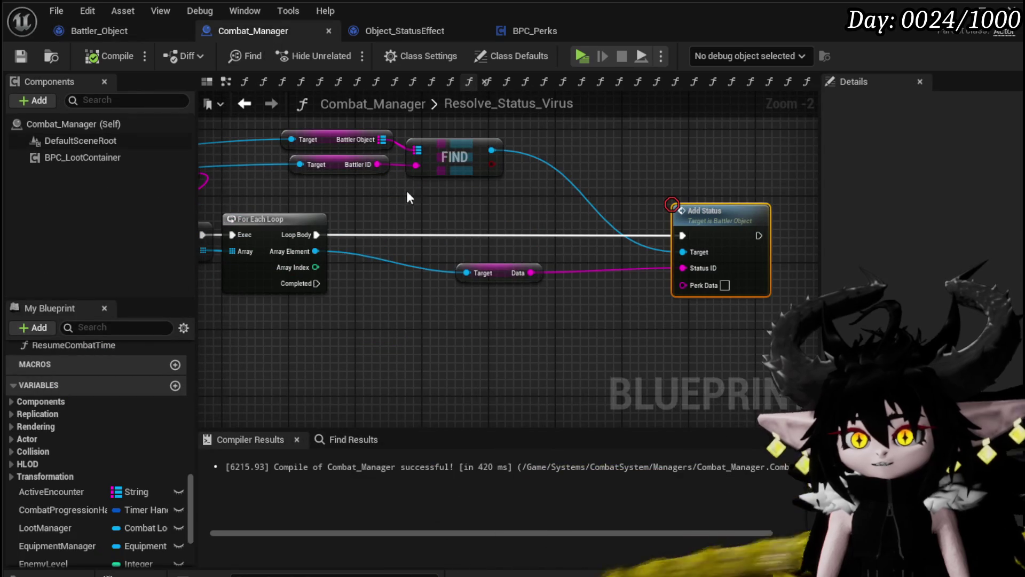
drag(600, 214, 661, 218)
mouse_move(504, 214)
mouse_down()
mouse_move(611, 212)
mouse_move(287, 256)
mouse_move(630, 267)
mouse_move(582, 262)
mouse_move(801, 214)
mouse_move(631, 195)
mouse_move(634, 158)
mouse_move(423, 224)
mouse_move(236, 238)
mouse_up()
mouse_move(510, 250)
mouse_down()
mouse_move(550, 258)
mouse_move(812, 198)
mouse_up()
mouse_move(556, 228)
mouse_down()
mouse_move(650, 270)
mouse_move(410, 265)
mouse_up()
drag(558, 161, 440, 158)
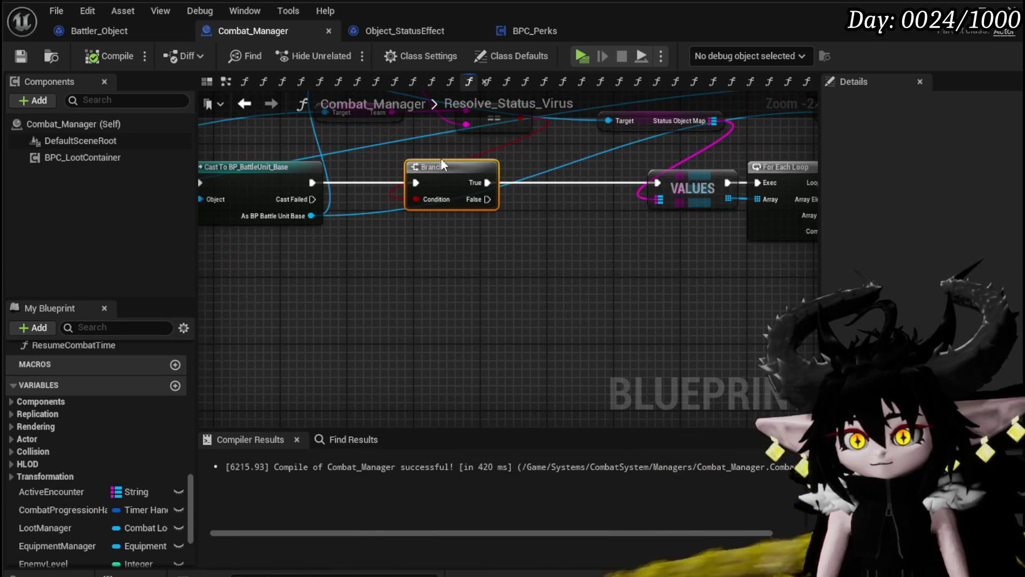
Add a Spawn System at Location node set to NS_DarkMagic_Hit beside the Branch.
right_click(417, 320)
text(Sp)
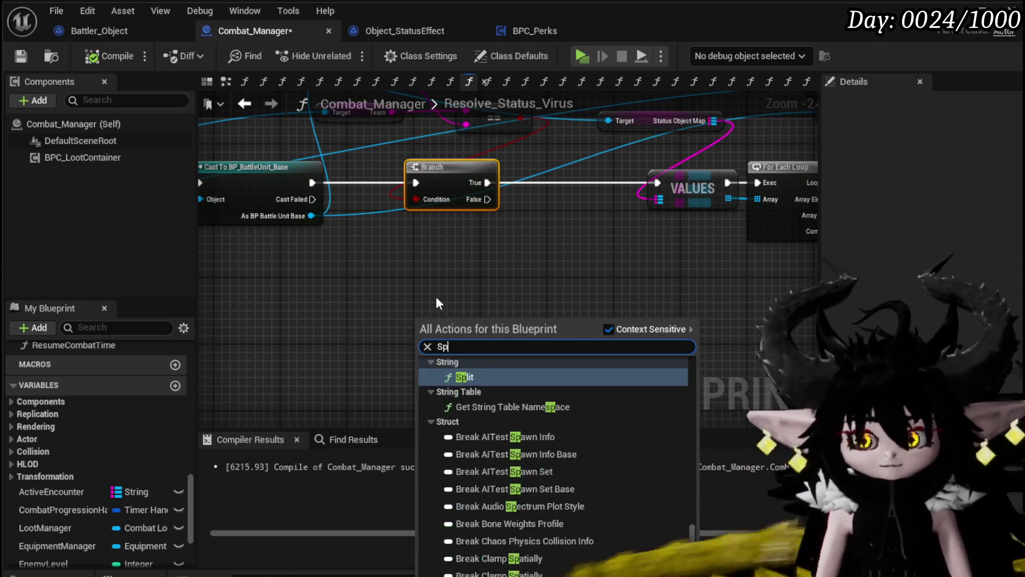
text(awn system)
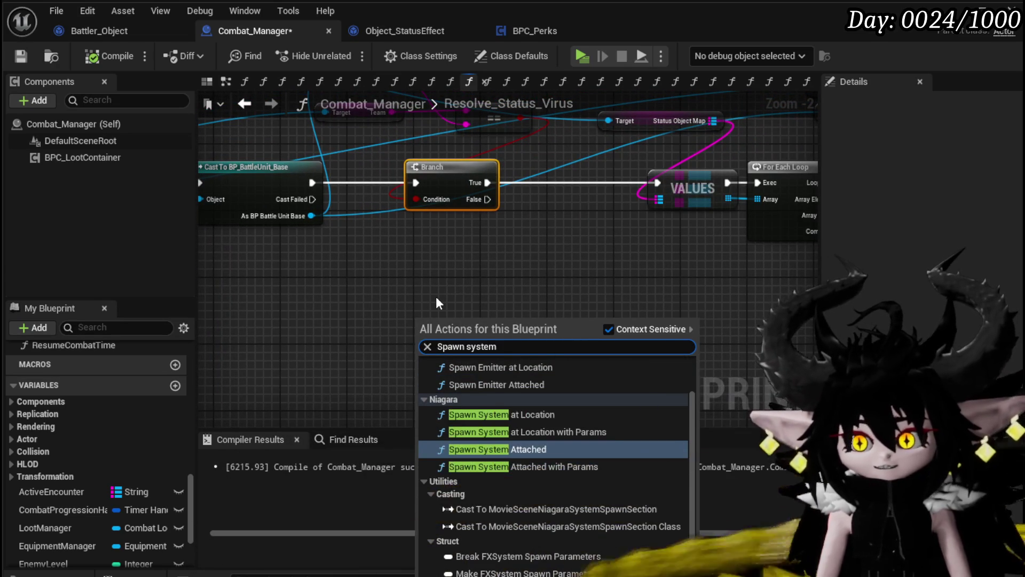
click(481, 414)
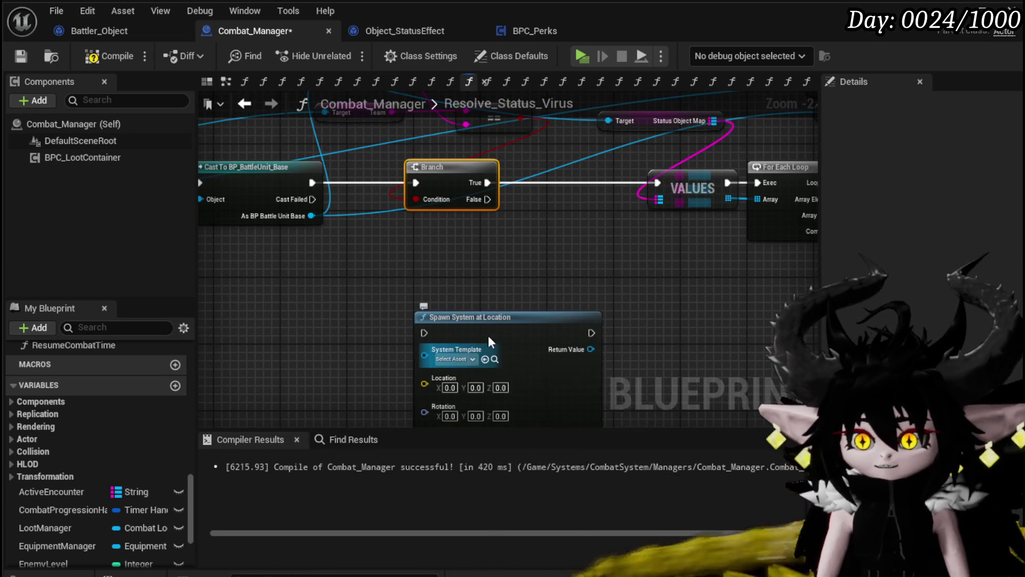
click(457, 359)
text(Dark MA)
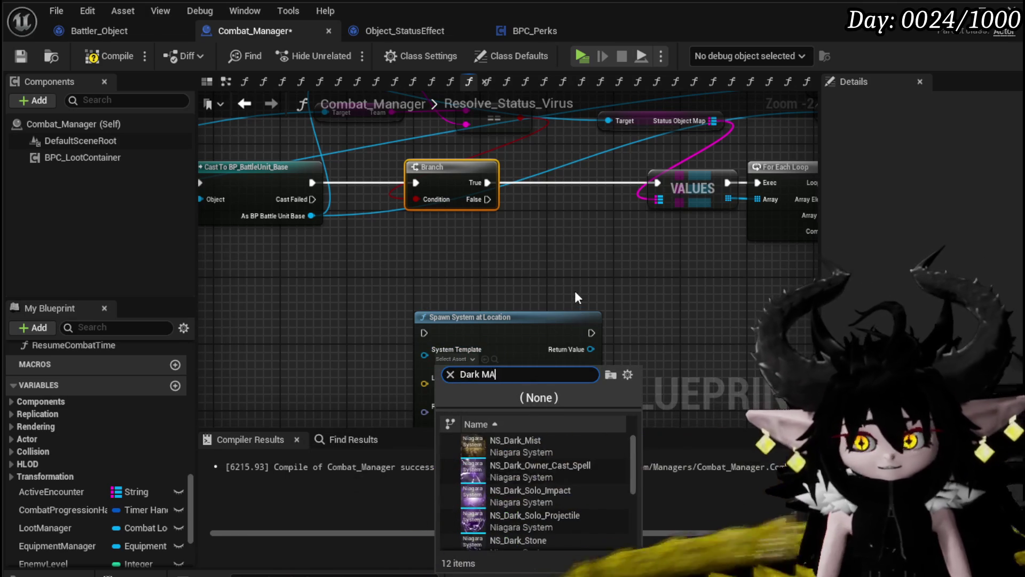
text(gic Hit)
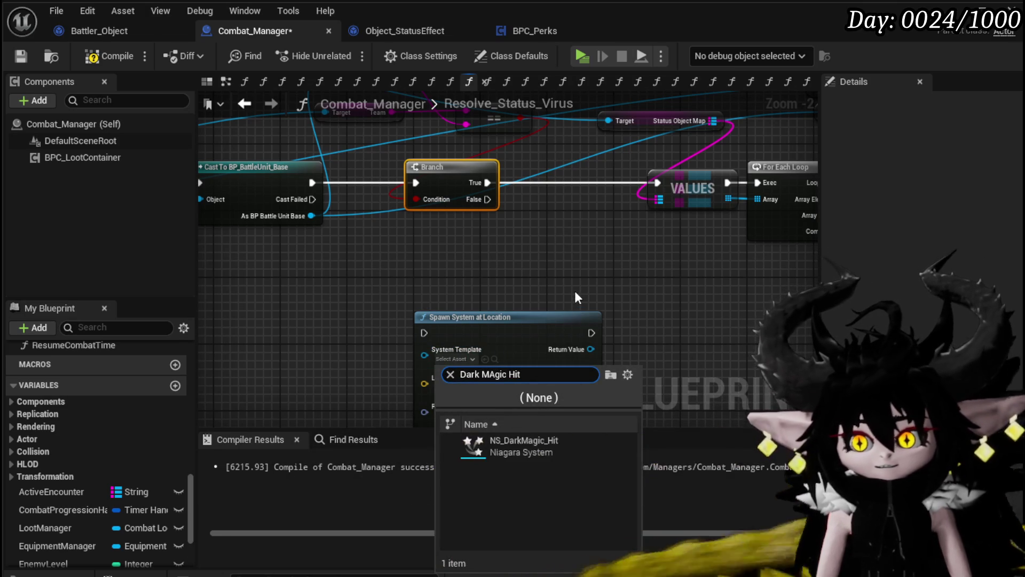
click(540, 443)
drag(505, 348, 564, 246)
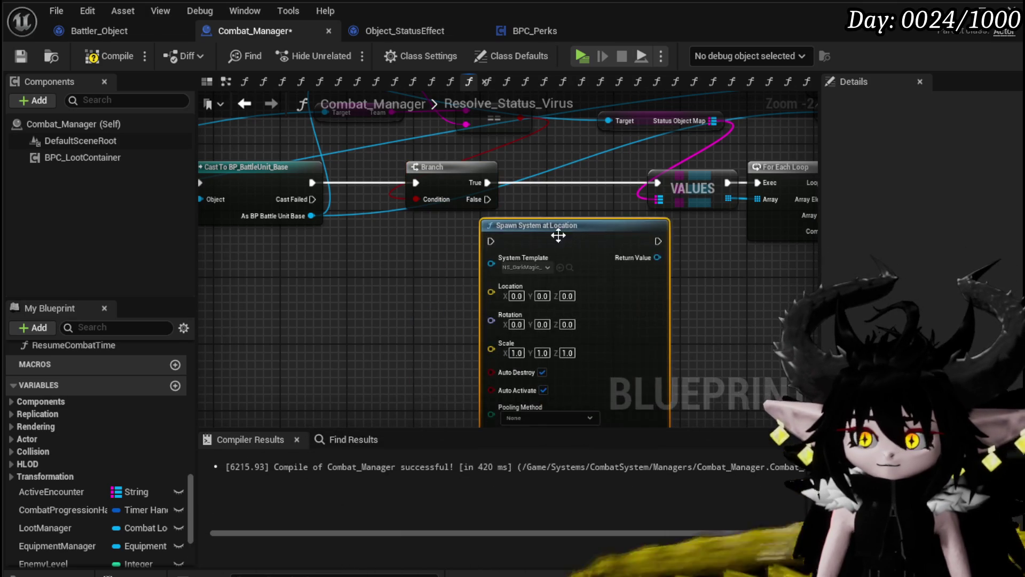
Wire Branch True into the spawn node and the spawn node onward into VALUES.
mouse_move(442, 183)
mouse_down()
mouse_move(487, 251)
mouse_move(492, 240)
mouse_up()
drag(535, 225, 509, 225)
drag(662, 183, 663, 181)
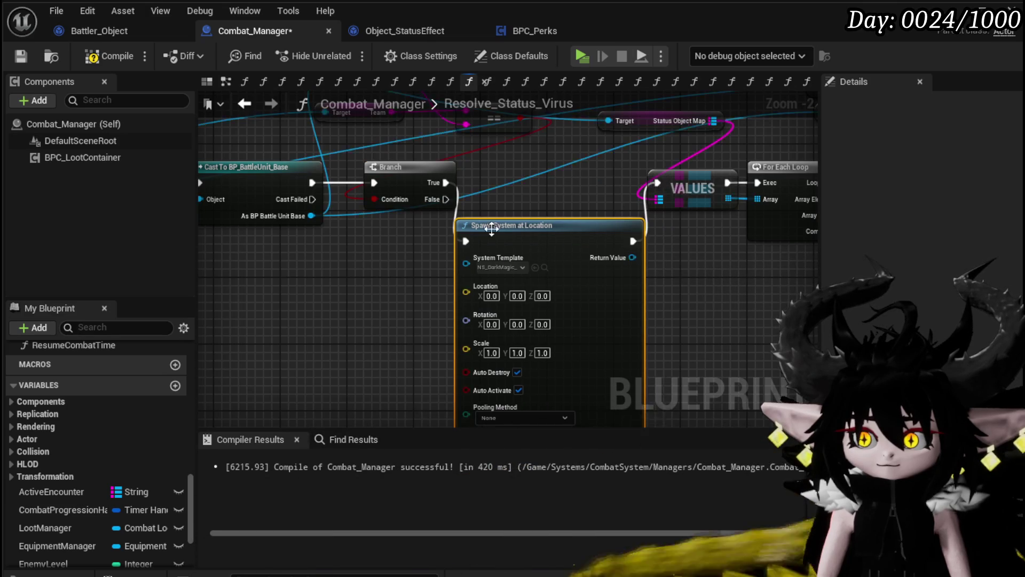
drag(325, 217, 396, 184)
Feed the battle unit's Get Actor Location into the spawn node's Location input.
drag(344, 241, 347, 251)
text(get a)
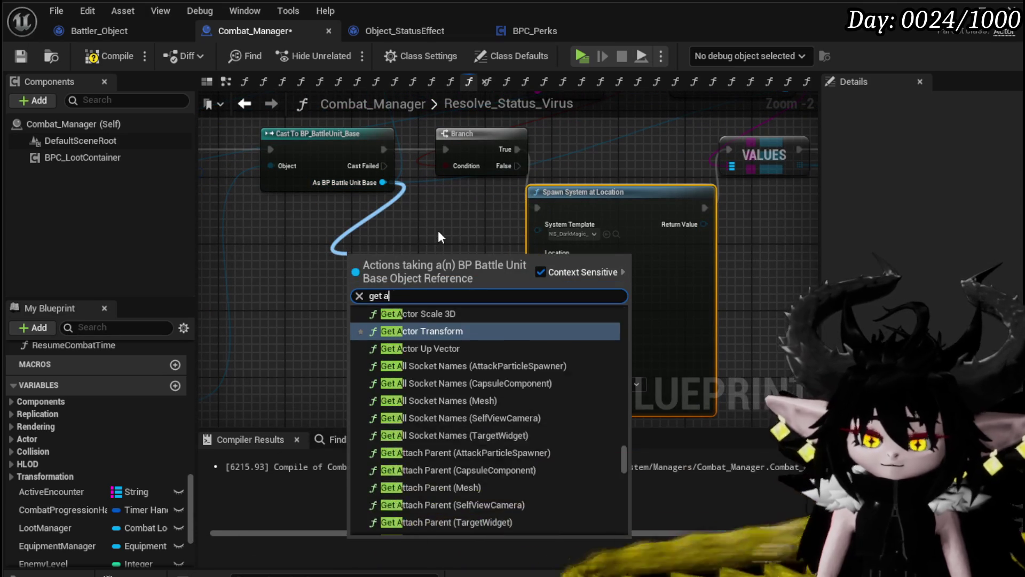
text(ctor loca)
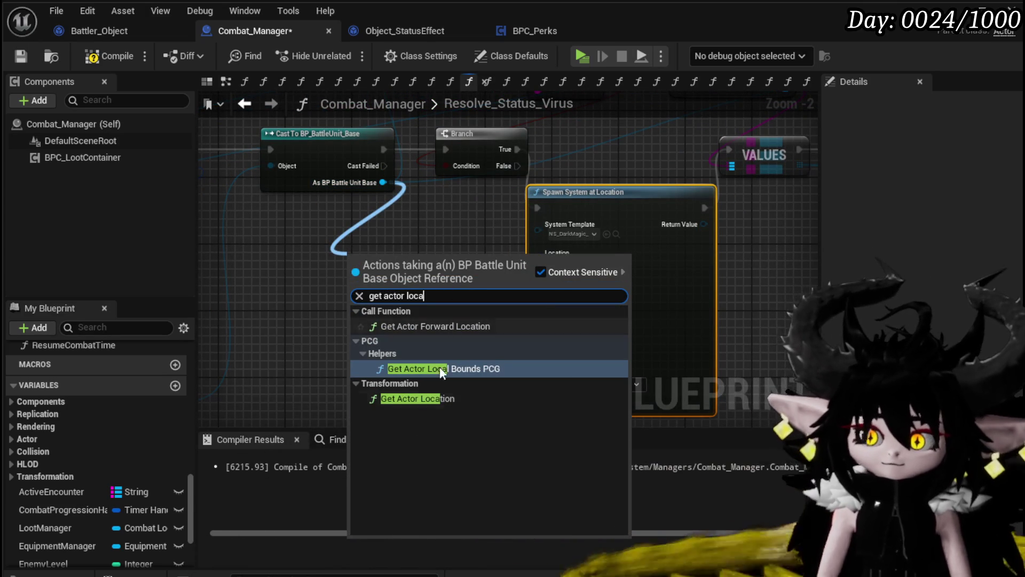
click(418, 398)
drag(429, 284, 540, 281)
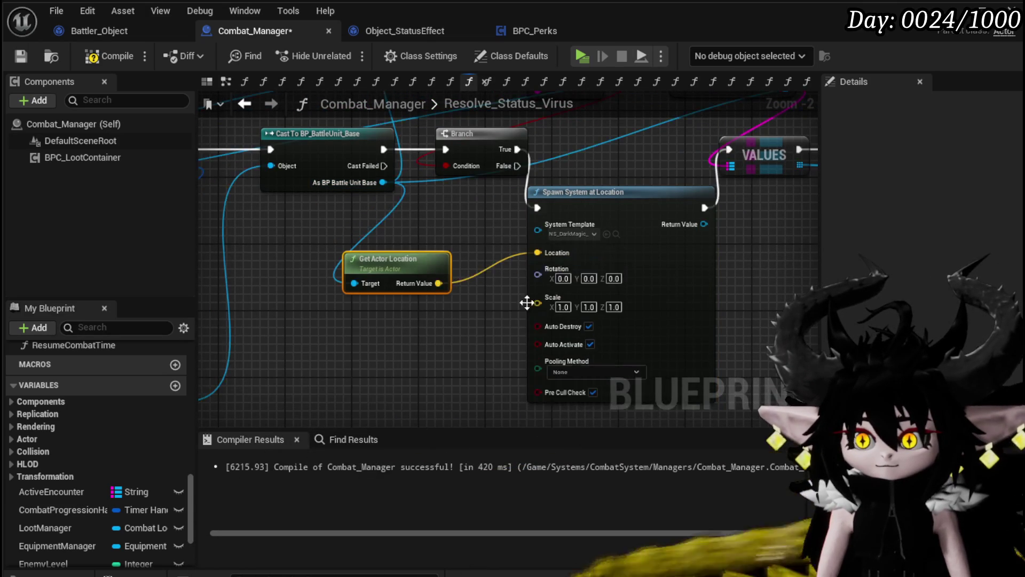
scroll(403, 372, down, 1)
drag(404, 372, 224, 332)
scroll(224, 332, down, 2)
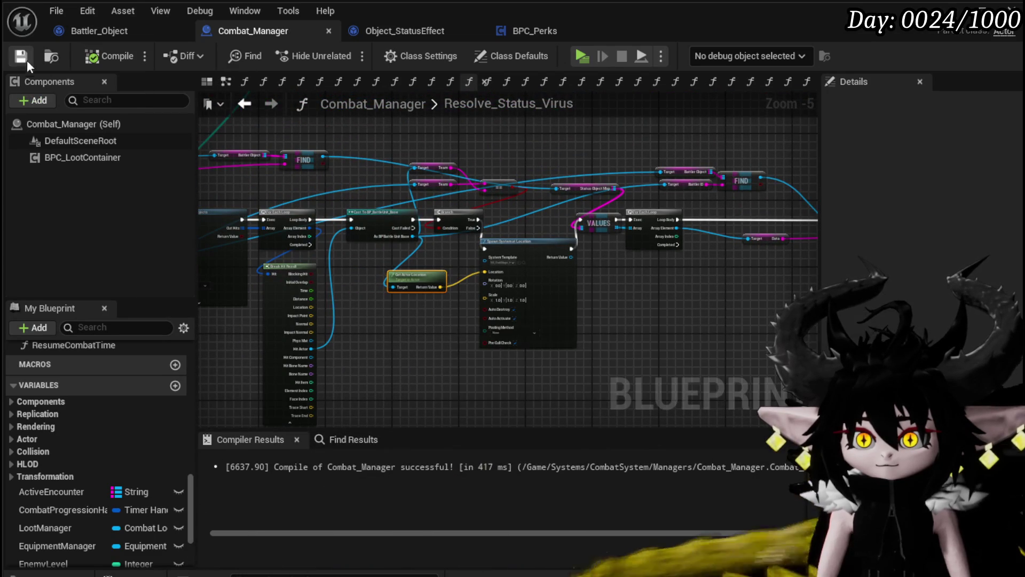
key(alt+Tab)
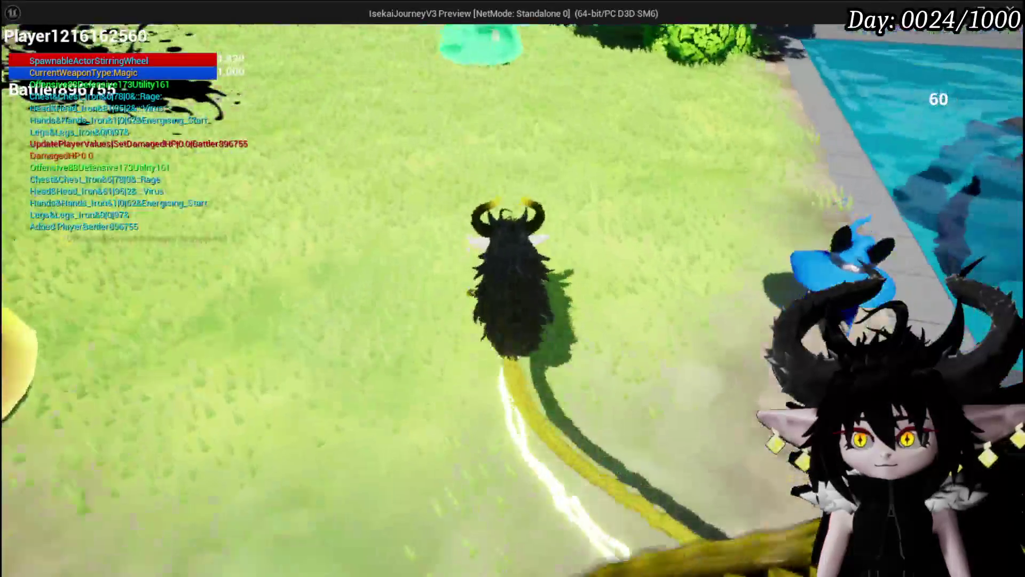
Cast a fire spell, Defence Down on a switched slime, and the Burn Debuff area card, then stop.
key(1)
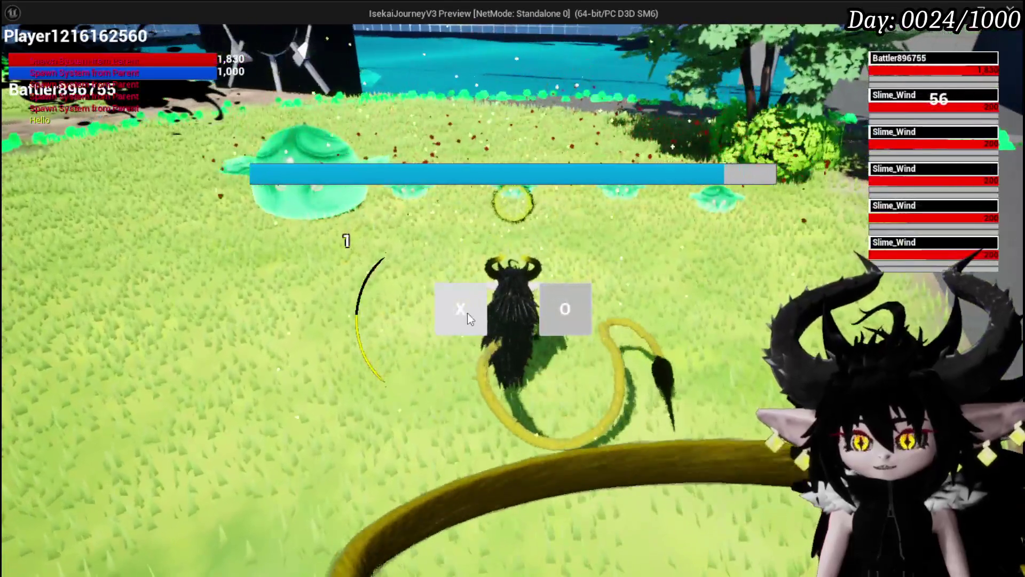
click(467, 313)
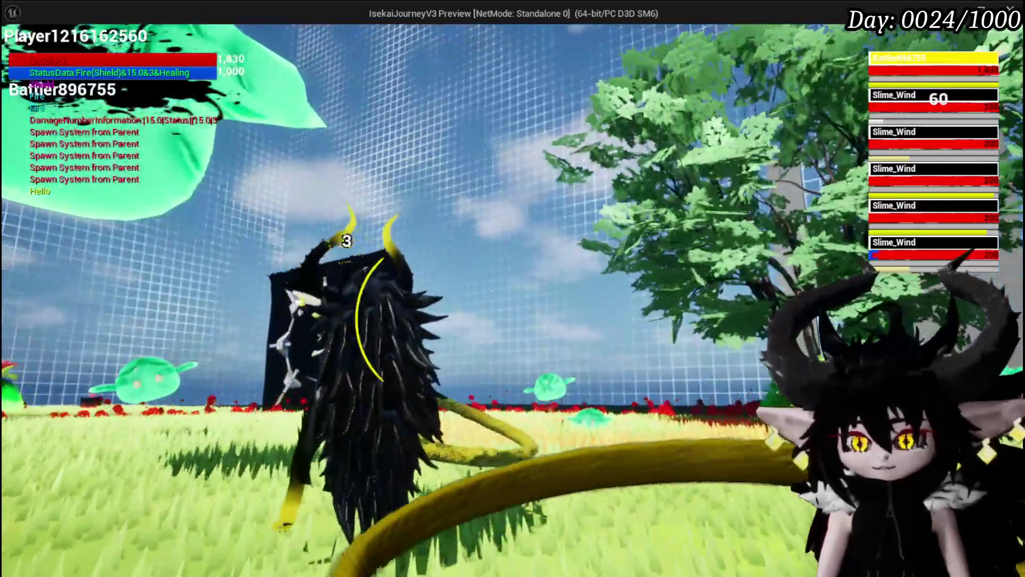
mouse_move(303, 527)
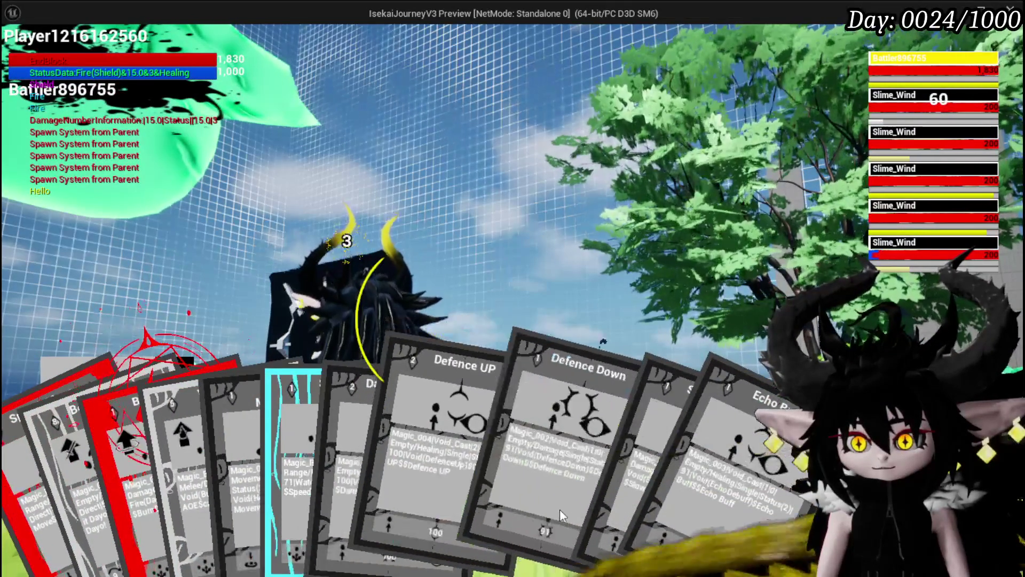
click(522, 512)
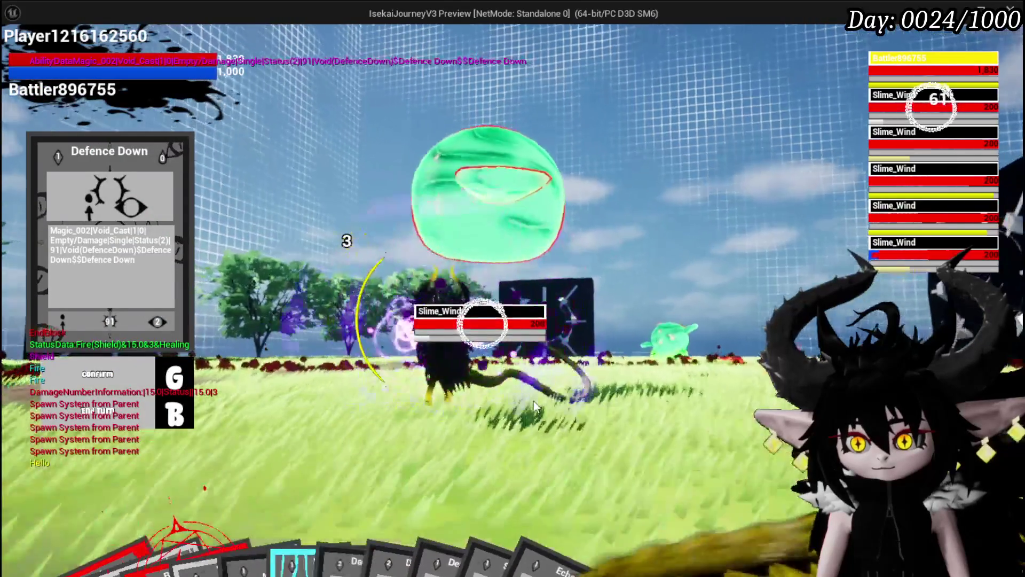
key(e)
key(e)
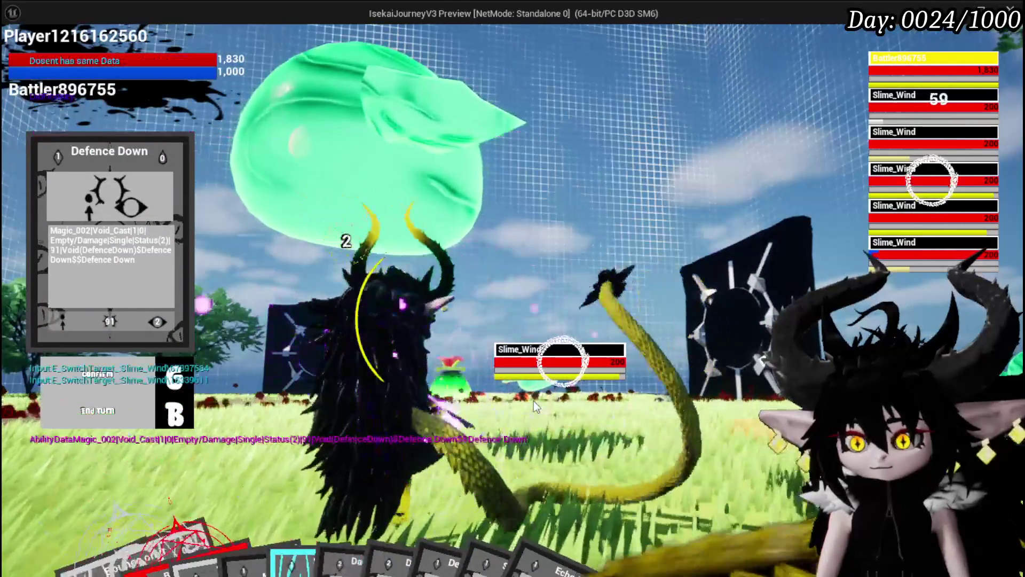
key(g)
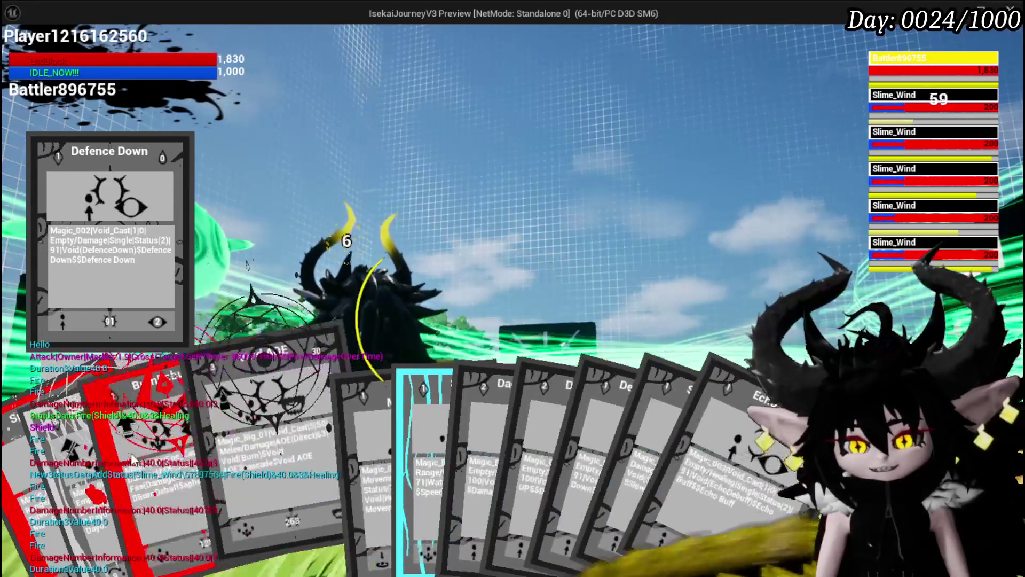
click(148, 462)
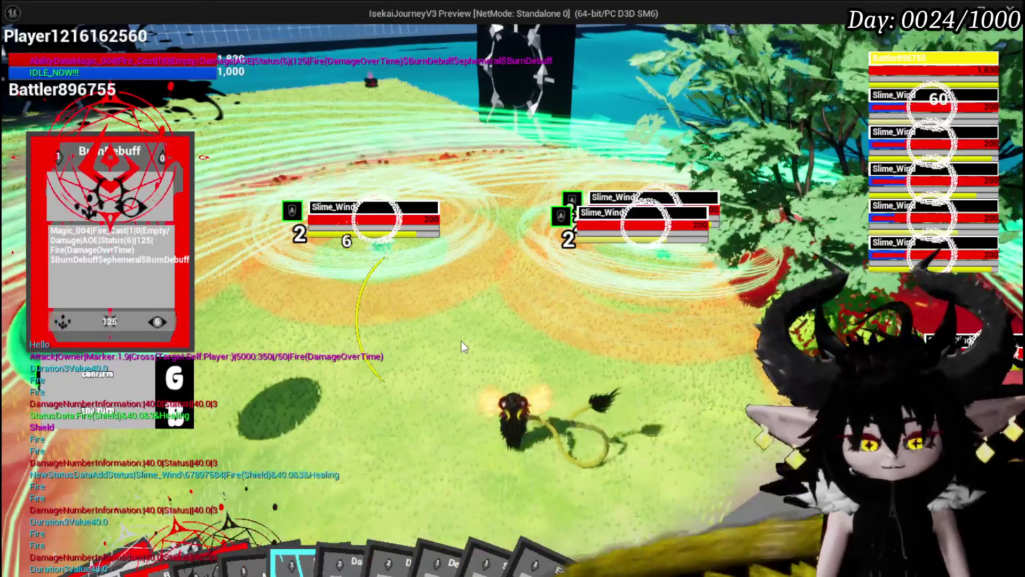
key(Escape)
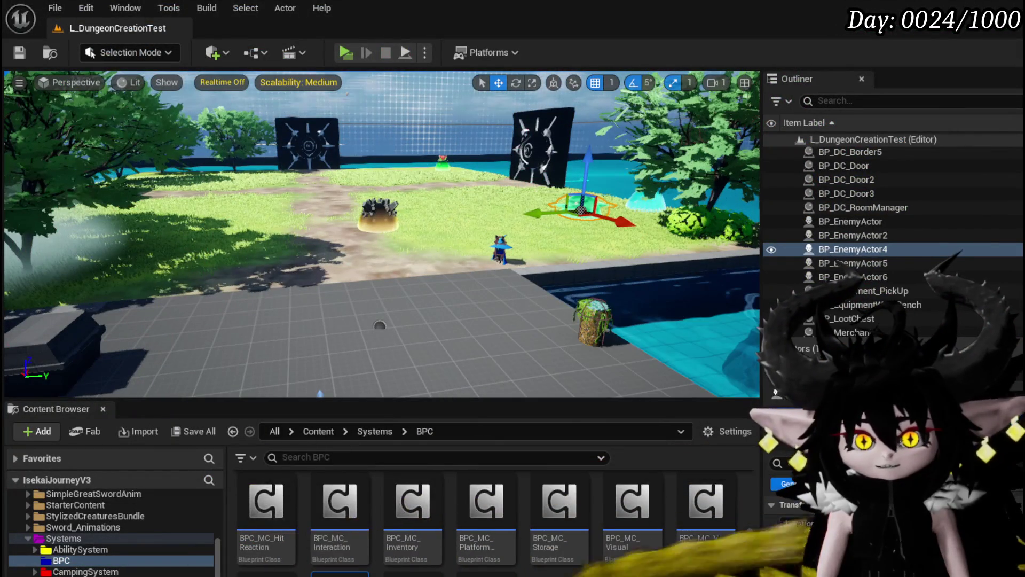
Start play, hit the slimes with fire and wind skills, then play BurnDebuff and Defence UP cards.
click(345, 48)
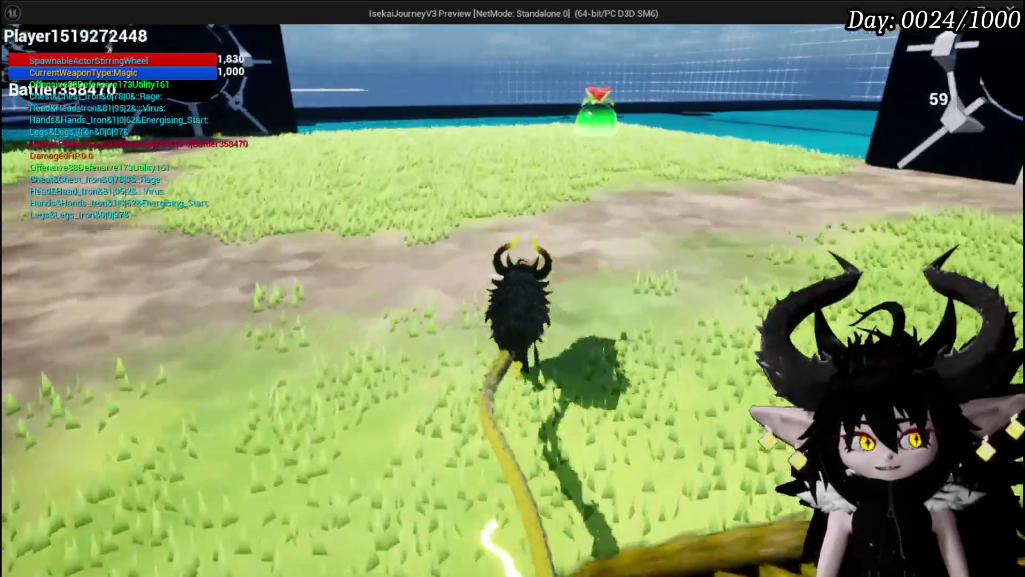
key(w)
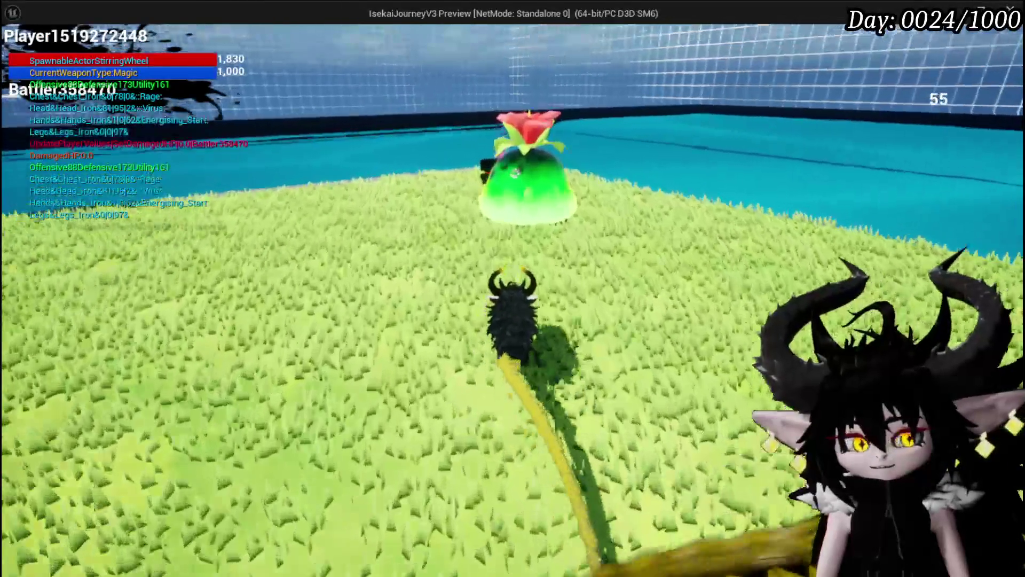
key(1)
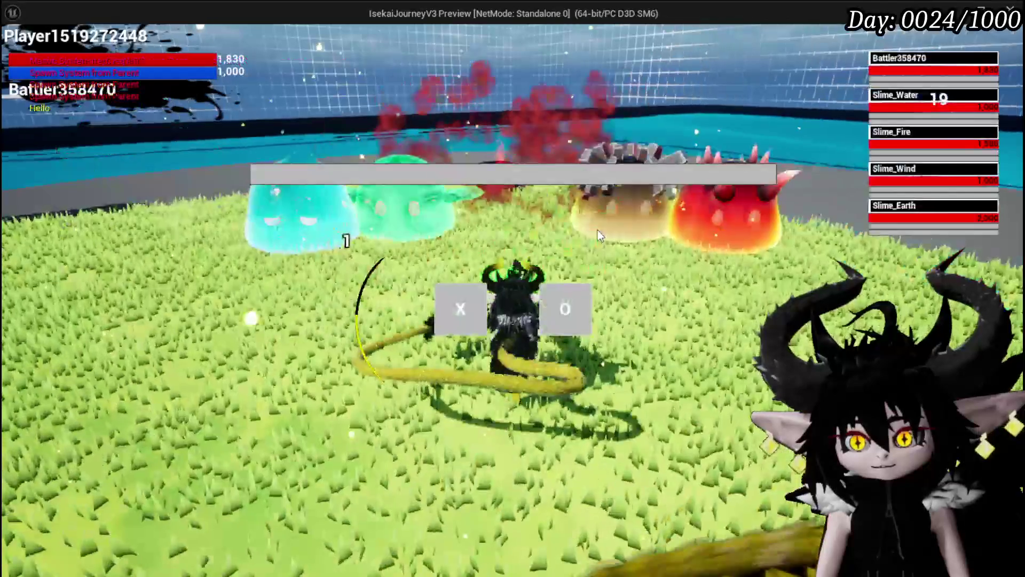
key(w)
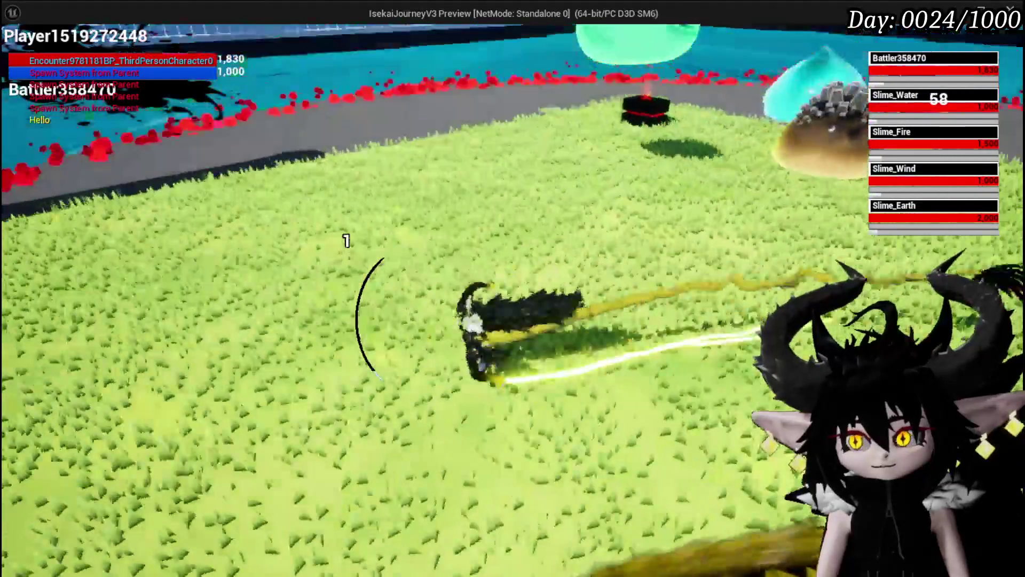
key(1)
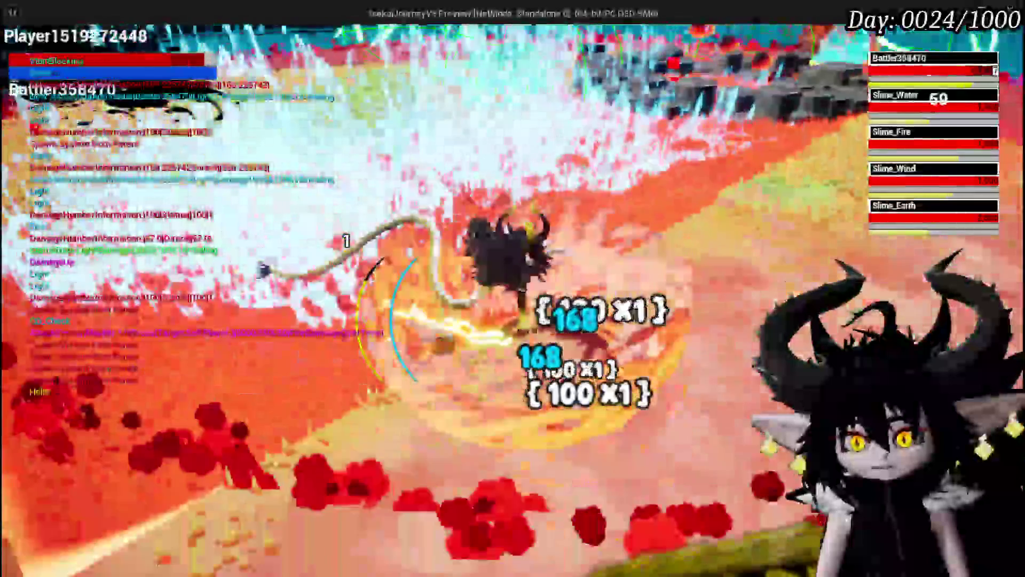
key(3)
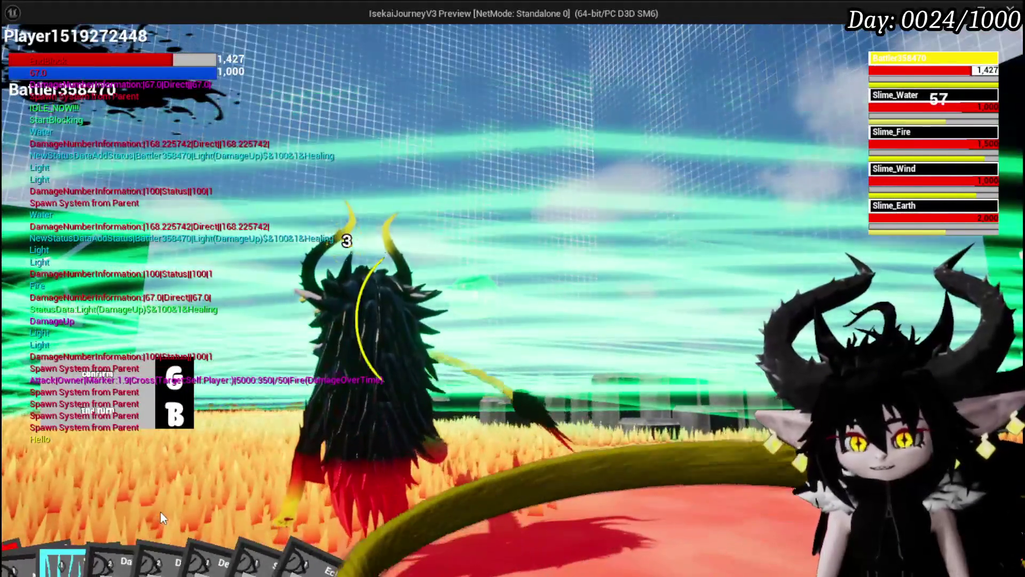
mouse_move(235, 547)
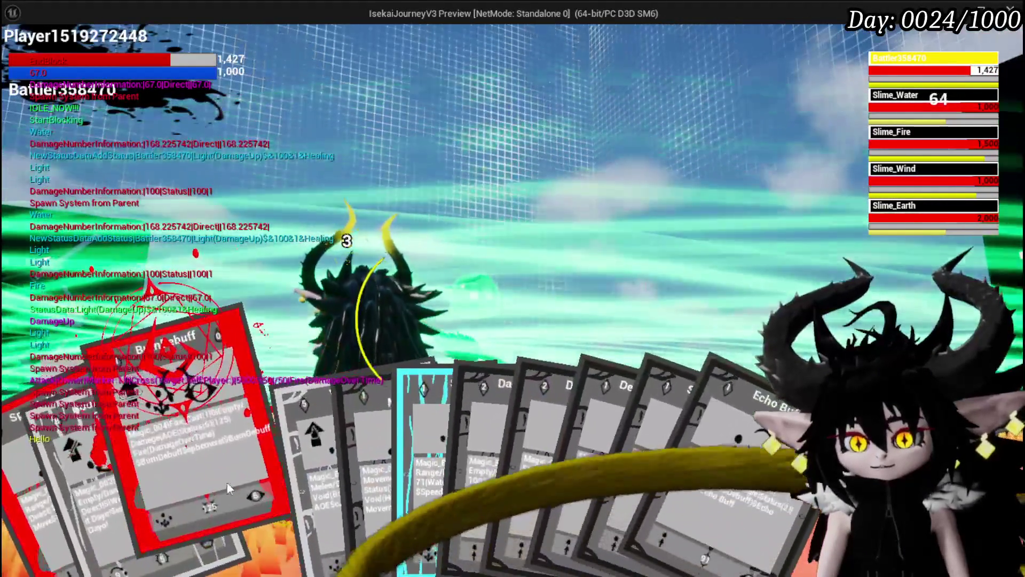
click(227, 483)
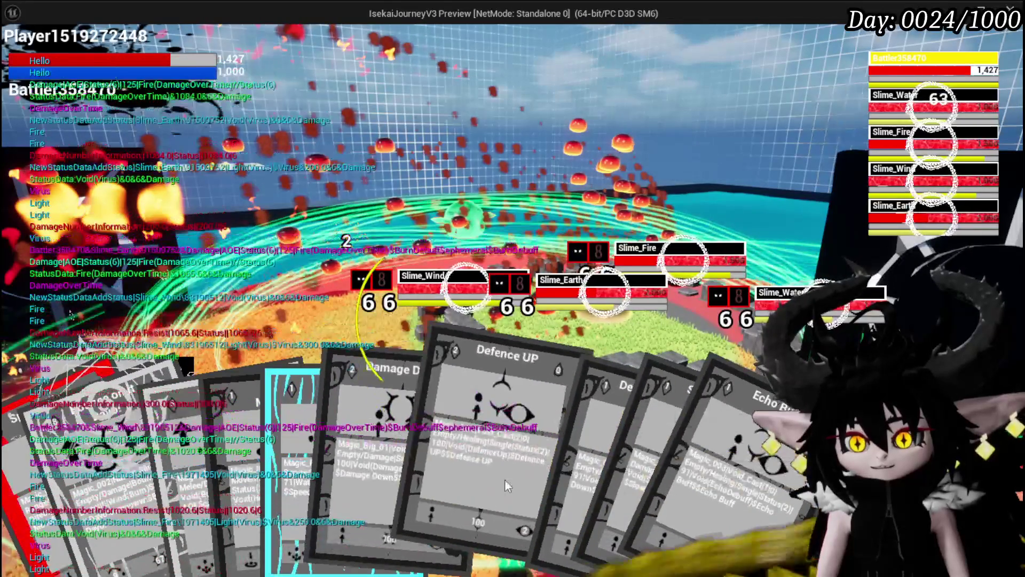
click(482, 477)
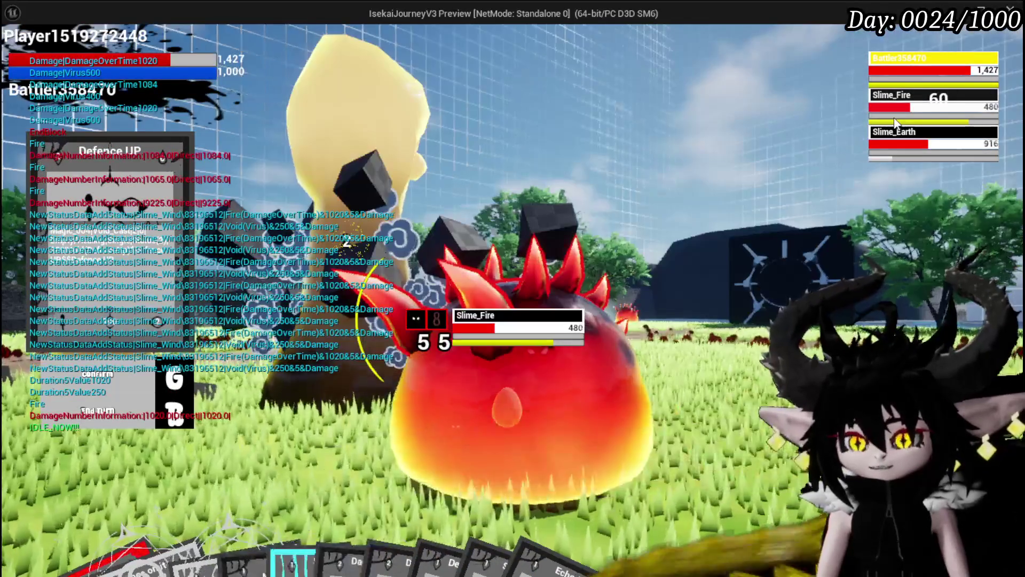
Target Slime_Earth and Slime_Fire, stop the play test, and save the level.
click(890, 144)
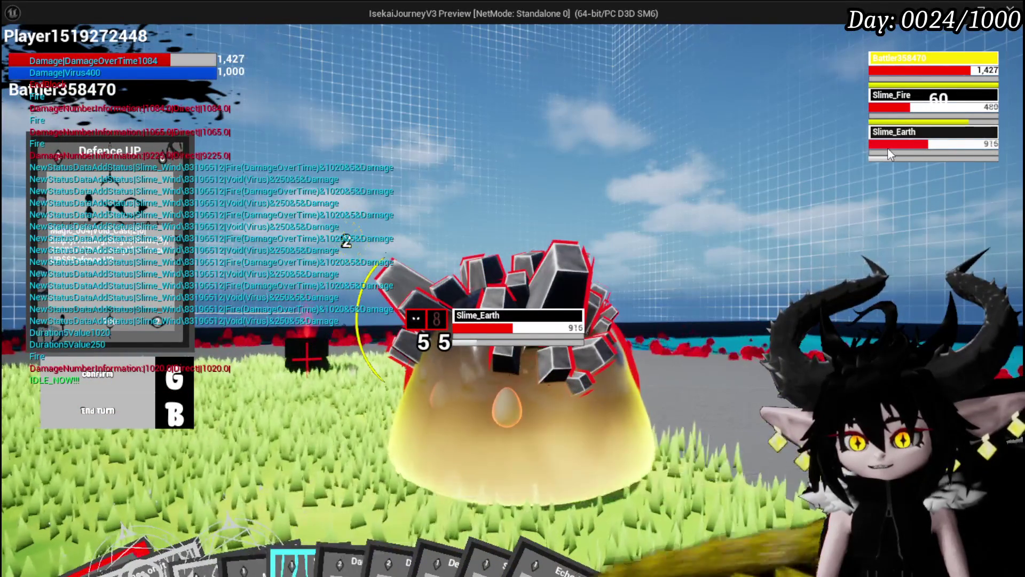
click(894, 124)
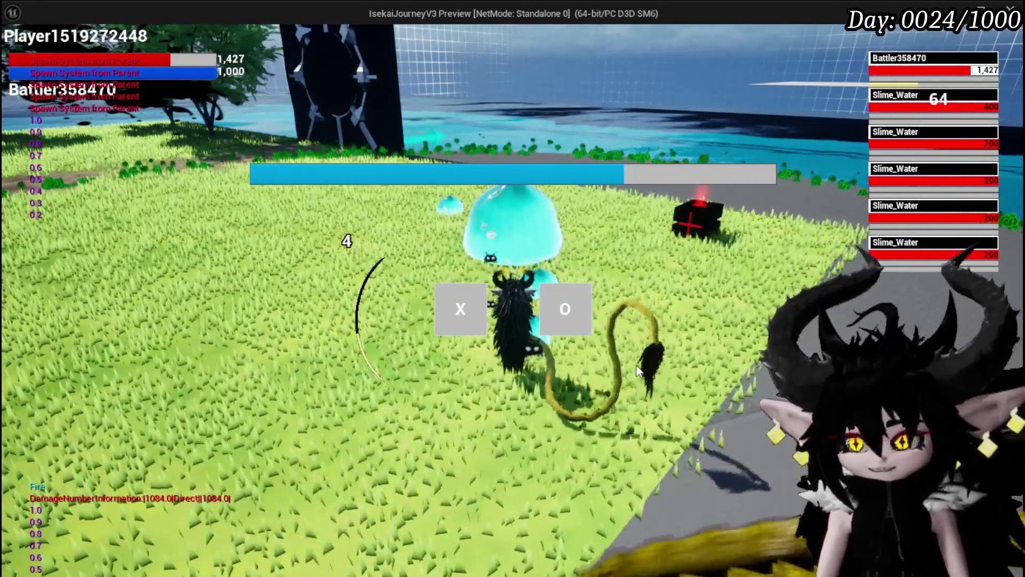
key(Escape)
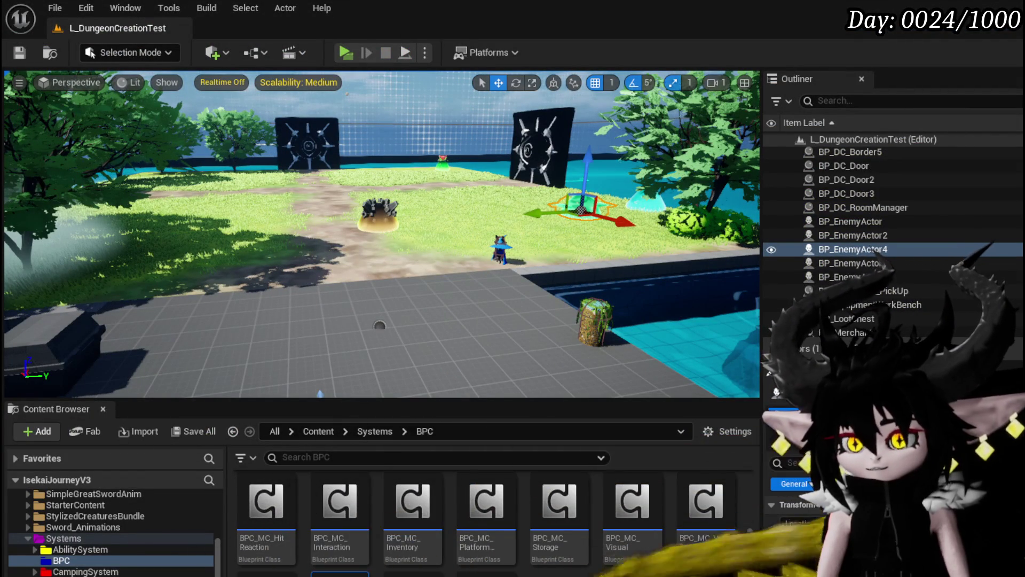
click(24, 47)
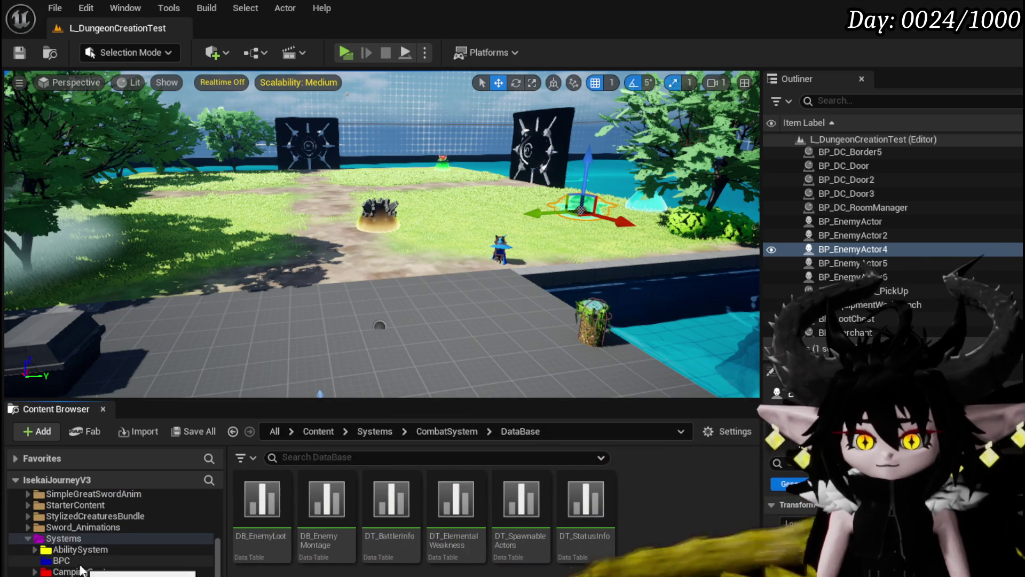
Expand Systems > EquipmentSystem > DataTable in the Content Browser and open DT_Perks.
scroll(124, 567, down, 2)
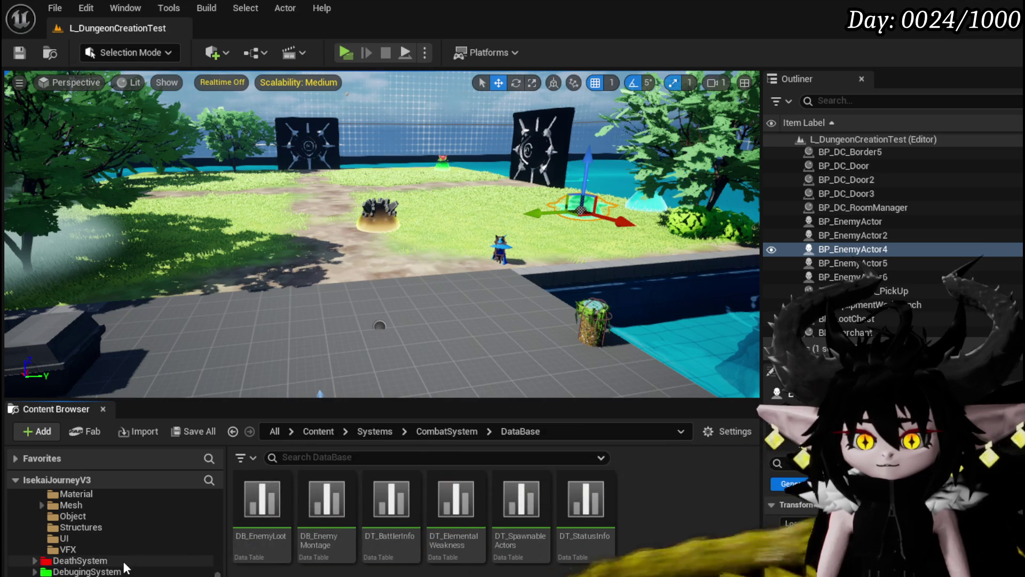
click(35, 549)
click(95, 571)
double_click(262, 503)
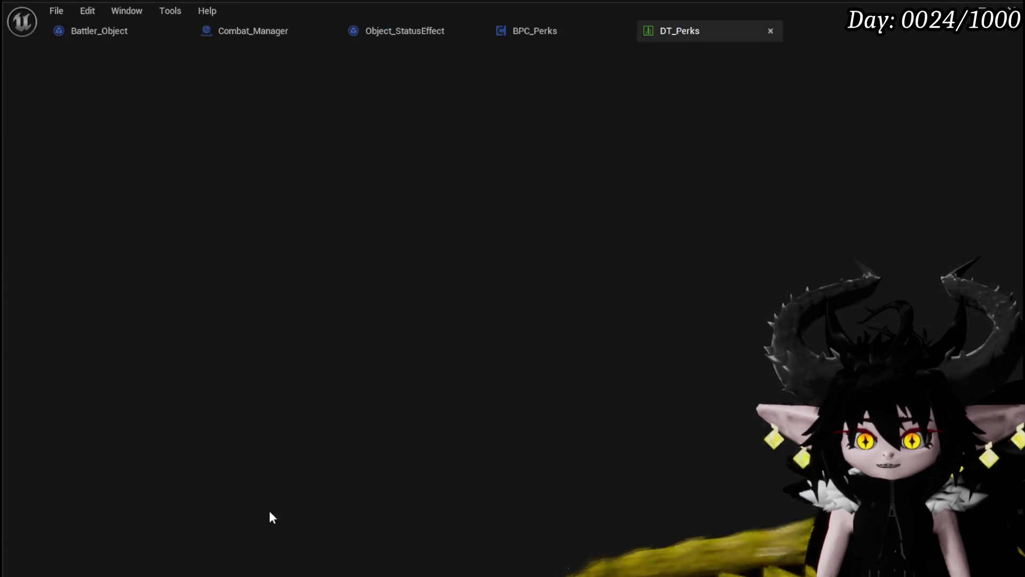
Finish reviewing the DT_Perks entries, close the table and return to the level editor.
scroll(107, 240, down, 3)
scroll(107, 239, up, 3)
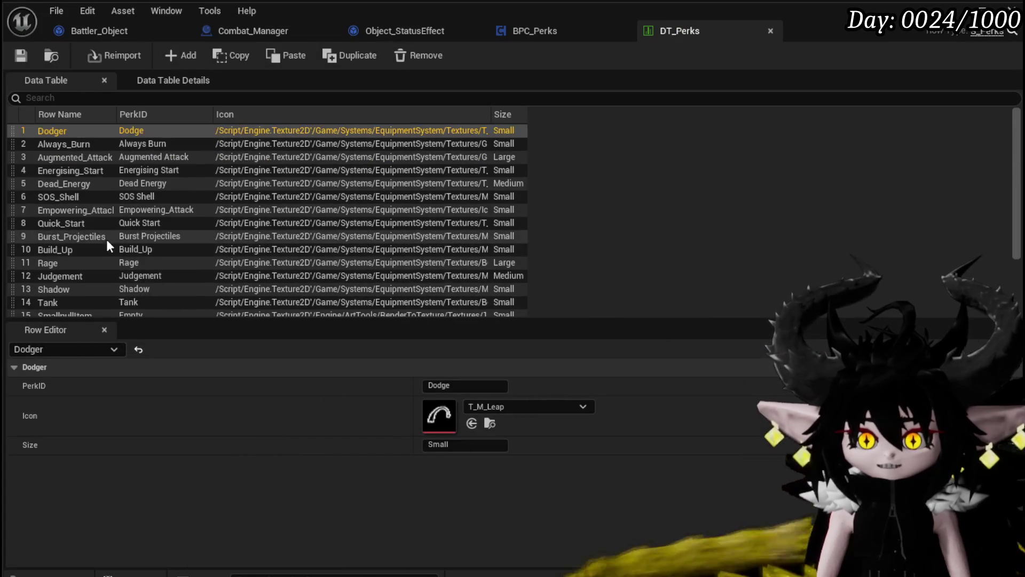
click(769, 32)
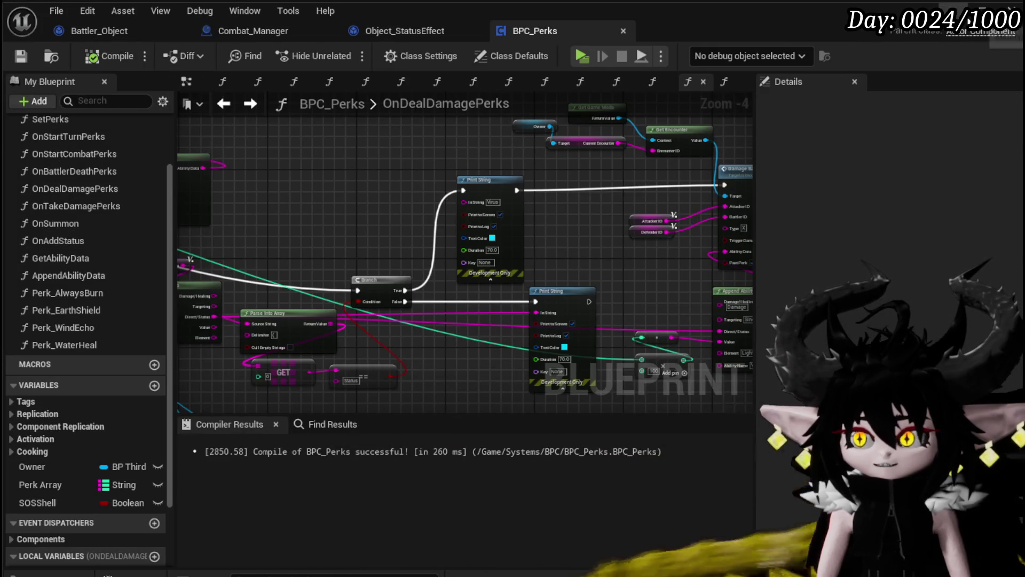
key(alt+Tab)
In DT_ItemInfo, filter to Gem rows, inspect Gem&Virus and Gem&Always_Burn, then start a play test.
scroll(88, 571, down, 2)
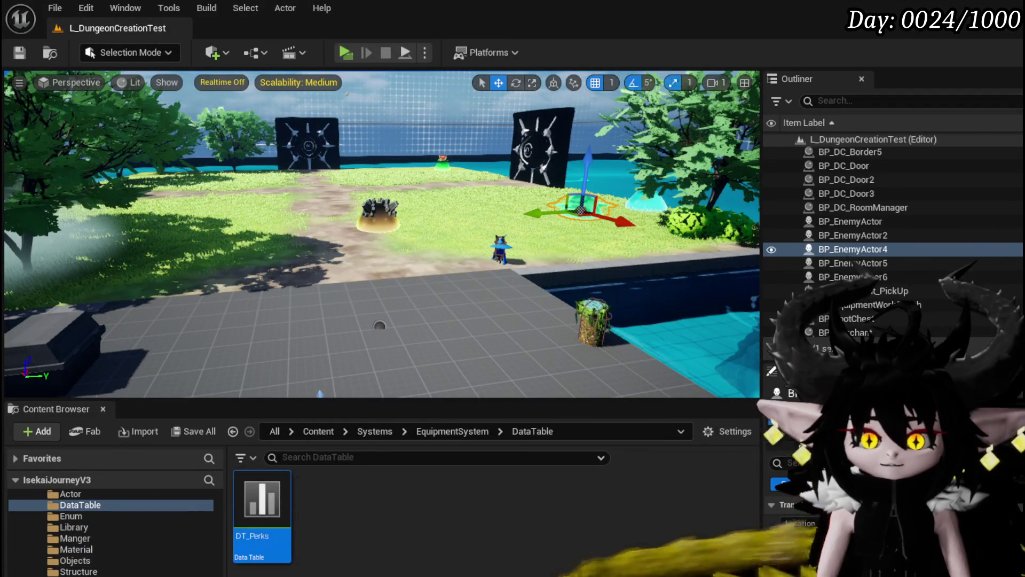
key(alt+Left)
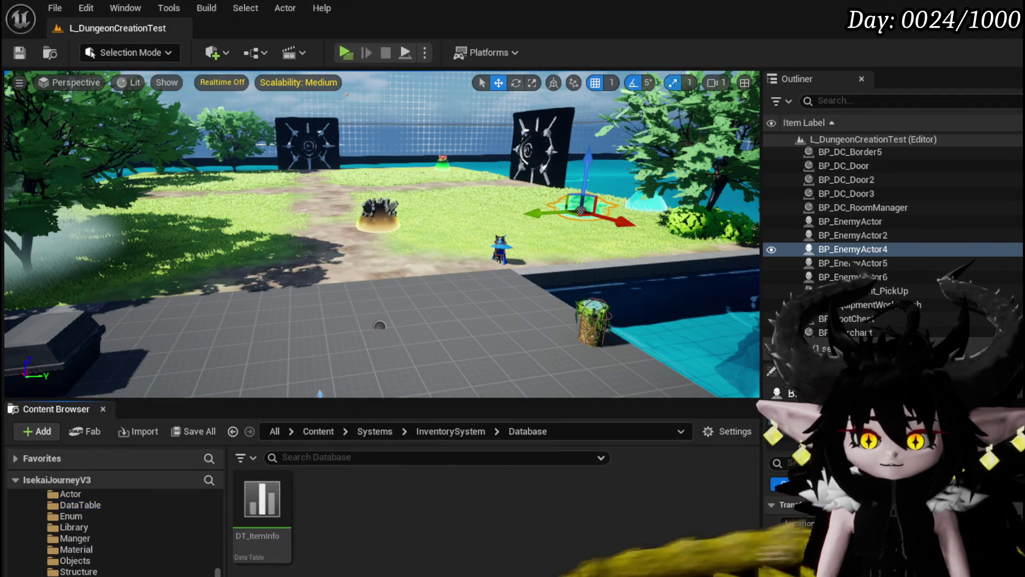
double_click(288, 521)
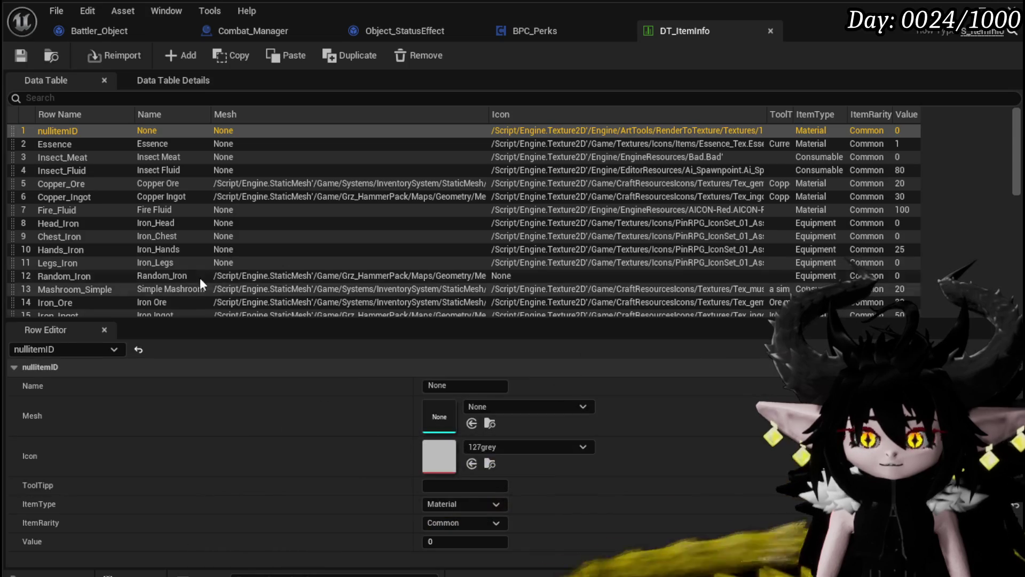
scroll(141, 264, down, 5)
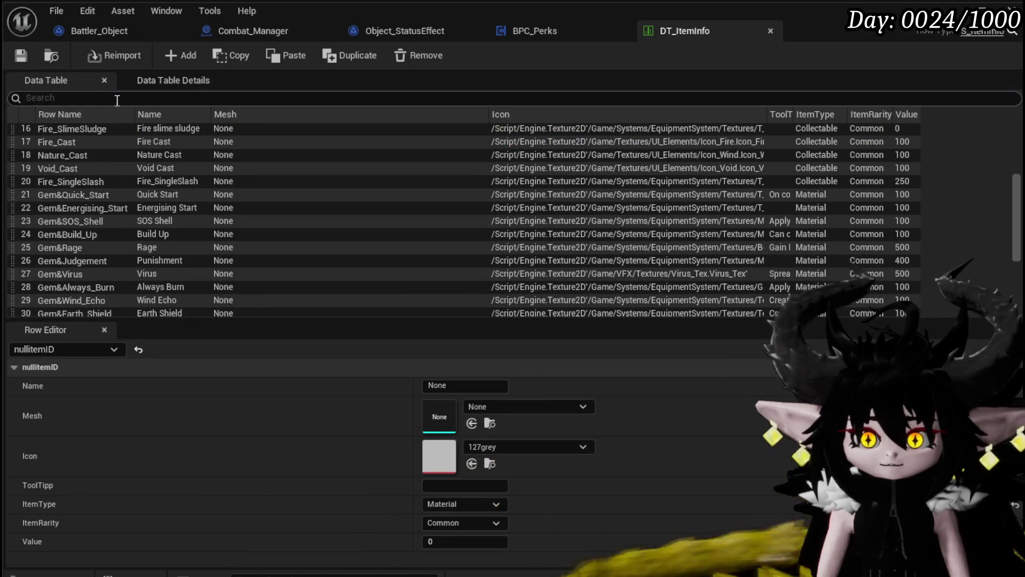
text(Gem)
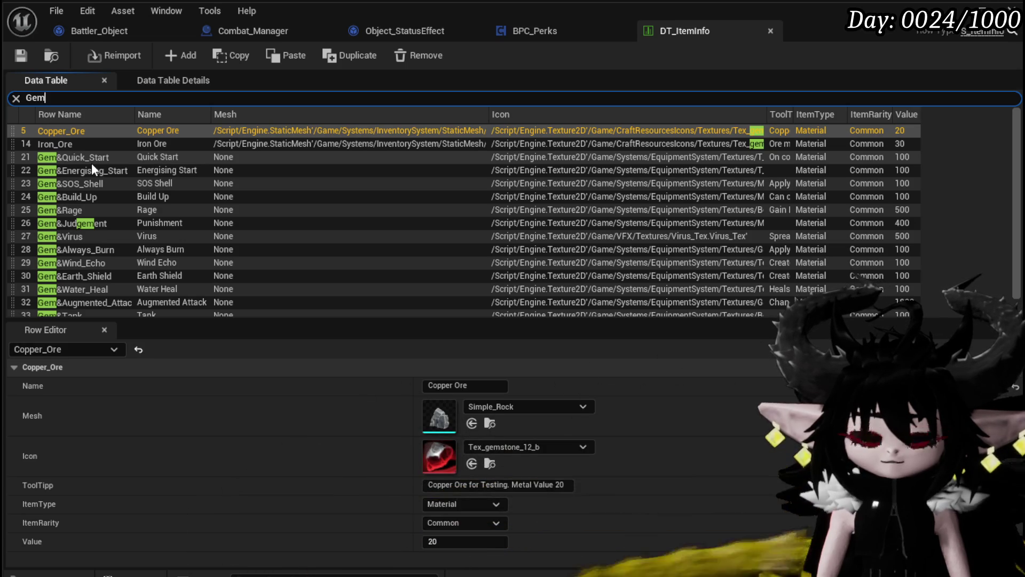
click(104, 239)
click(61, 252)
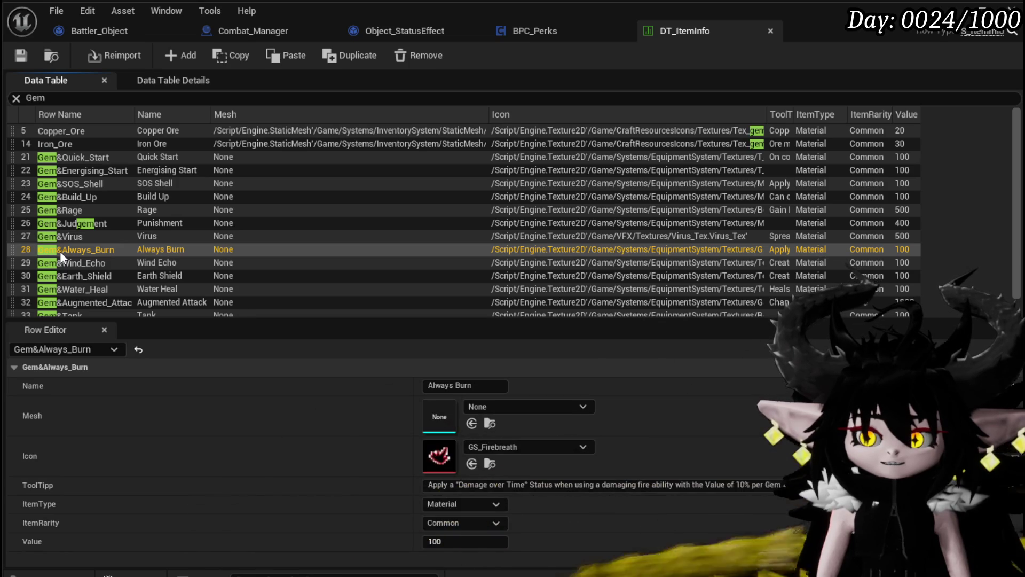
scroll(145, 244, down, 1)
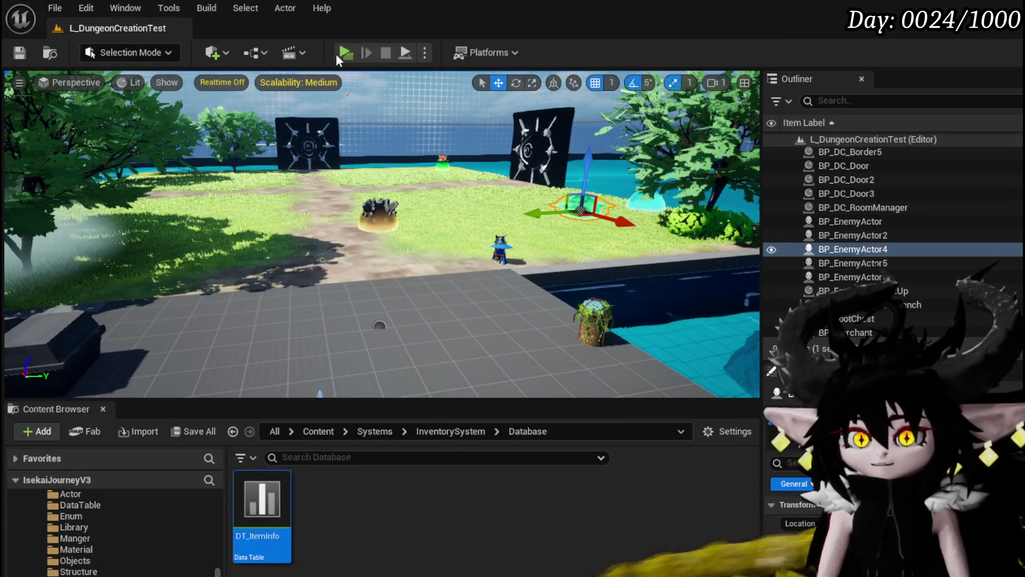
click(346, 52)
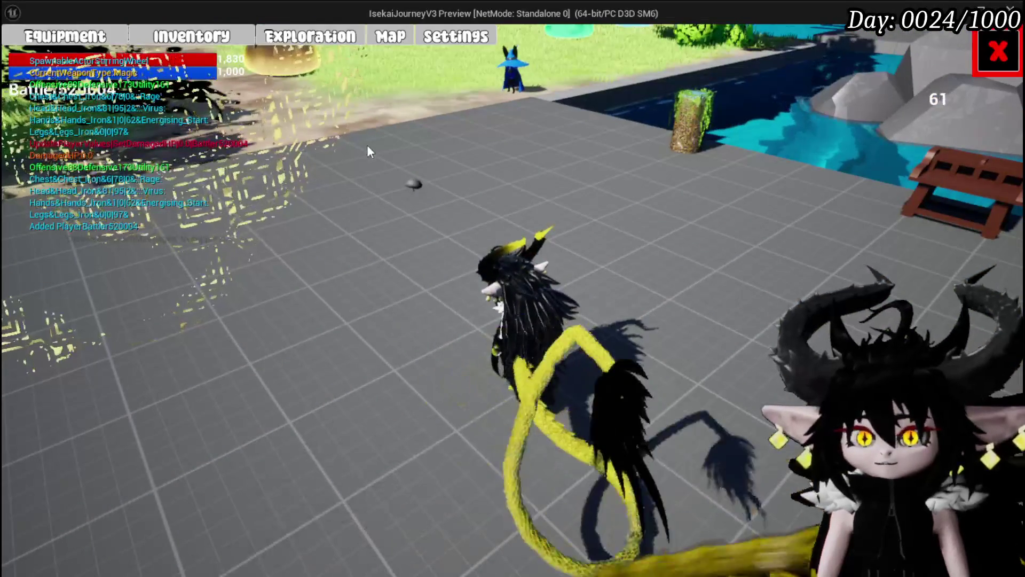
Check the equipped perks in the Equipment panel, then close it.
click(64, 37)
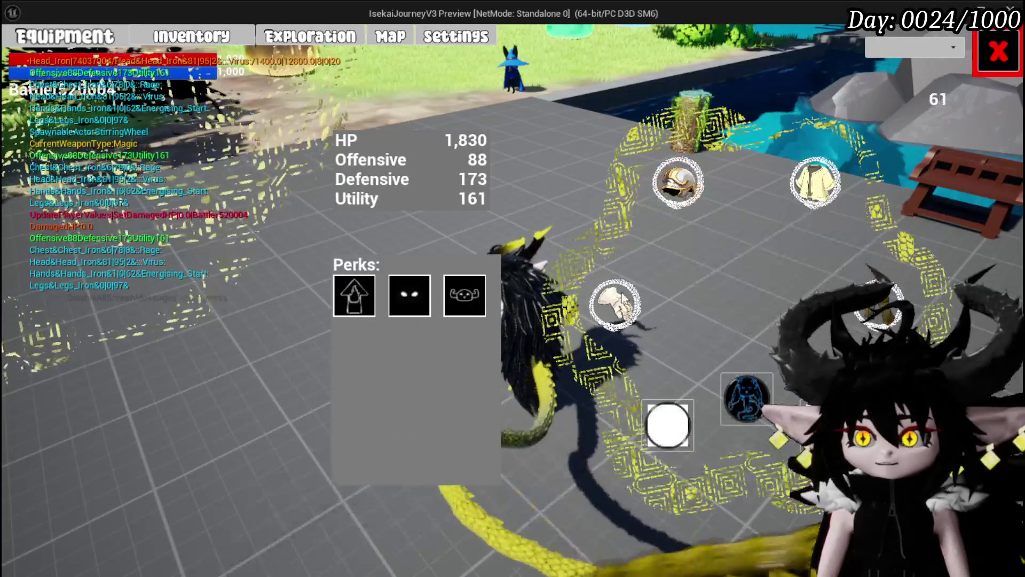
mouse_move(678, 195)
mouse_move(883, 315)
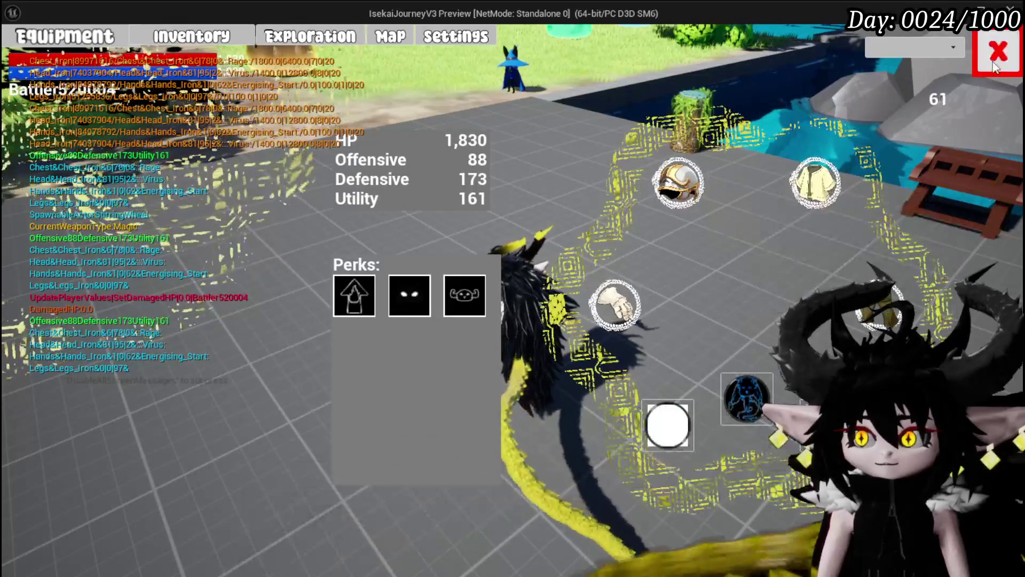
click(998, 52)
Run to a slime and cast the Splash Move fire card on Slime_Wind.
key(w)
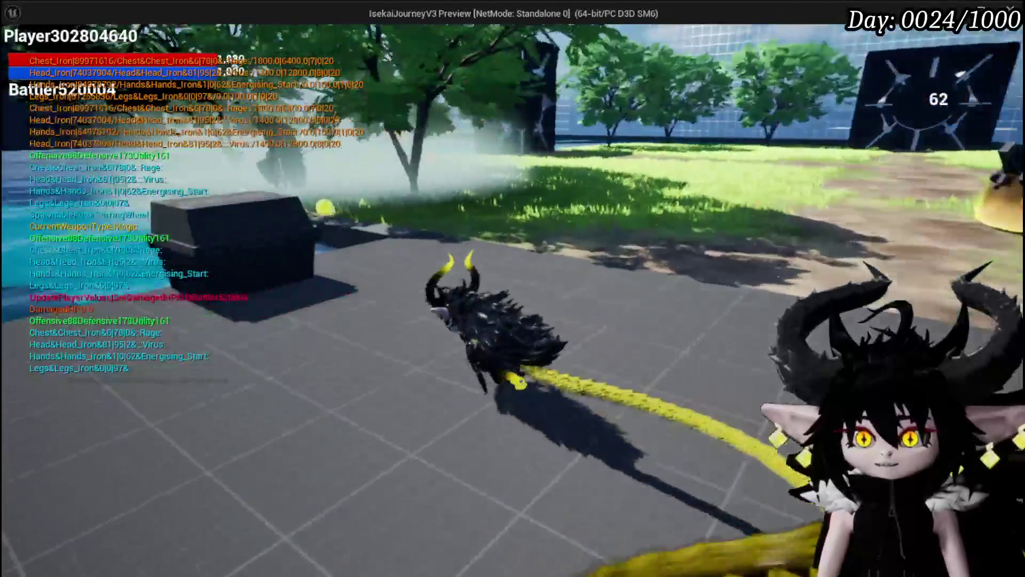
key(w)
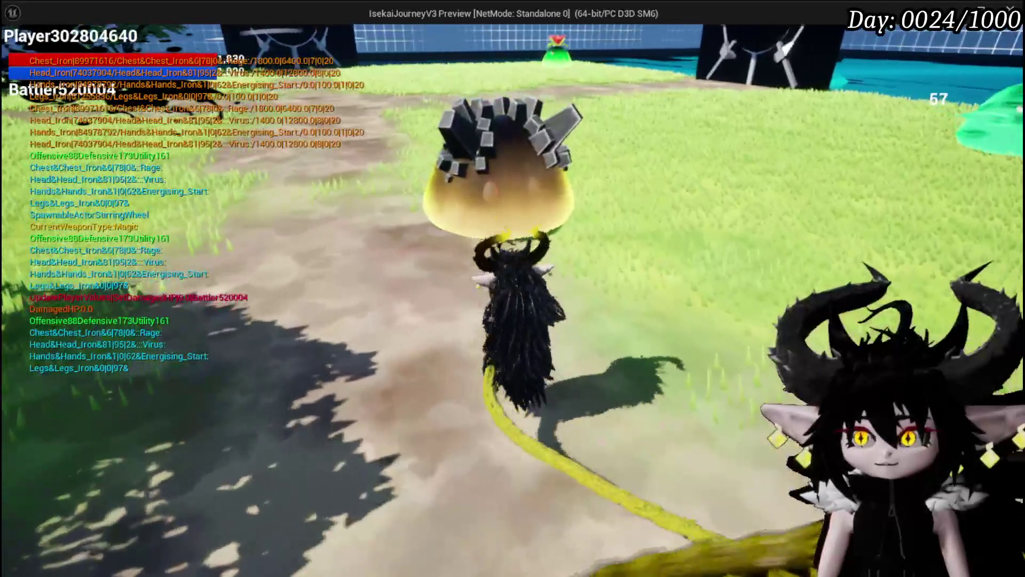
key(w)
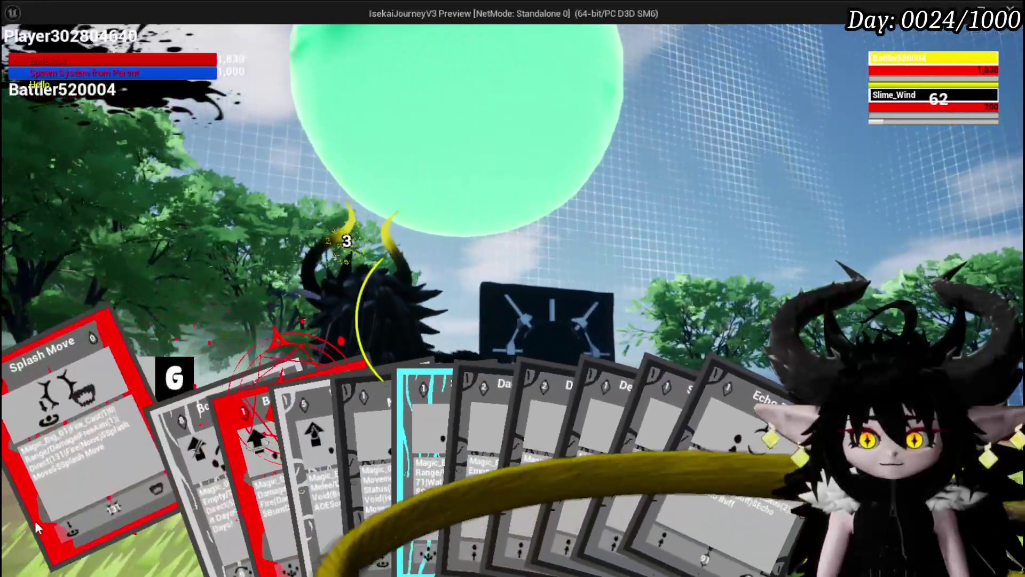
click(36, 528)
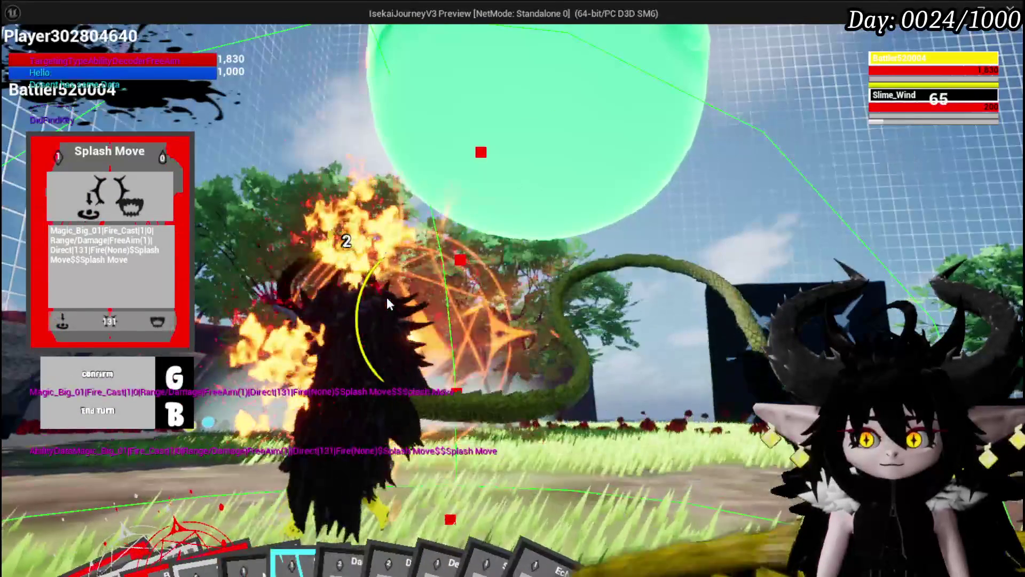
click(387, 299)
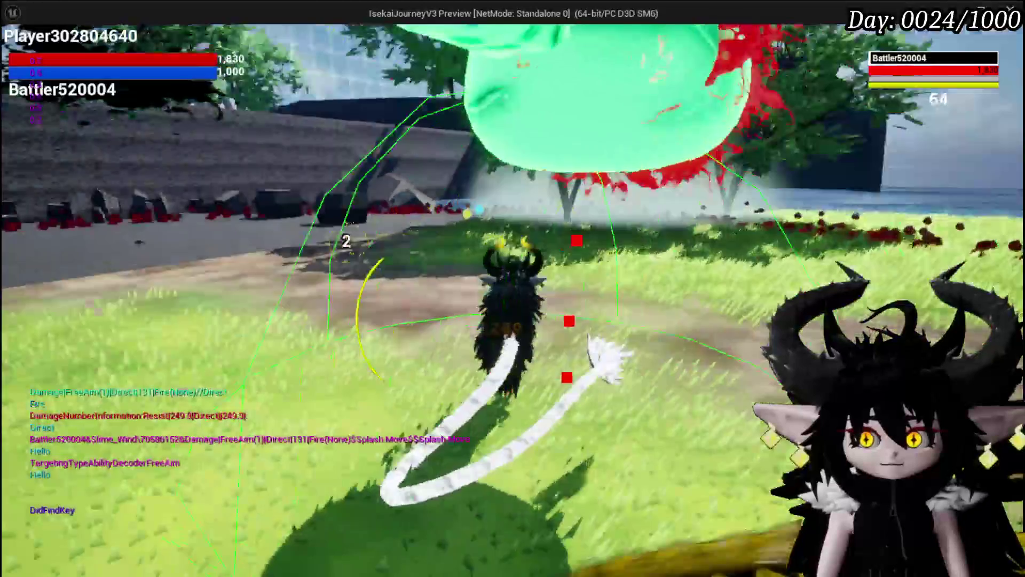